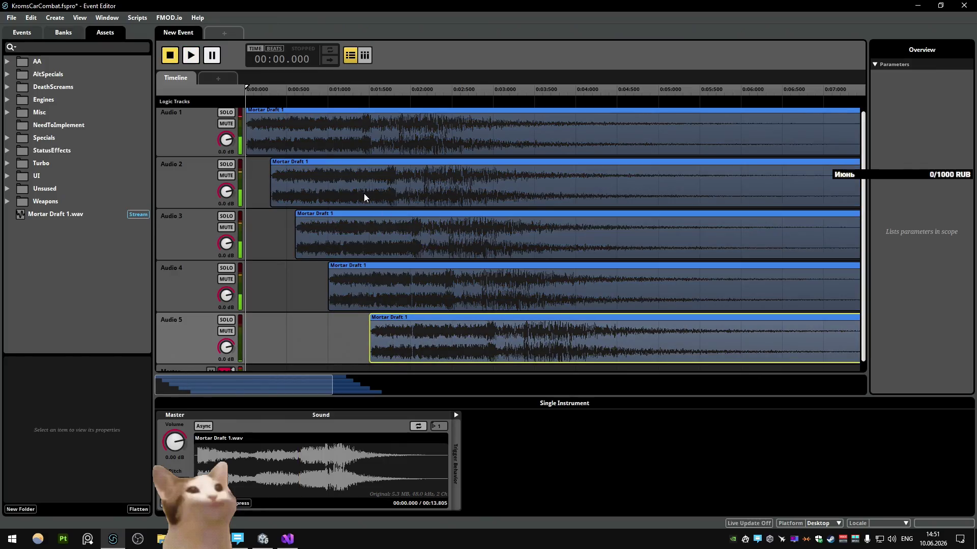
# Step: Drag the Mortar Draft 1 clips on Audio 2–5 earlier into staggered offsets and preview the event
pyautogui.moveTo(377, 233); pyautogui.dragTo(360, 236)
pyautogui.moveTo(351, 191)
pyautogui.mouseDown()
pyautogui.moveTo(326, 191)
pyautogui.moveTo(343, 195)
pyautogui.mouseUp()
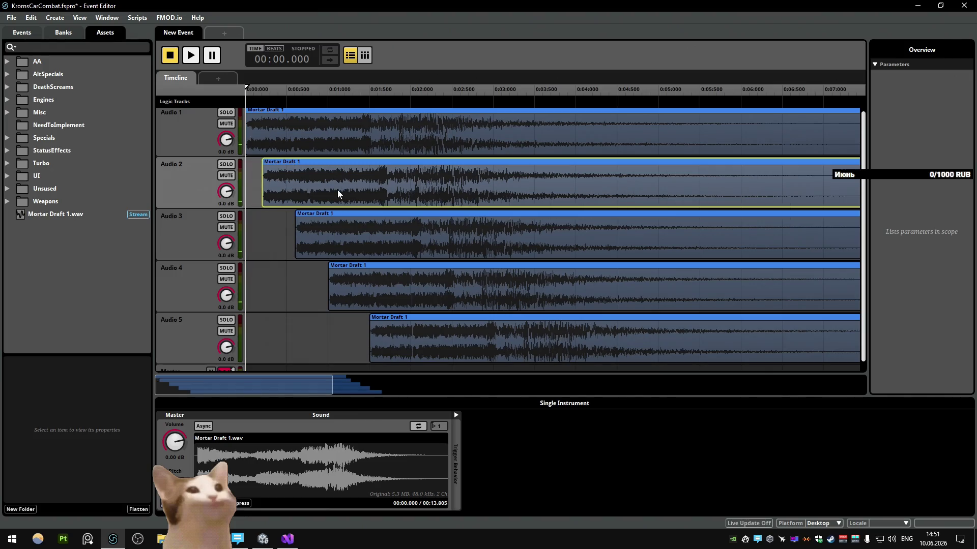
pyautogui.moveTo(374, 244); pyautogui.dragTo(363, 246)
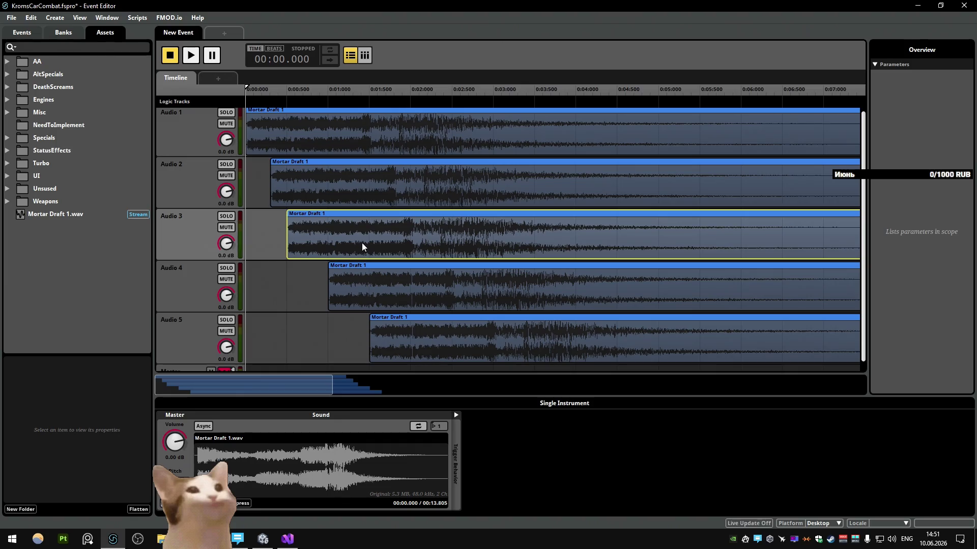
pyautogui.moveTo(383, 280)
pyautogui.mouseDown()
pyautogui.moveTo(345, 290)
pyautogui.moveTo(358, 294)
pyautogui.mouseUp()
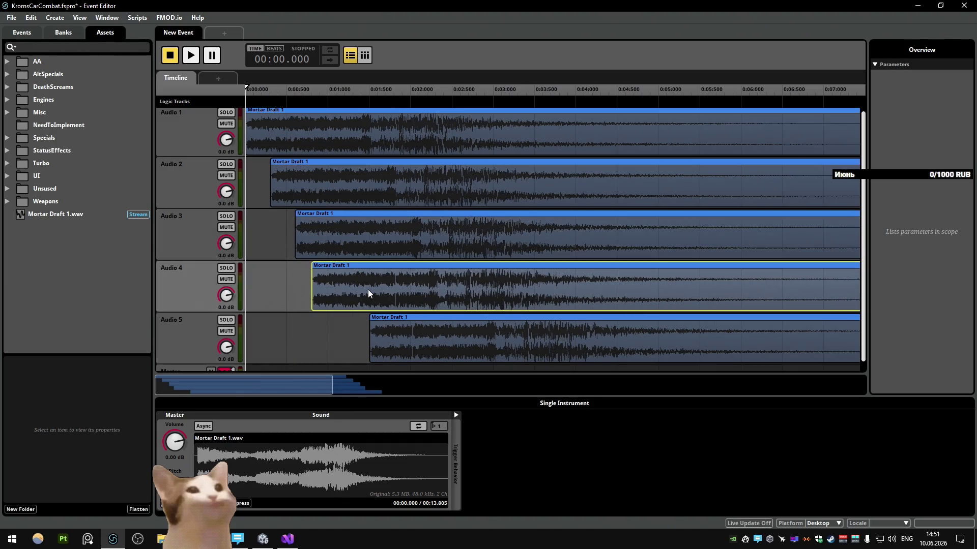
pyautogui.moveTo(378, 336); pyautogui.dragTo(355, 337)
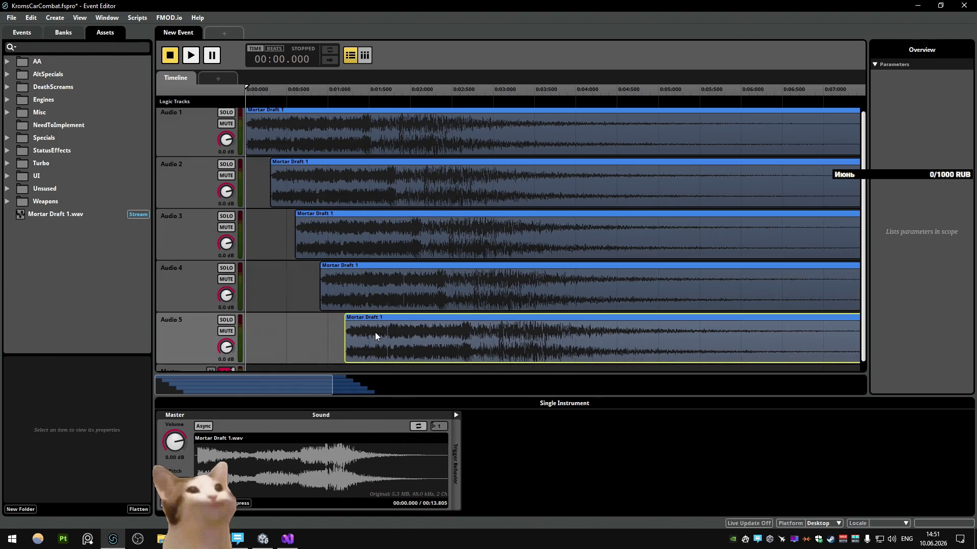
pyautogui.press('space')
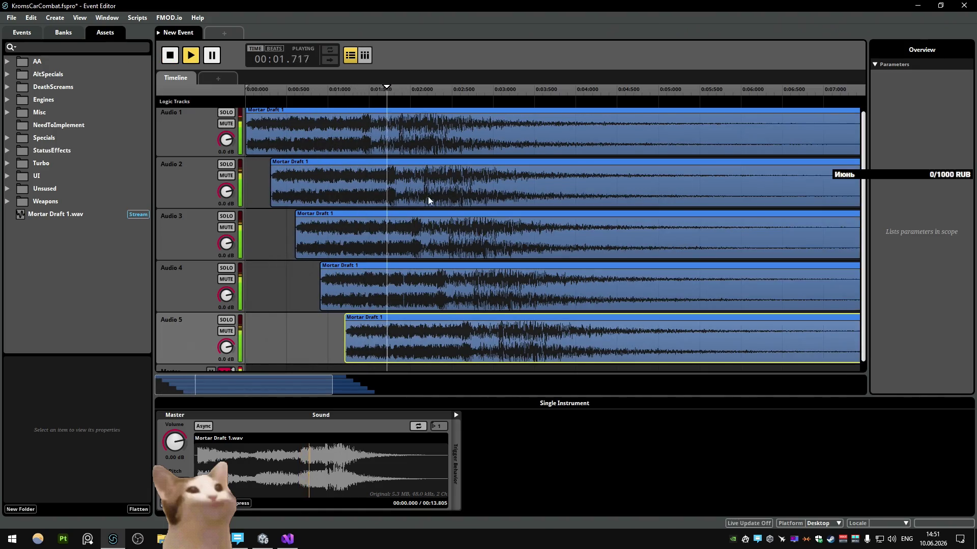
pyautogui.click(429, 200)
pyautogui.press('space')
# Step: Fine-tune the Audio 3 and Audio 5 clip offsets and preview the staggered layering again
pyautogui.moveTo(367, 238); pyautogui.dragTo(350, 239)
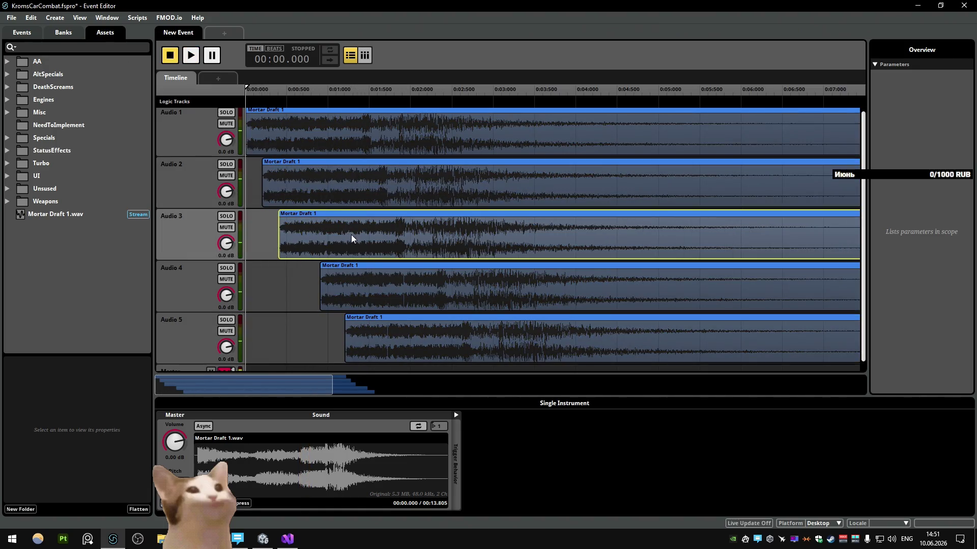
pyautogui.click(370, 285)
pyautogui.moveTo(367, 337); pyautogui.dragTo(334, 338)
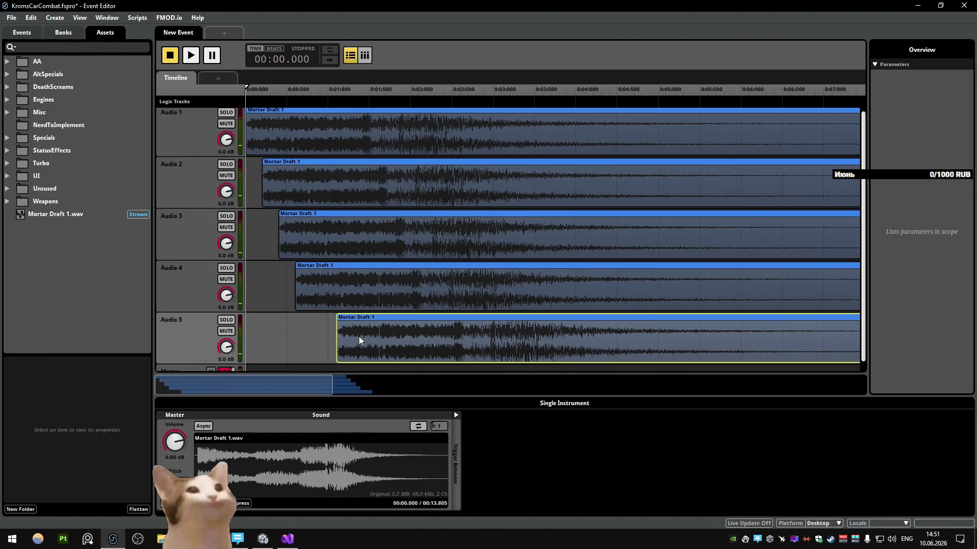
pyautogui.press('space')
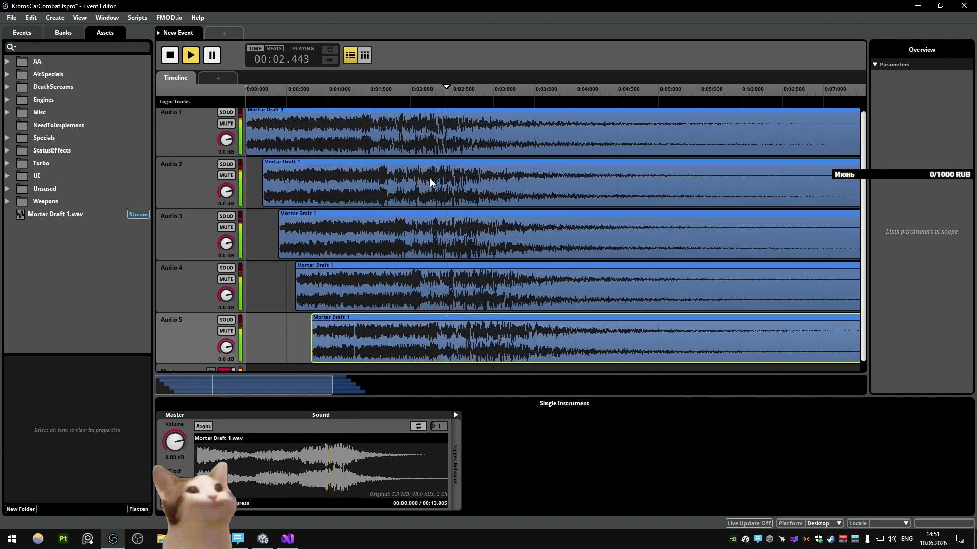
pyautogui.press('space')
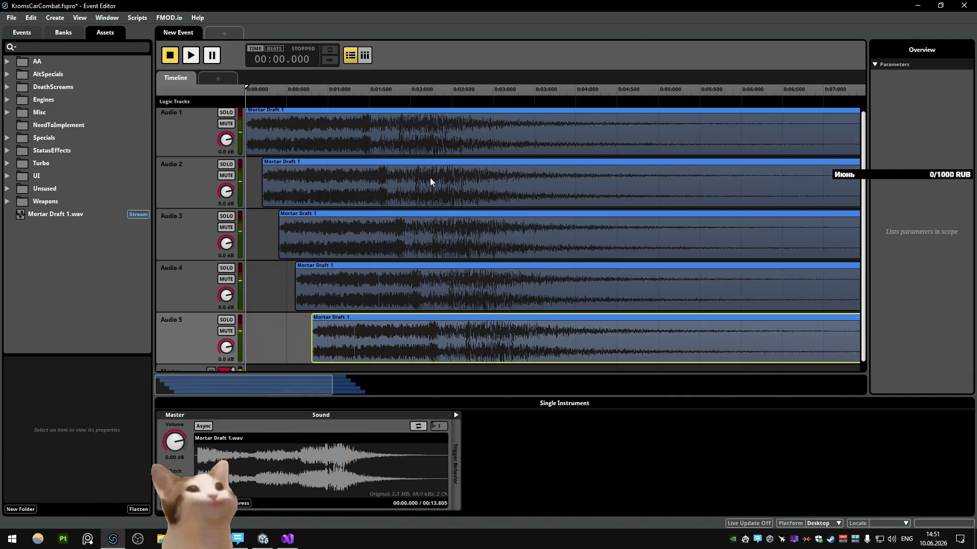
pyautogui.click(179, 126)
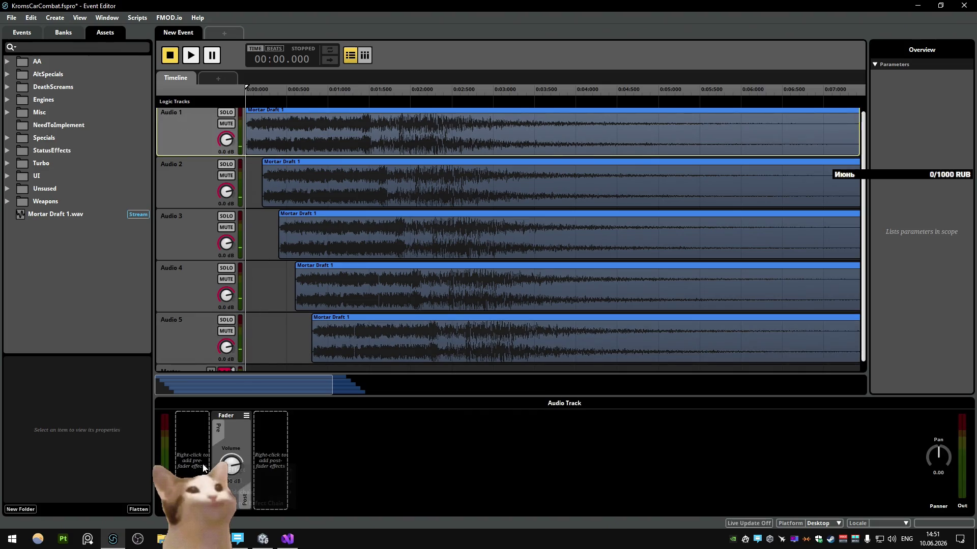
pyautogui.moveTo(300, 448)
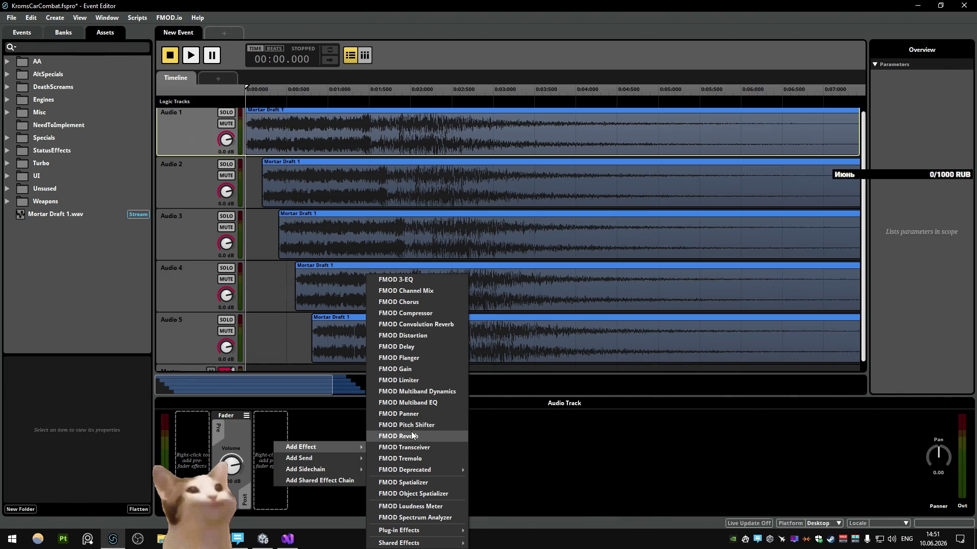
# Step: Add an FMOD Pitch Shifter to Audio 1 with Random modulation on its Pitch
pyautogui.click(426, 425)
pyautogui.rightClick(276, 446)
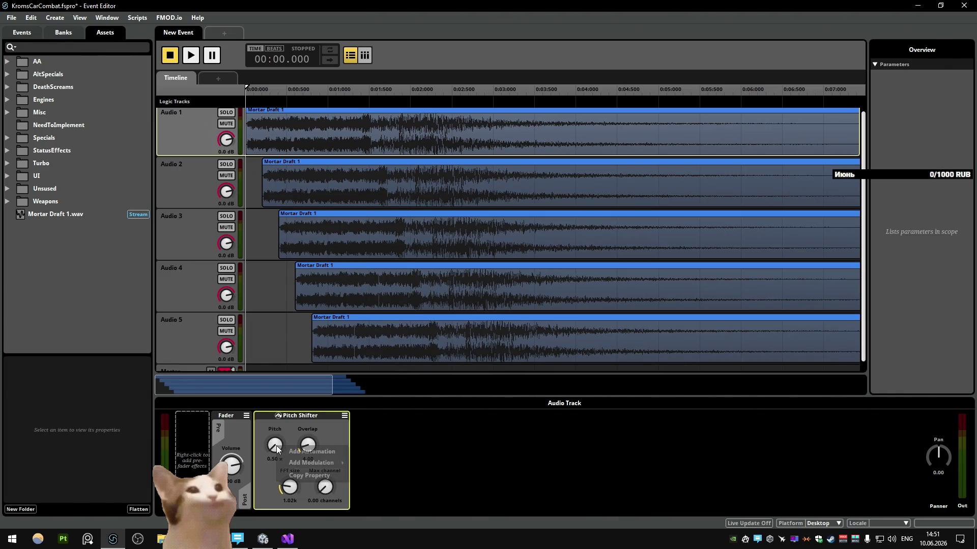
pyautogui.click(382, 463)
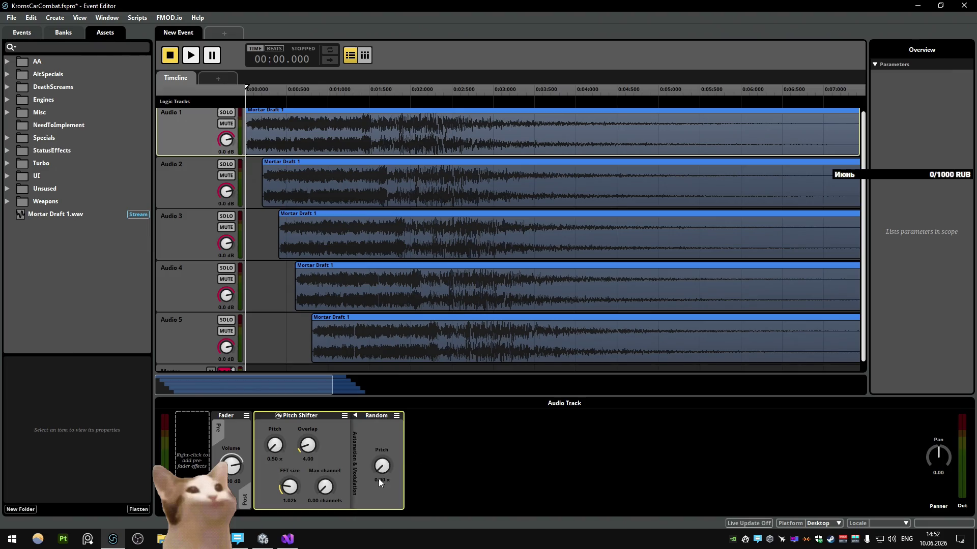
pyautogui.click(191, 187)
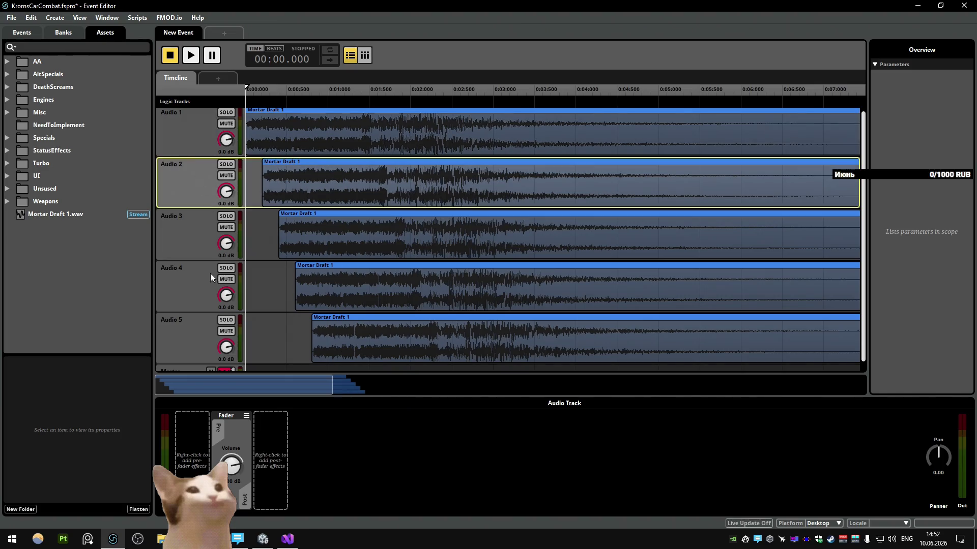
# Step: Paste the randomized Pitch Shifter onto Audio 2–5 and preview the variation
pyautogui.keyDown('shift'); pyautogui.click(228, 336); pyautogui.keyUp('shift')
pyautogui.scroll(-1, 189, 320)
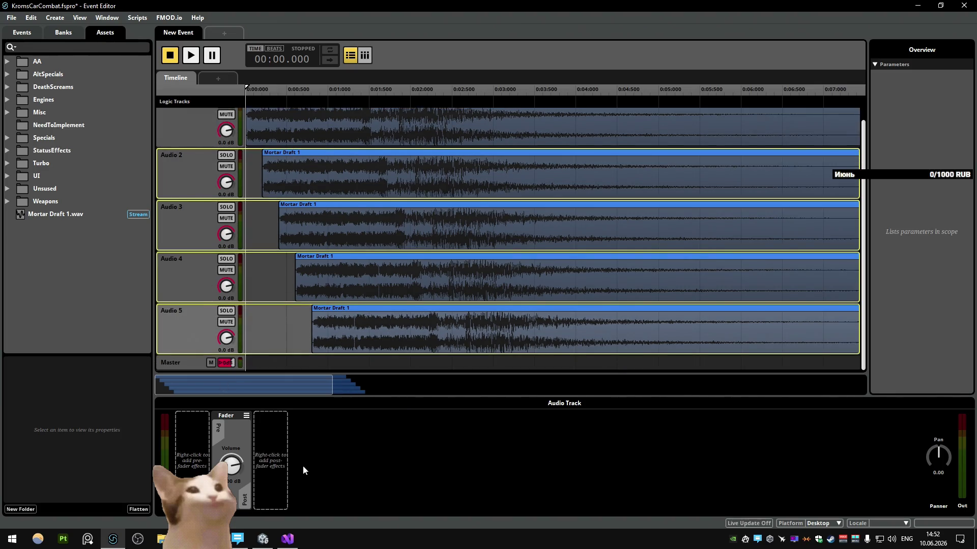
pyautogui.hotkey('ctrl', 'v')
pyautogui.press('space')
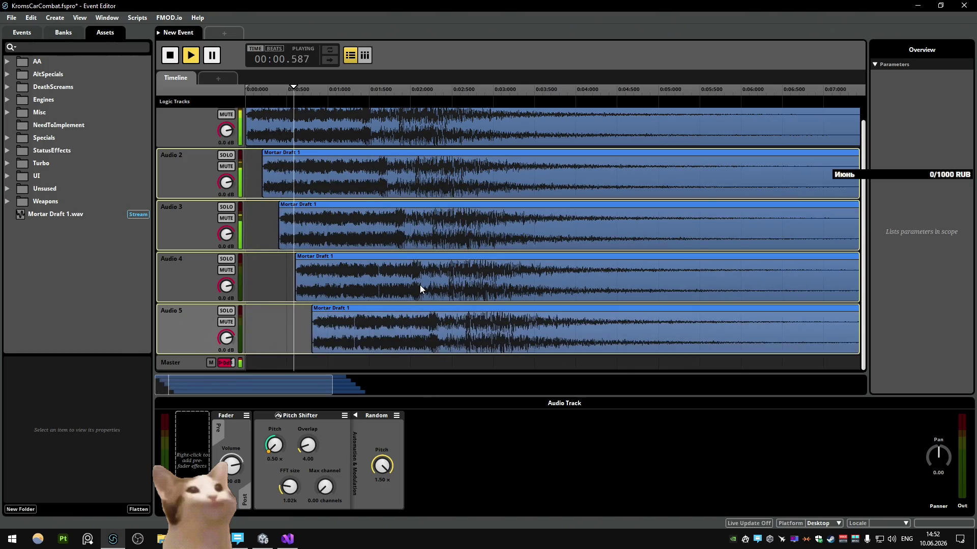
pyautogui.press('space')
# Step: With all five tracks selected, lower the Random pitch amount to 0.20 x and preview twice
pyautogui.keyDown('shift'); pyautogui.click(200, 331); pyautogui.keyUp('shift')
pyautogui.moveTo(382, 467); pyautogui.dragTo(382, 488)
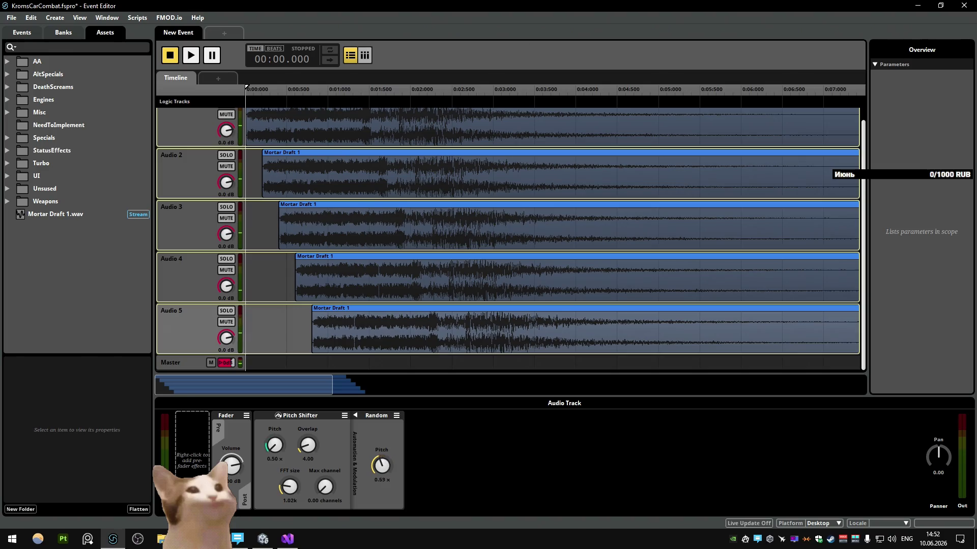
pyautogui.press('space')
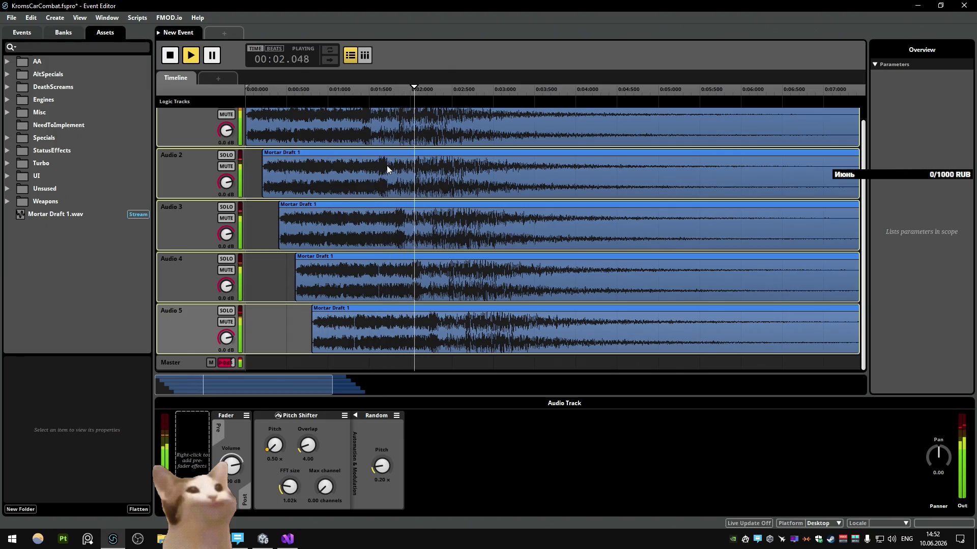
pyautogui.press('space')
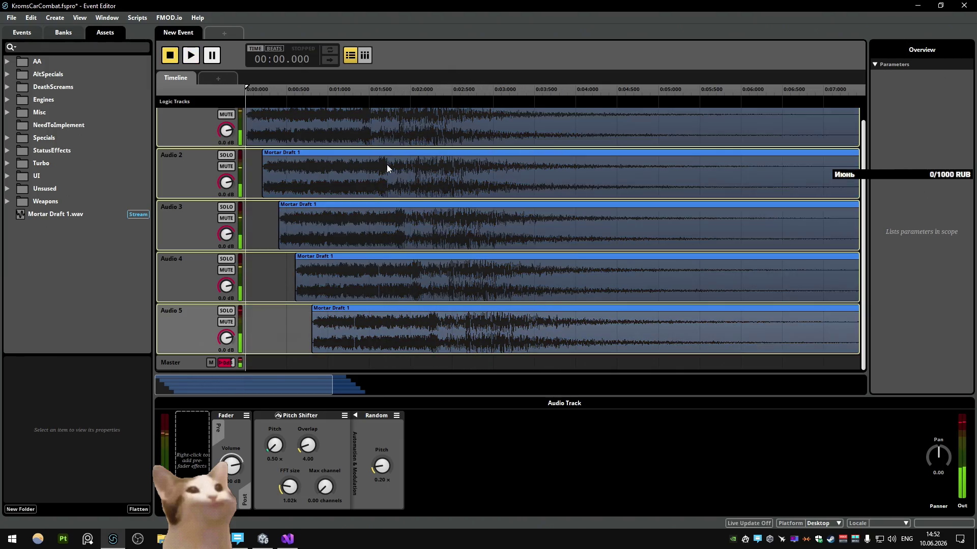
pyautogui.press('space')
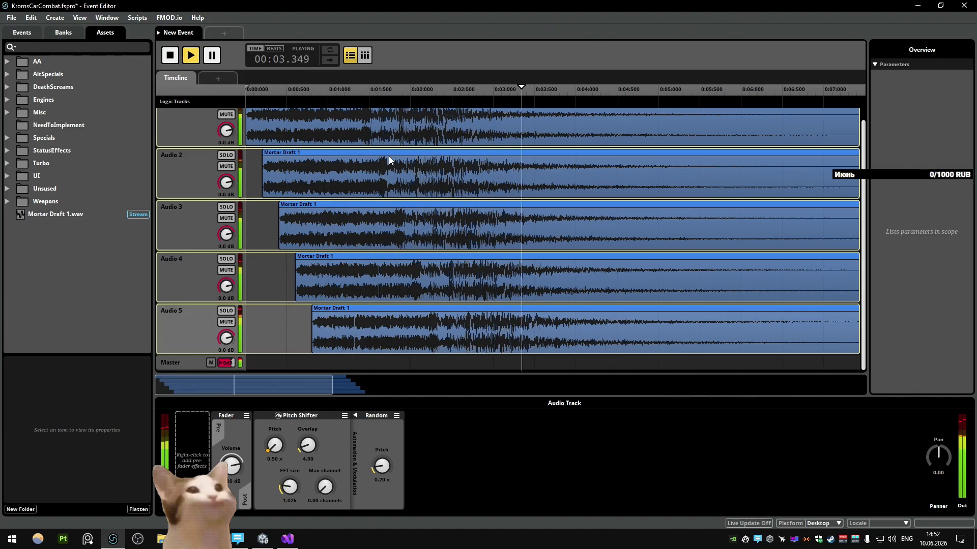
pyautogui.press('space')
pyautogui.scroll(1, 309, 236)
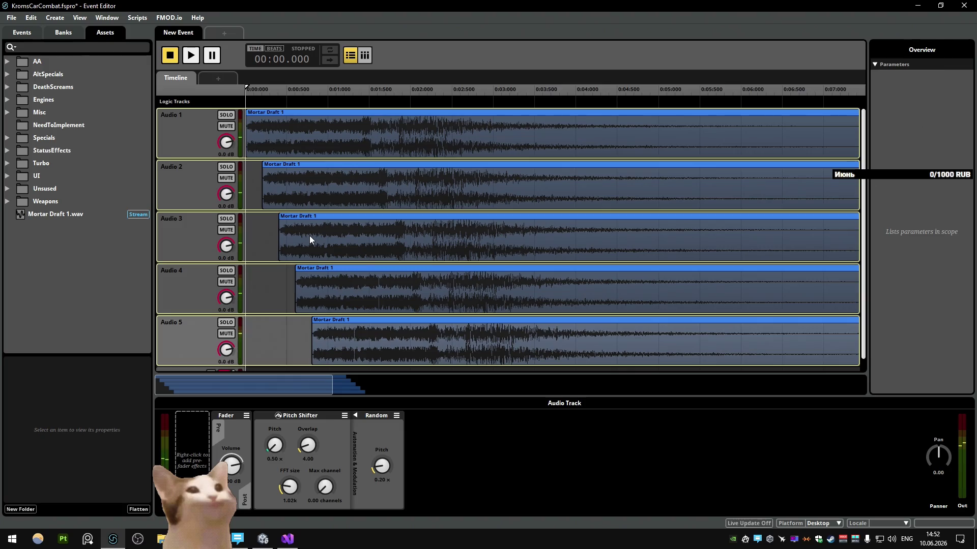
# Step: Delete all the audio tracks, then attempt to delete Mortar Draft 1.wav, which fails while still referenced
pyautogui.click(190, 325)
pyautogui.press('Delete')
pyautogui.press('Delete')
pyautogui.press('Delete')
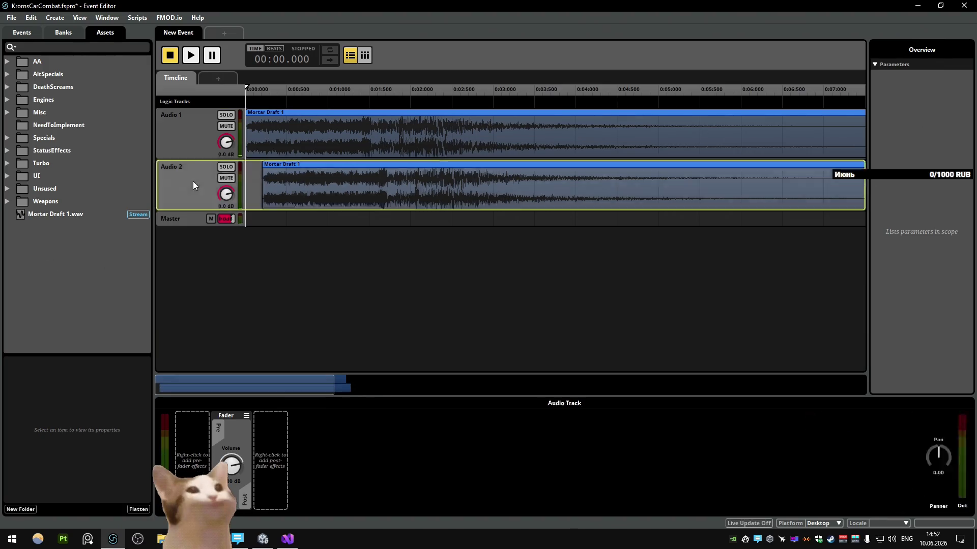
pyautogui.press('Delete')
pyautogui.press('Delete')
pyautogui.click(80, 218)
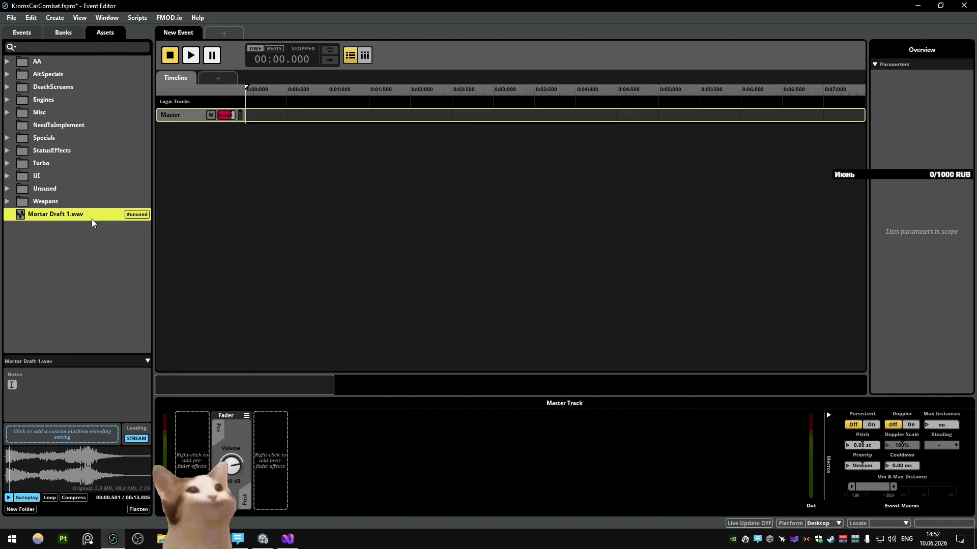
pyautogui.press('Delete')
pyautogui.click(564, 328)
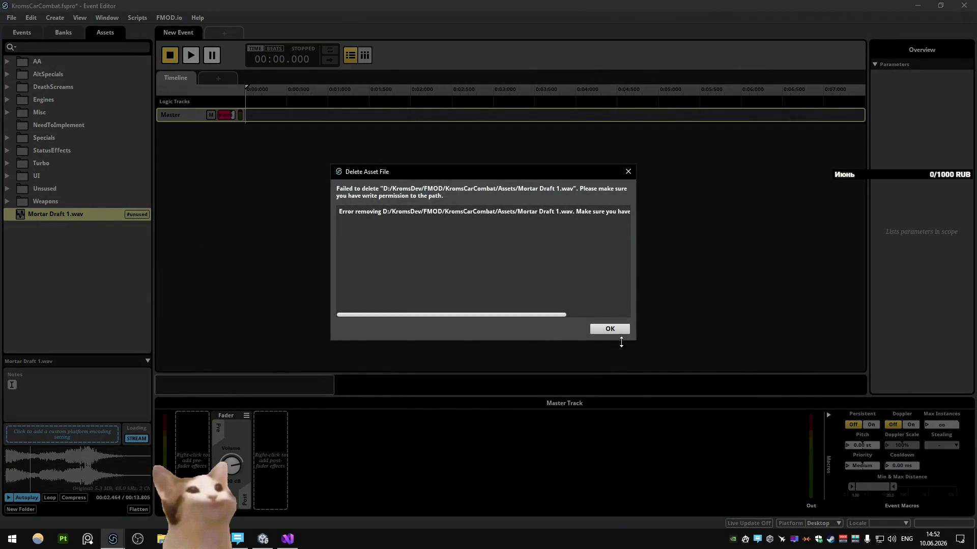
pyautogui.press('Return')
# Step: Delete New Event from the Events list, then delete the Mortar Draft 1.wav asset and confirm
pyautogui.click(21, 33)
pyautogui.press('Delete')
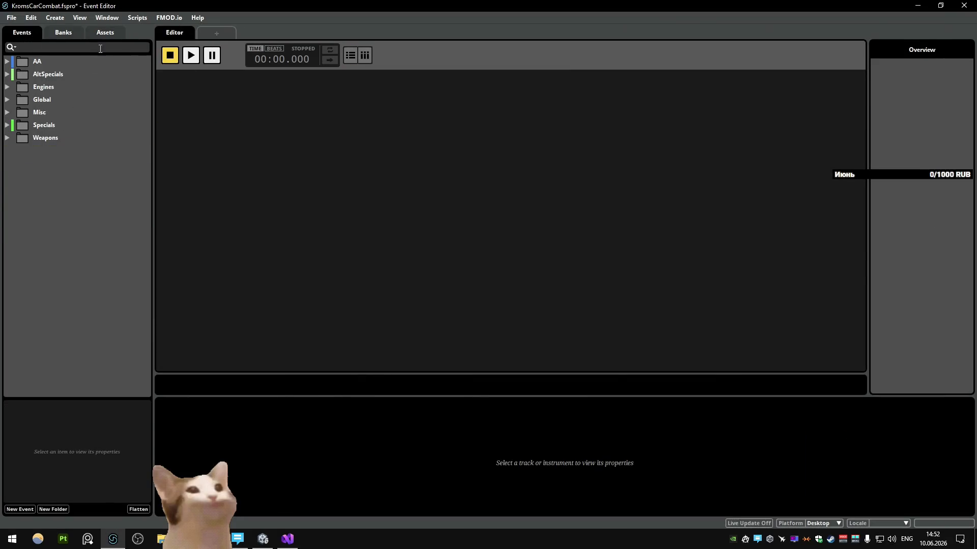
pyautogui.click(104, 32)
pyautogui.click(79, 259)
pyautogui.click(61, 215)
pyautogui.press('Delete')
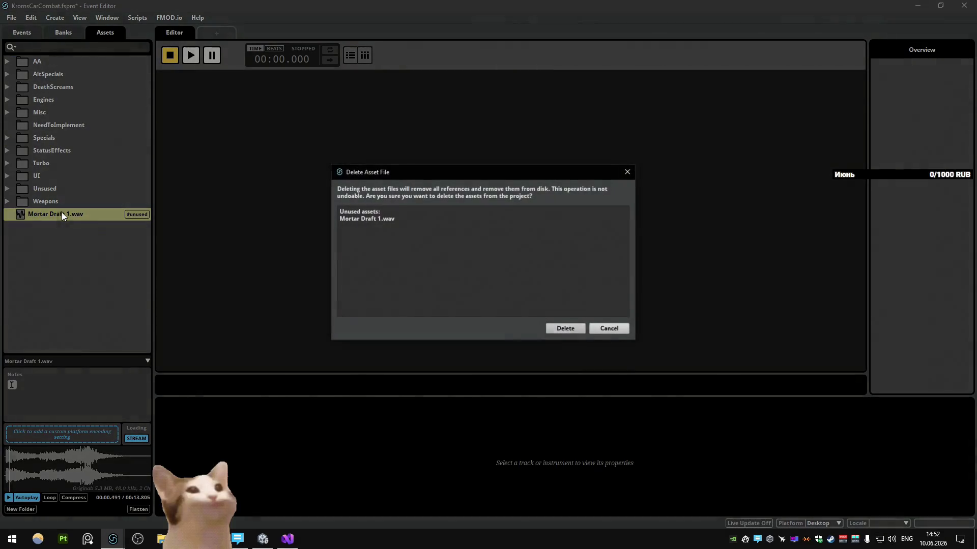
pyautogui.click(577, 327)
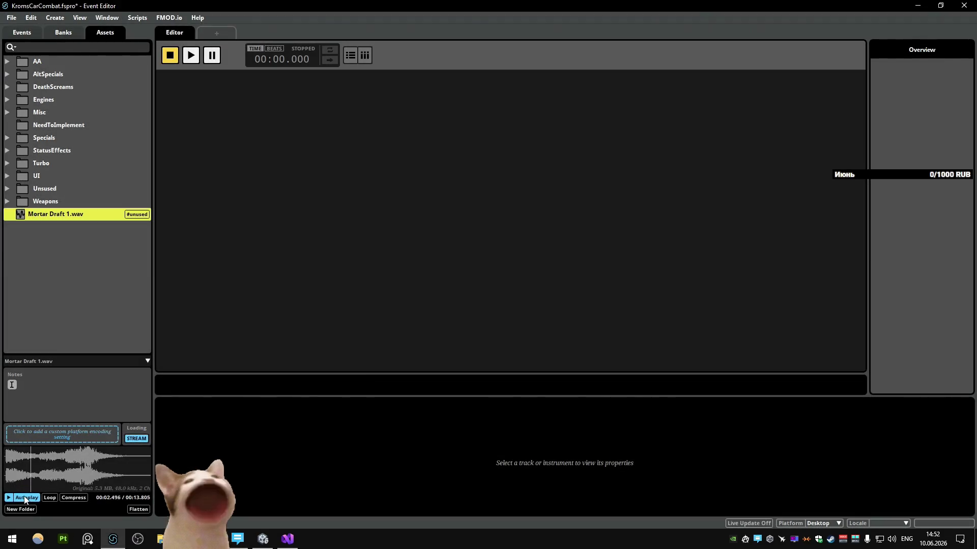
pyautogui.click(68, 201)
pyautogui.press('Delete')
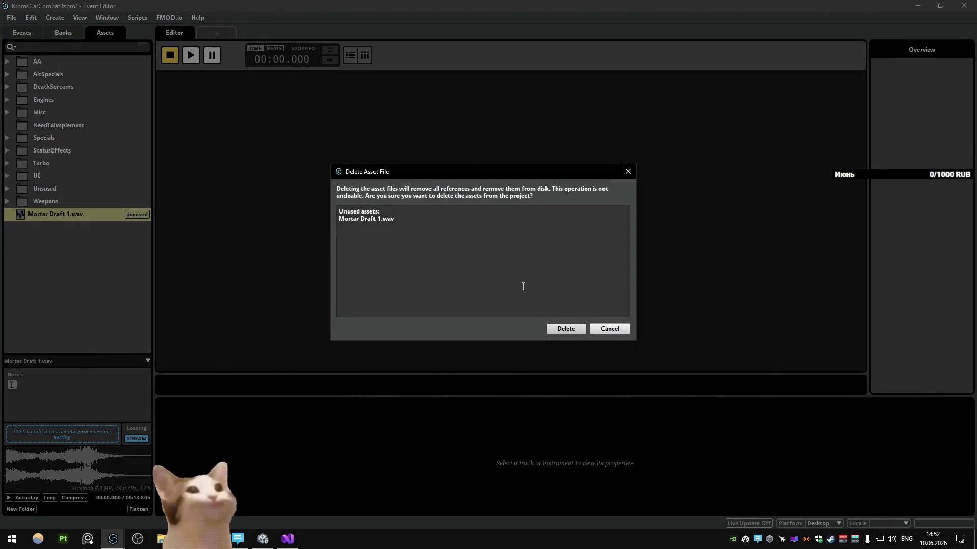
pyautogui.click(562, 329)
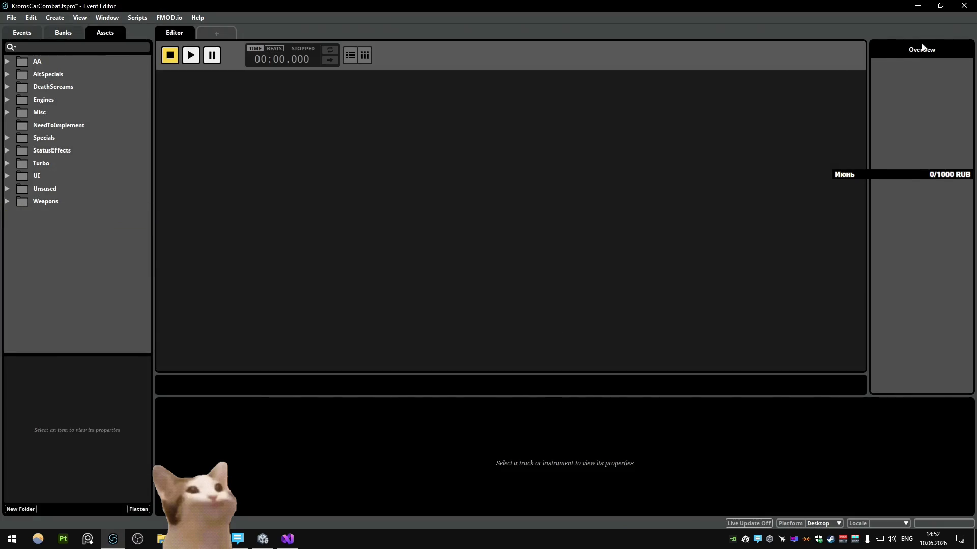
# Step: Close FMOD Studio saving changes, close the browser tabs, and start Unity play mode
pyautogui.hotkey('alt', 'F4')
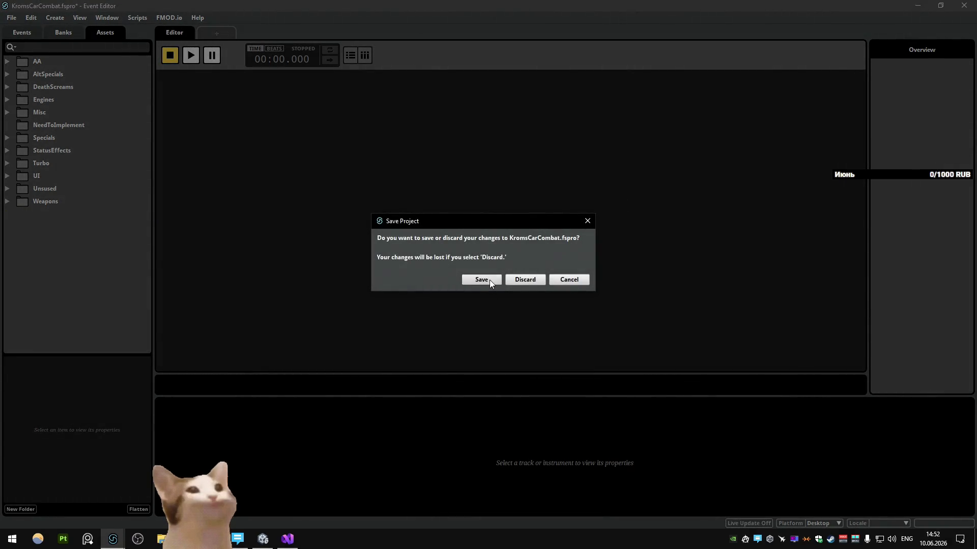
pyautogui.click(482, 279)
pyautogui.hotkey('ctrl', 'w')
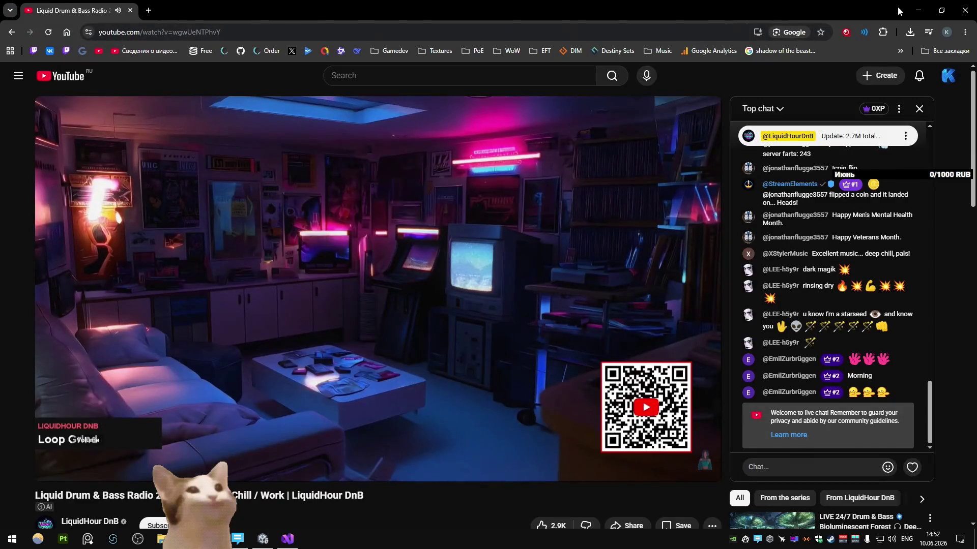
pyautogui.hotkey('ctrl', 'w')
pyautogui.click(668, 31)
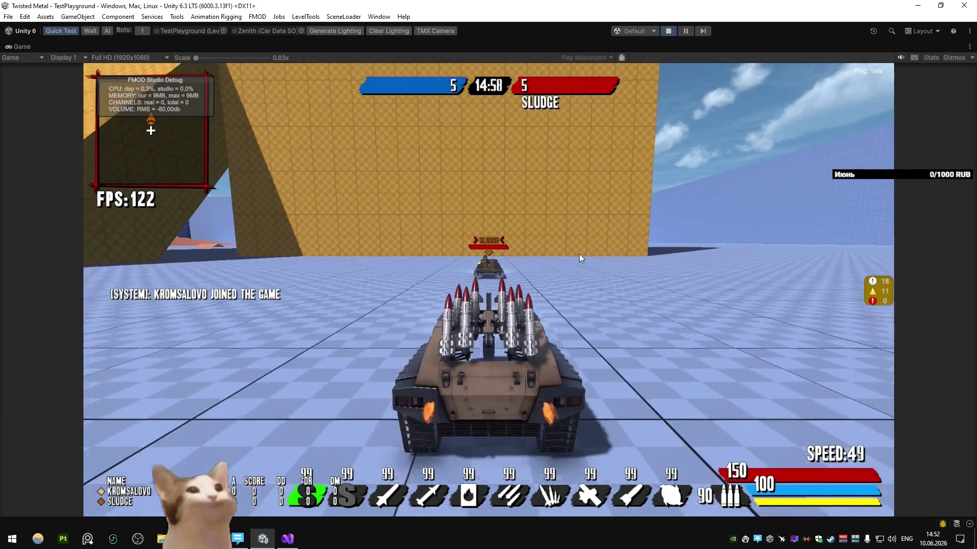
# Step: Fire the rocket pod, drive a loop, stop facing the yellow wall and shoot Sludge for a bonus
pyautogui.click(579, 254)
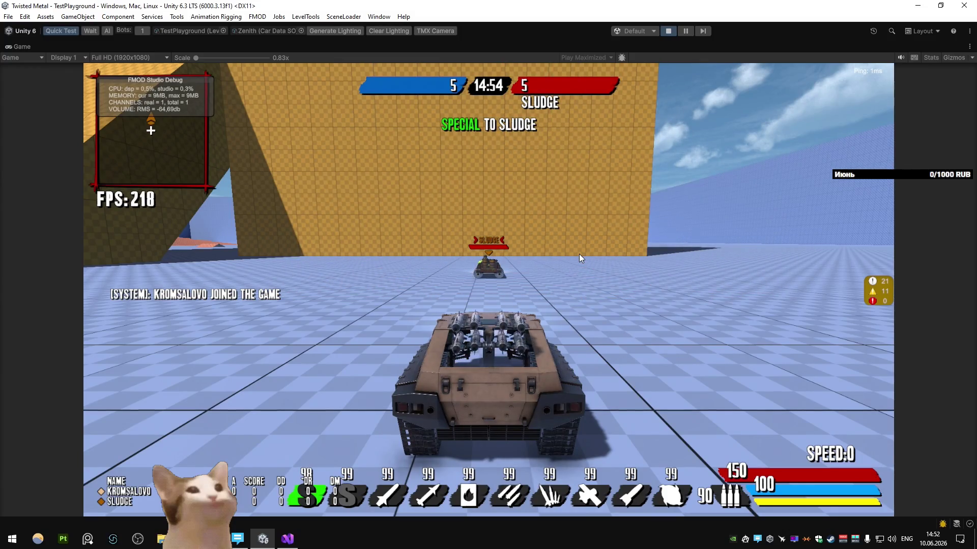
pyautogui.press('w')
pyautogui.press('d')
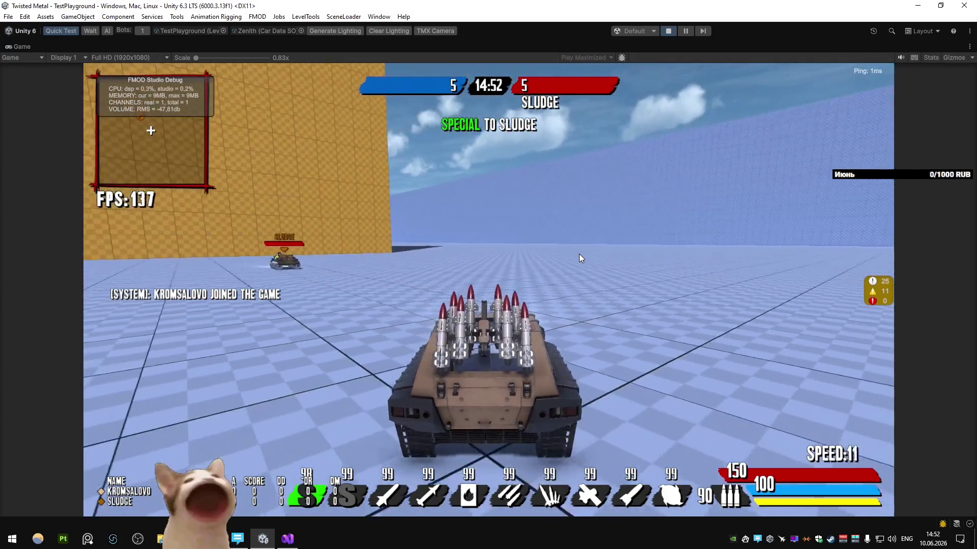
pyautogui.scroll(-1, 579, 254)
pyautogui.scroll(-2, 579, 256)
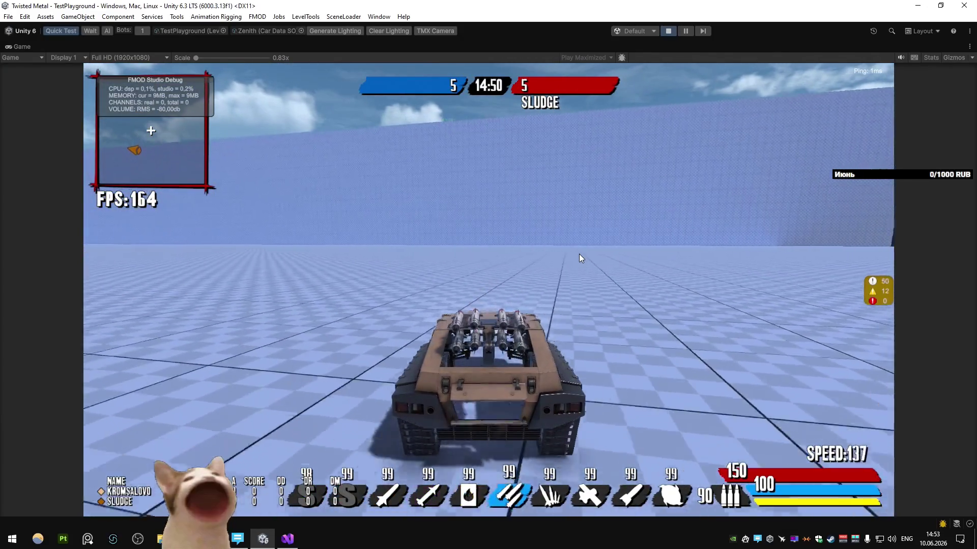
pyautogui.press('a')
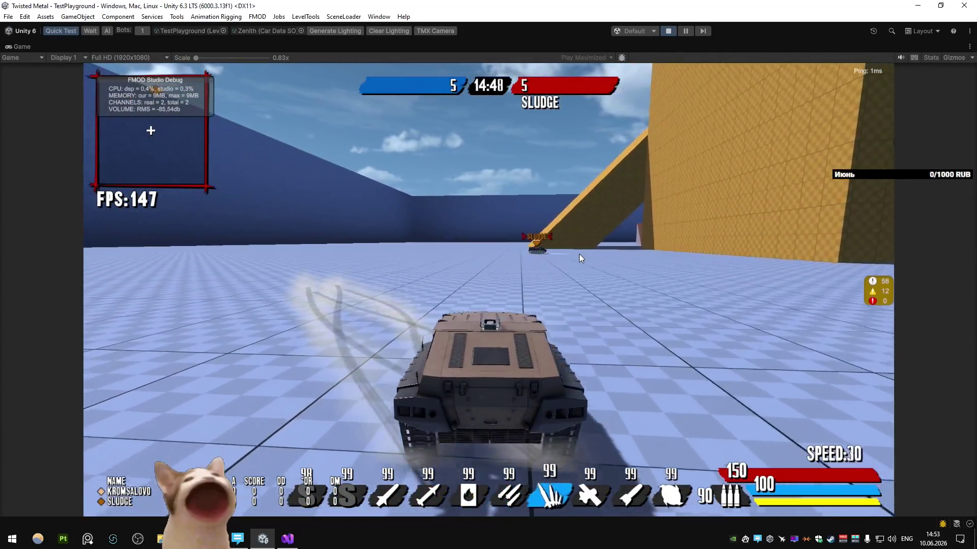
pyautogui.scroll(-1, 579, 254)
pyautogui.press('d')
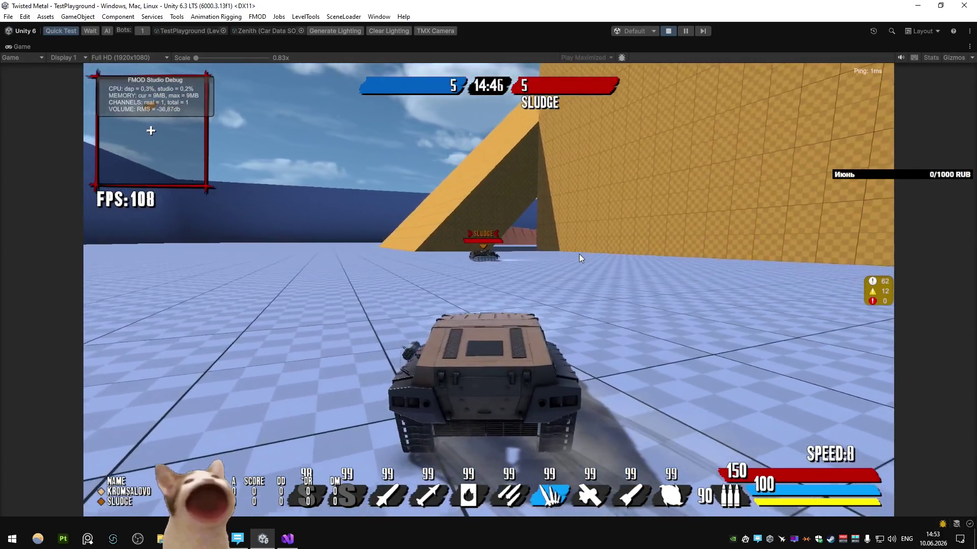
pyautogui.scroll(-1, 580, 255)
pyautogui.click(579, 258)
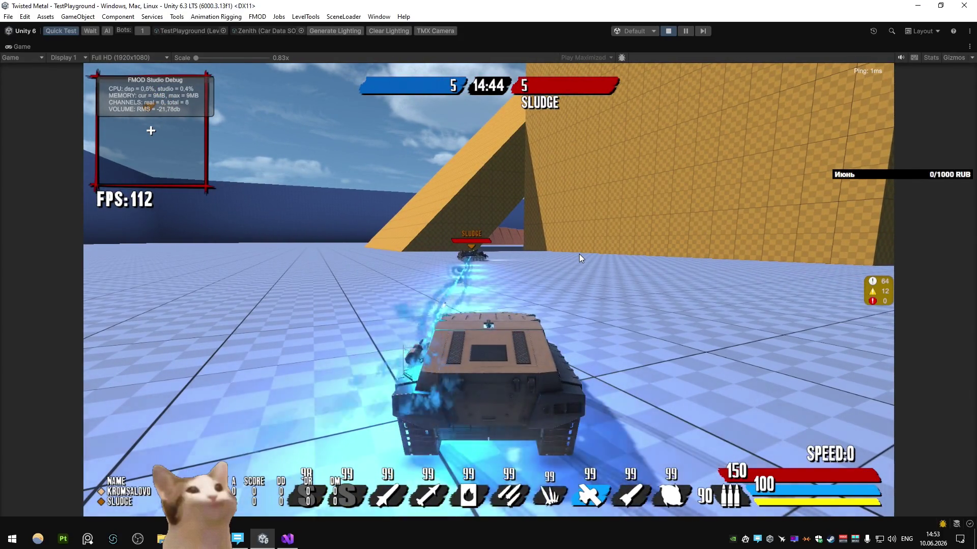
# Step: Drive away from the wall, switch back to the previous weapon and turn toward the yellow wall
pyautogui.press('w')
pyautogui.press('a')
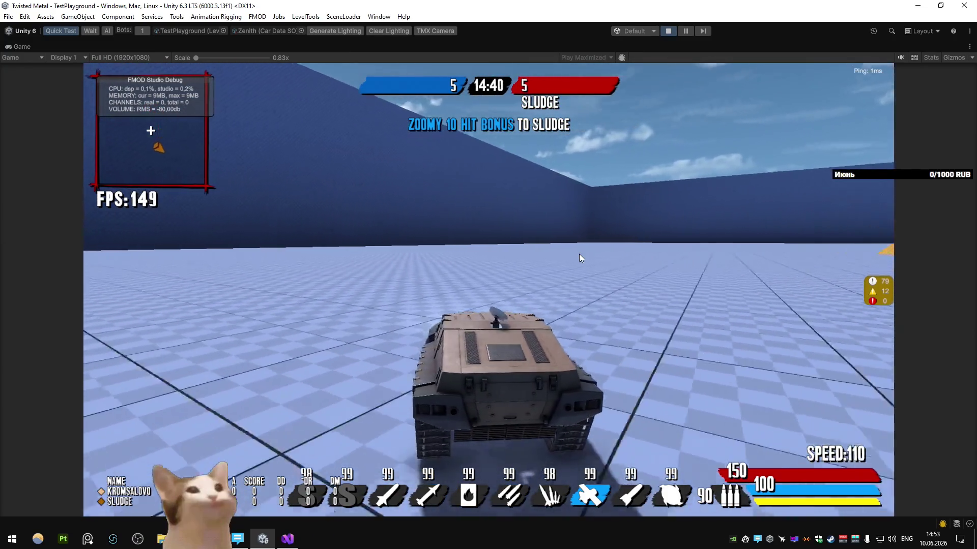
pyautogui.press('d')
pyautogui.press('a')
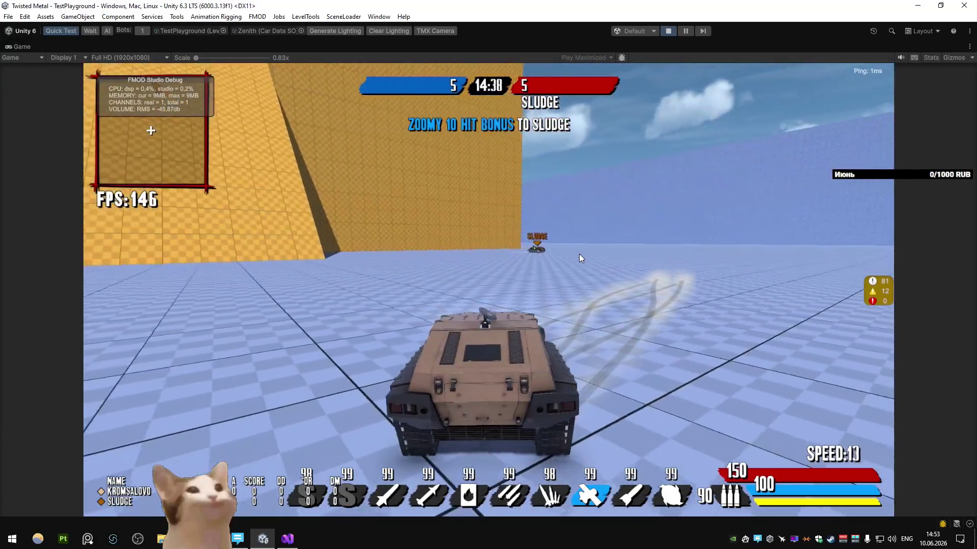
pyautogui.press('q')
pyautogui.press('d')
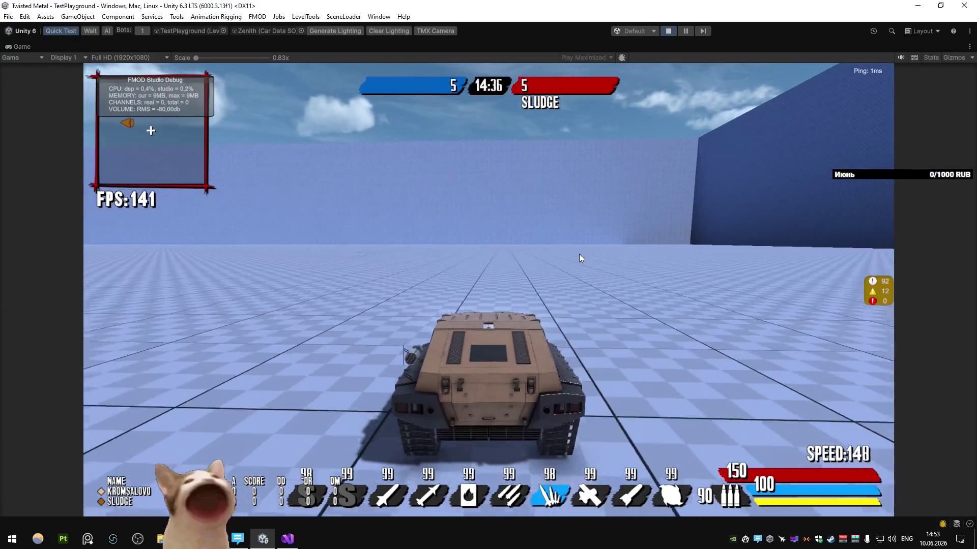
pyautogui.press('a')
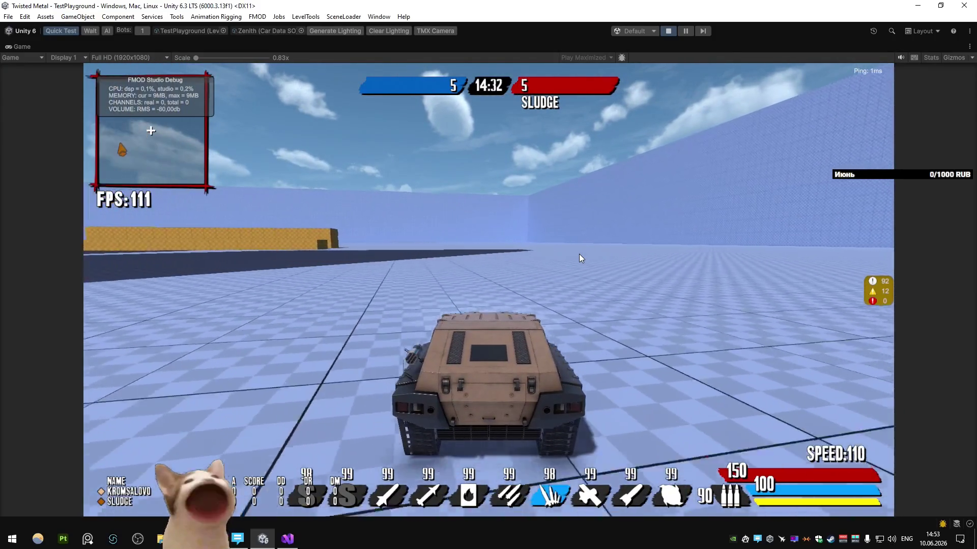
# Step: Boost into a long left drift along the wall, then straighten out and cruise across the arena
pyautogui.press('w')
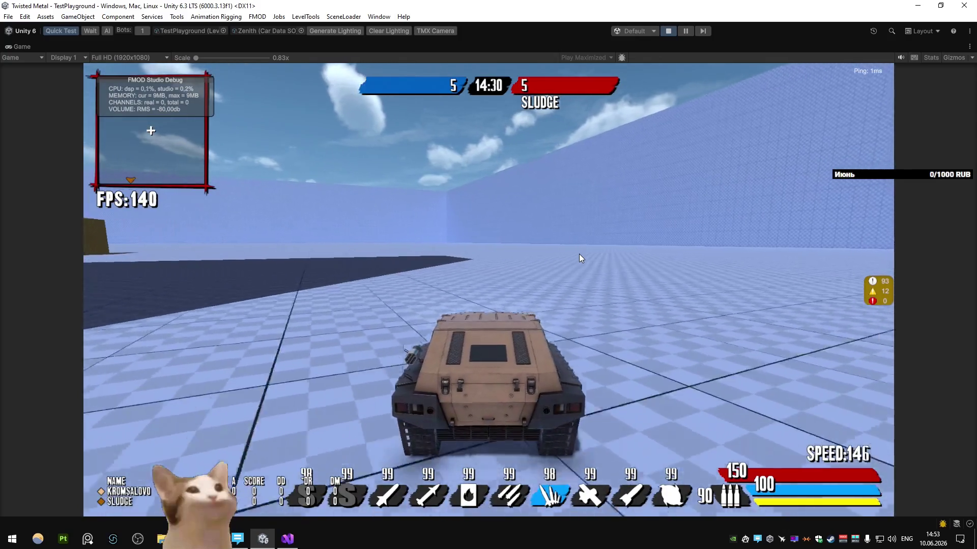
pyautogui.press('d')
pyautogui.press('a')
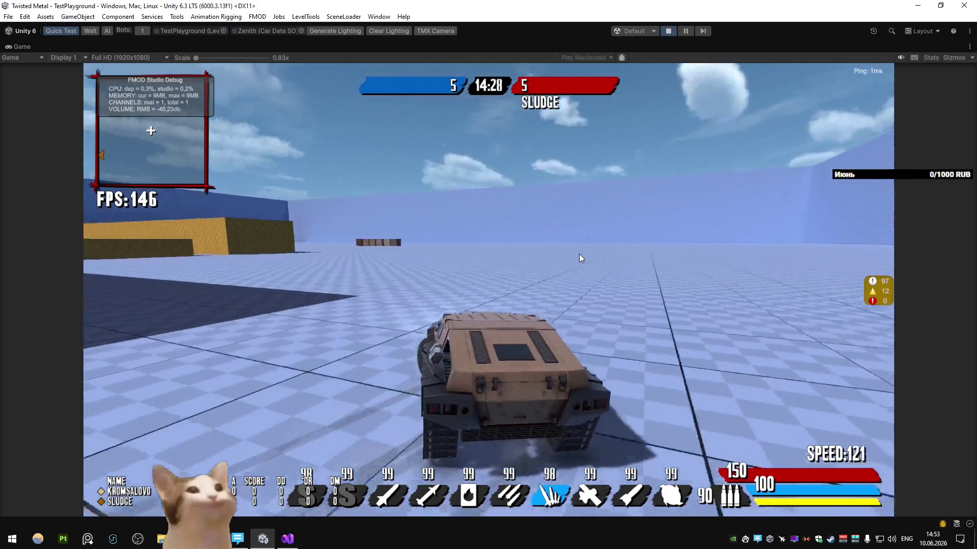
pyautogui.press('a')
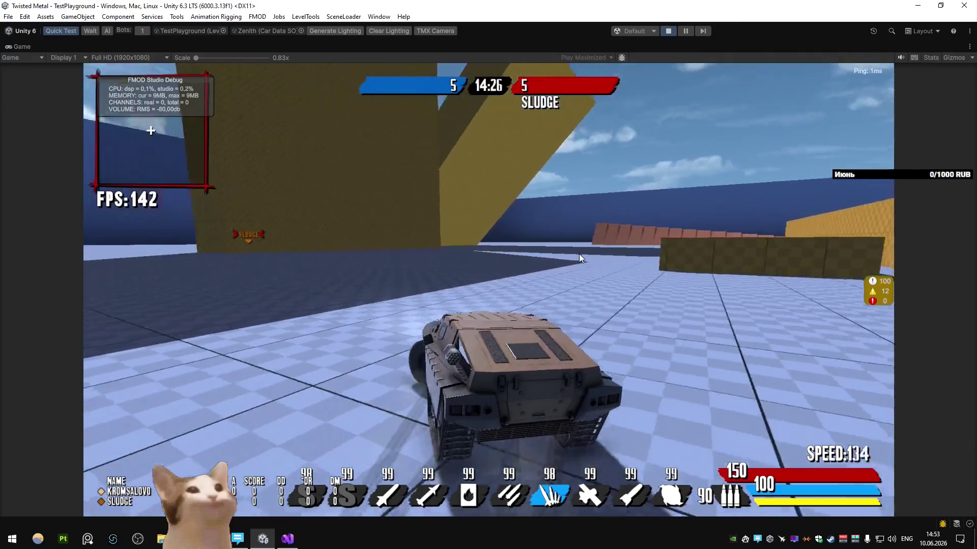
pyautogui.press('a')
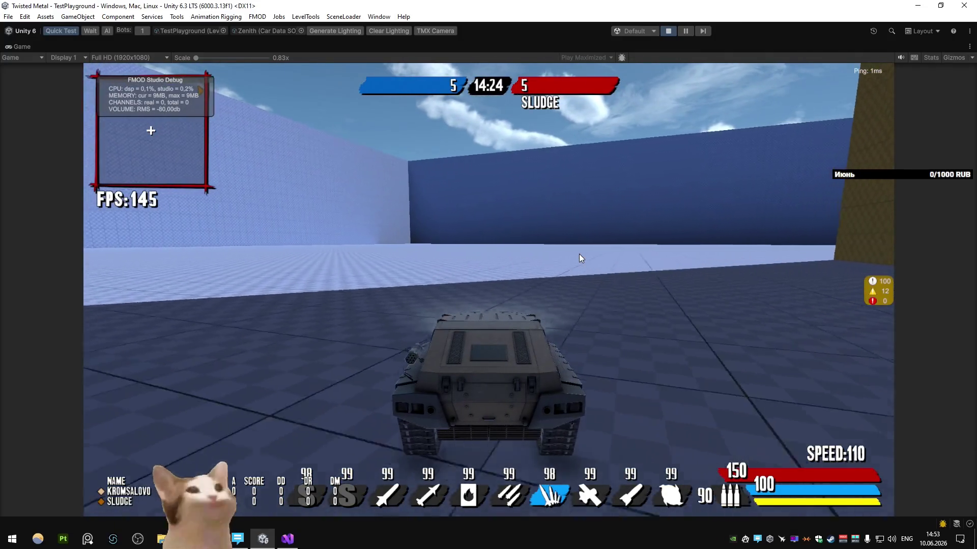
pyautogui.press('a')
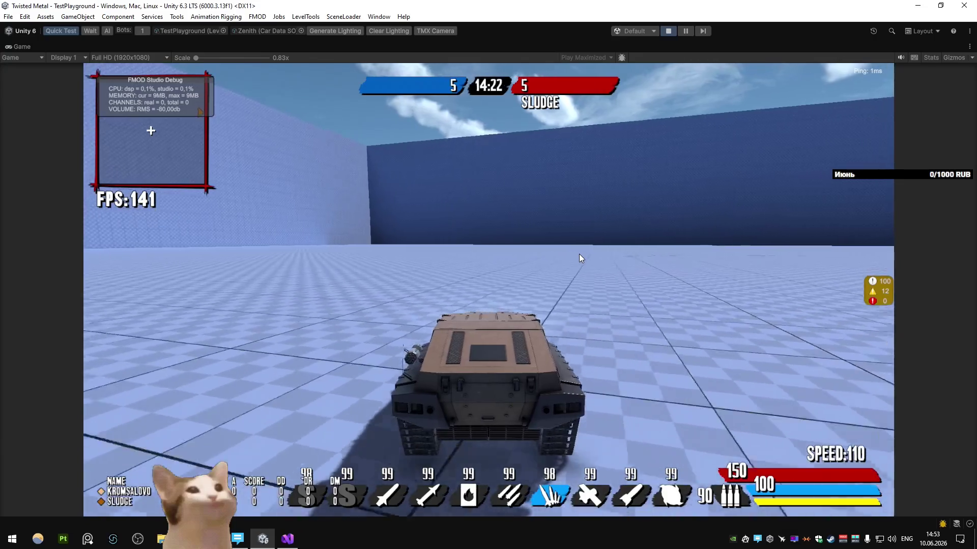
pyautogui.press('a')
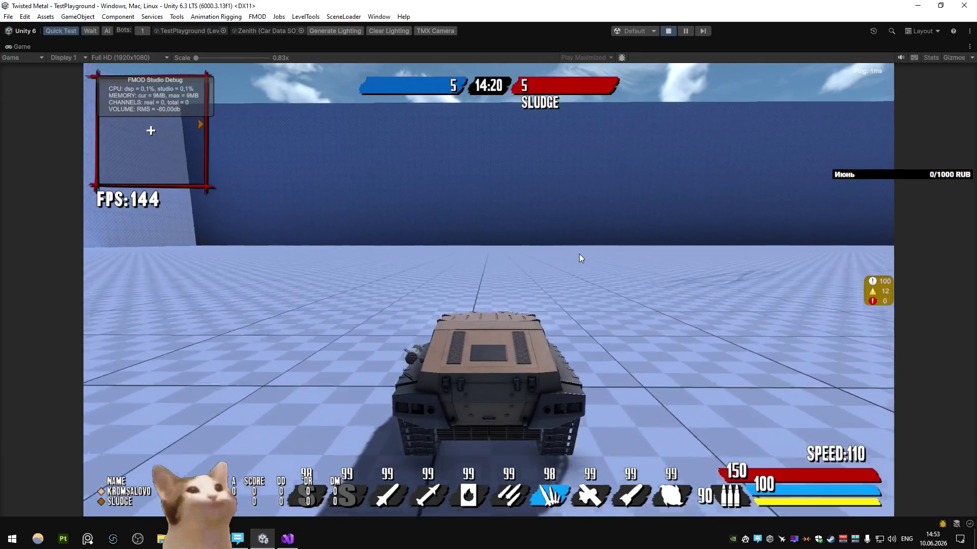
pyautogui.press('a')
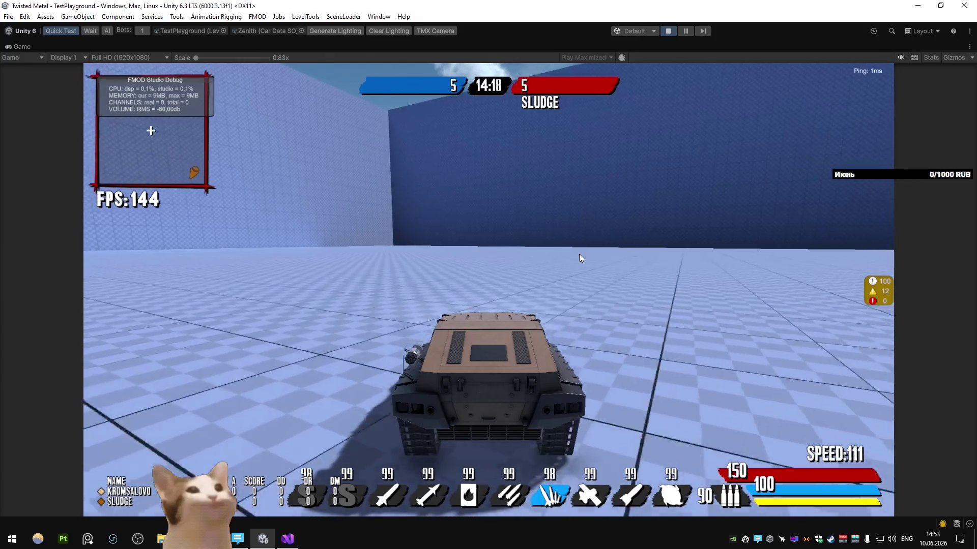
pyautogui.press('a')
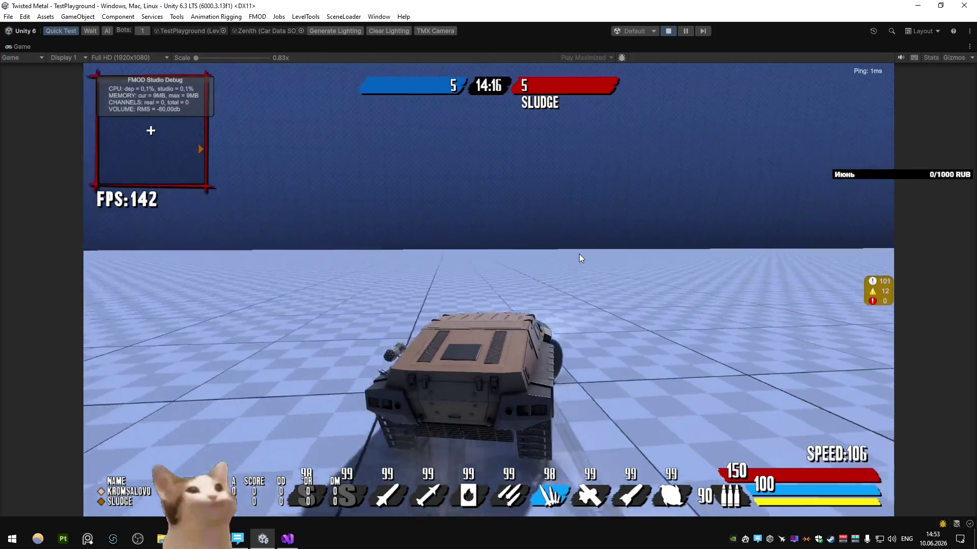
pyautogui.press('w')
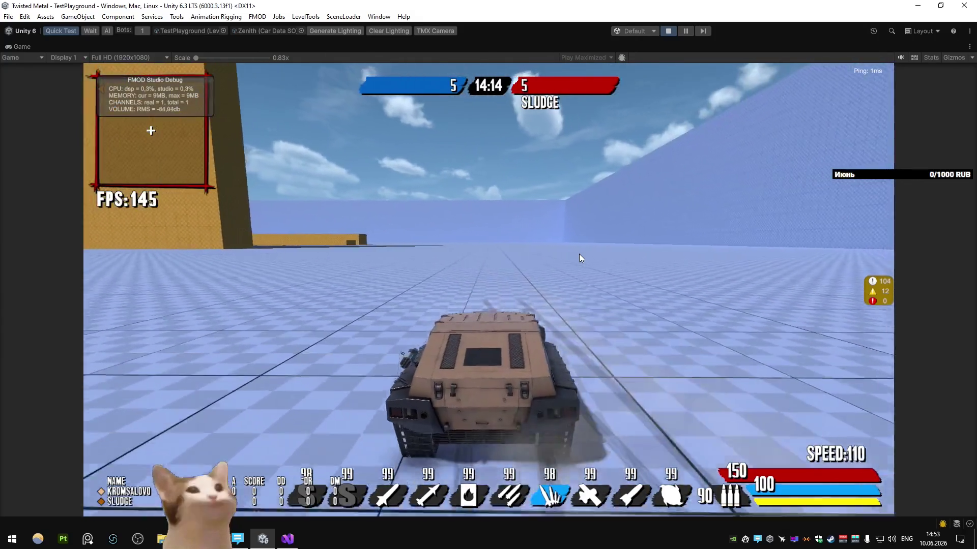
pyautogui.press('w')
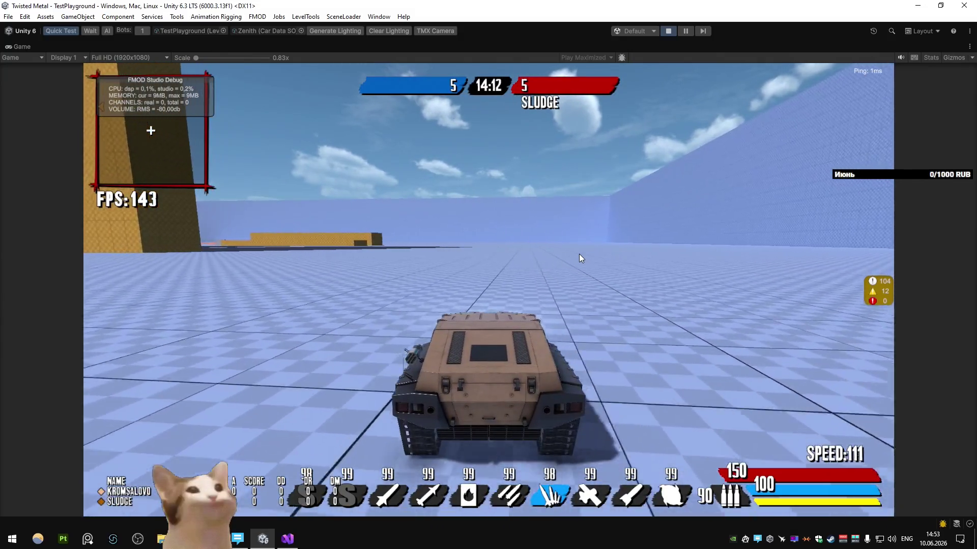
pyautogui.press('w')
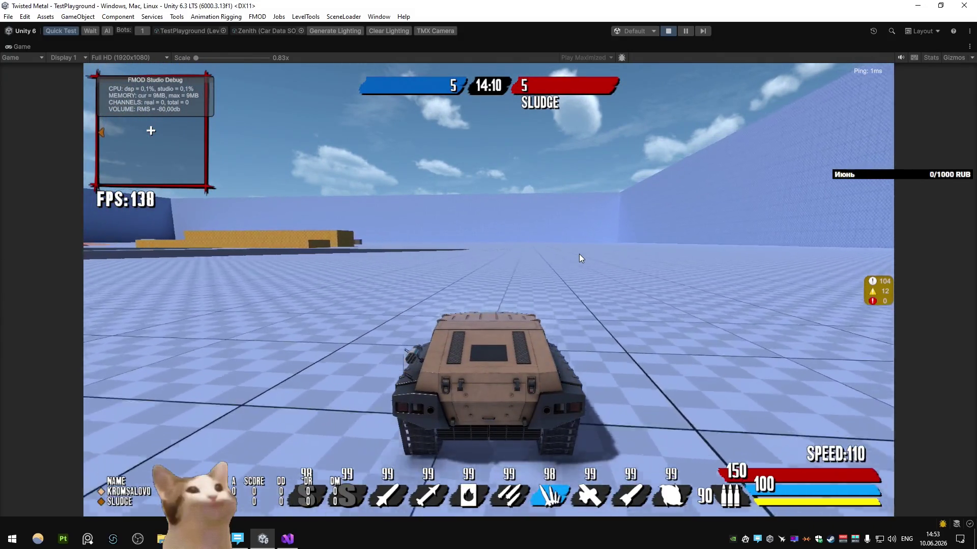
pyautogui.press('w')
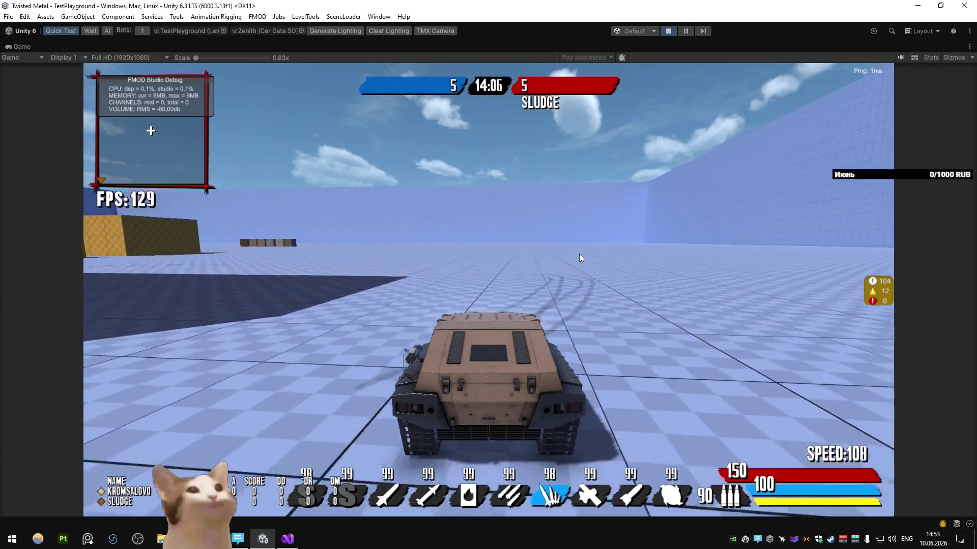
# Step: Drive up the yellow ramp, drop onto the blue floor and weave right and left
pyautogui.press('a')
pyautogui.press('w')
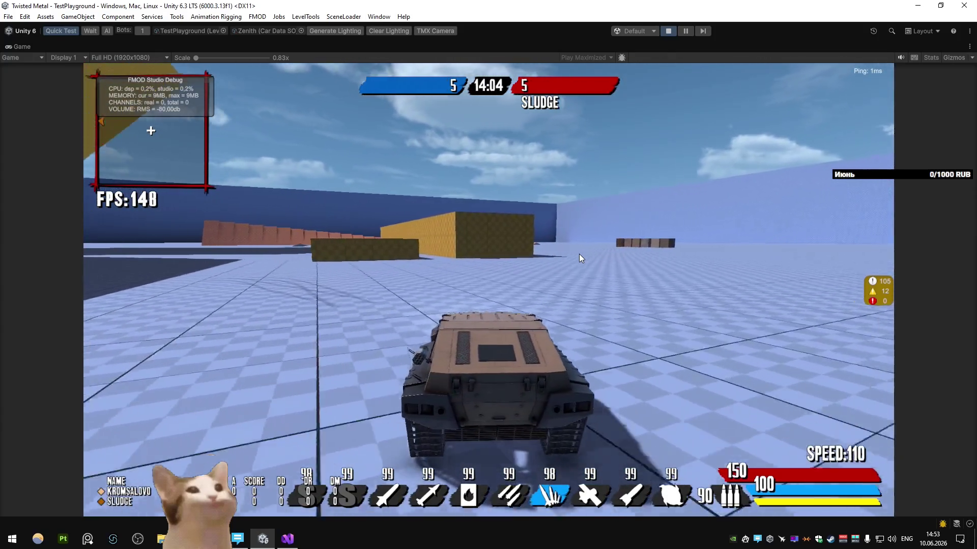
pyautogui.press('a')
pyautogui.press('w')
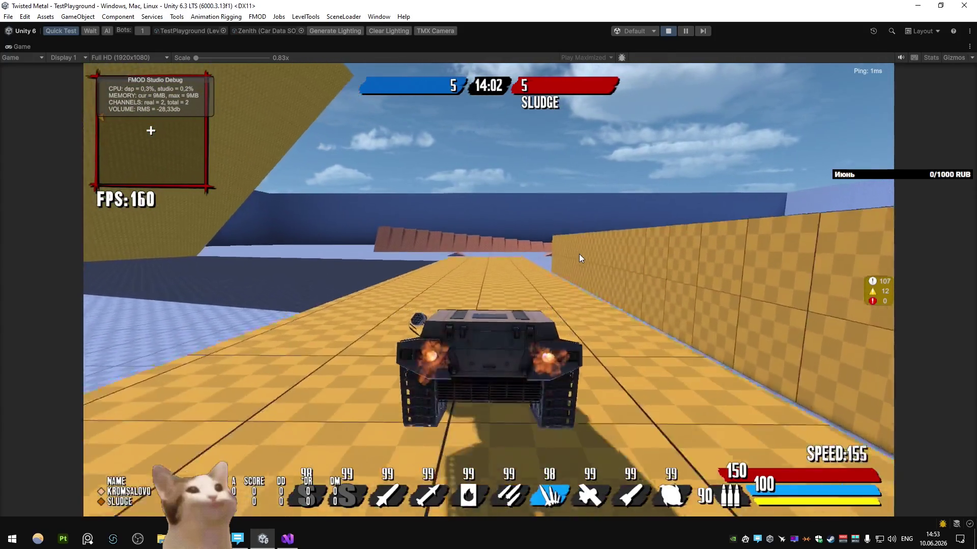
pyautogui.press('w')
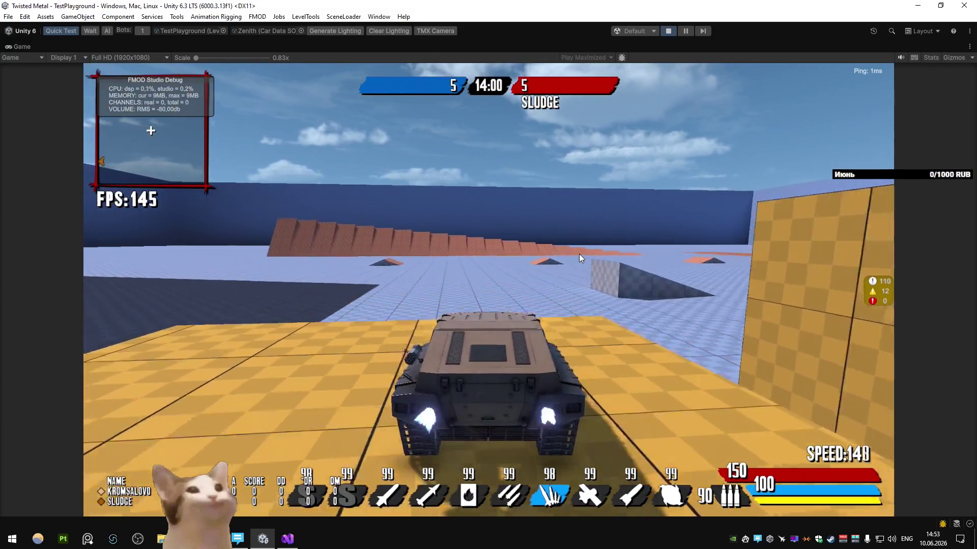
pyautogui.press('d')
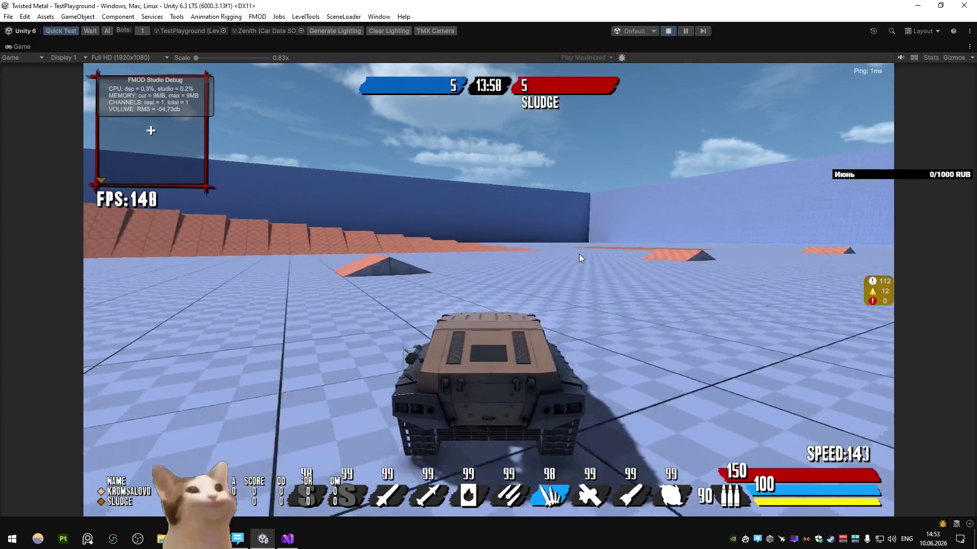
pyautogui.press('a')
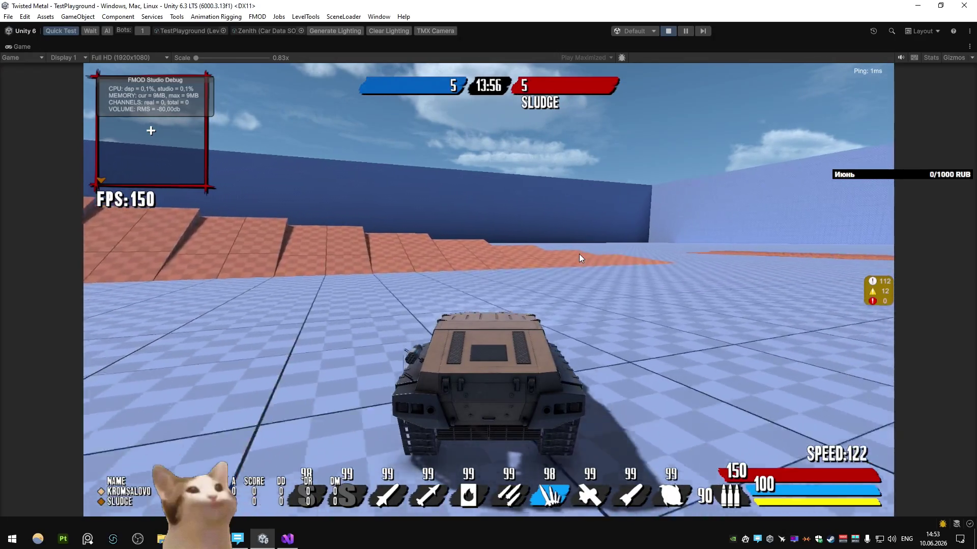
pyautogui.press('d')
pyautogui.press('d')
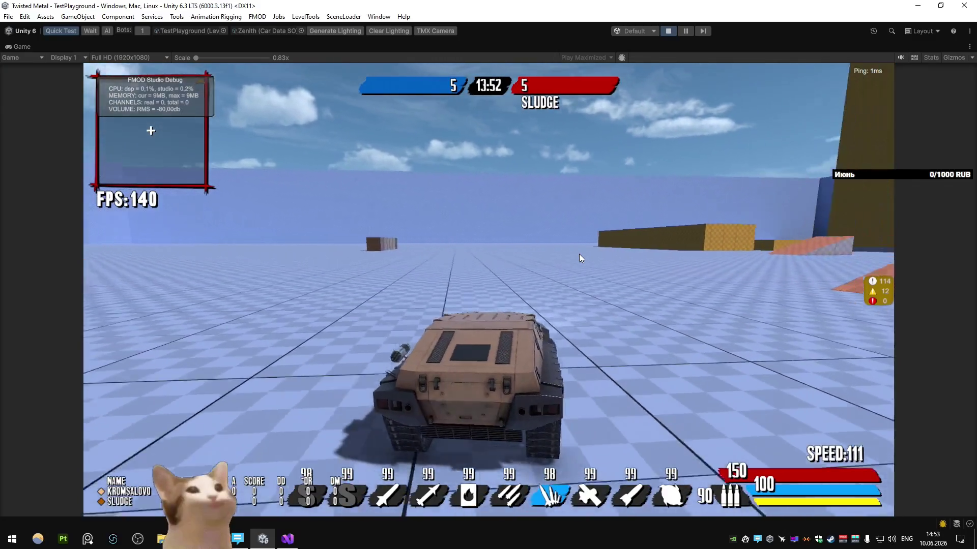
# Step: Head past the tall yellow wall into the long corridor and fire the ice weapon ahead
pyautogui.press('d')
pyautogui.press('w')
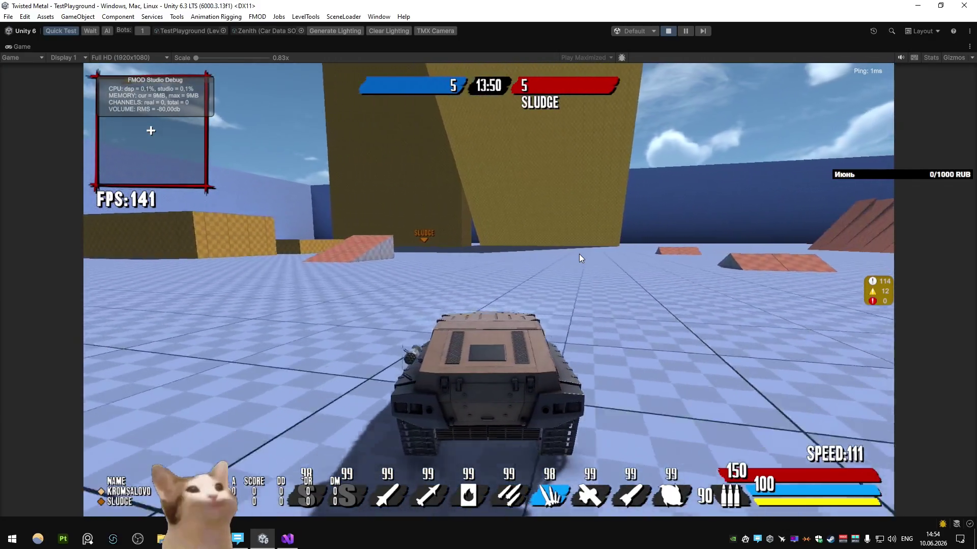
pyautogui.press('a')
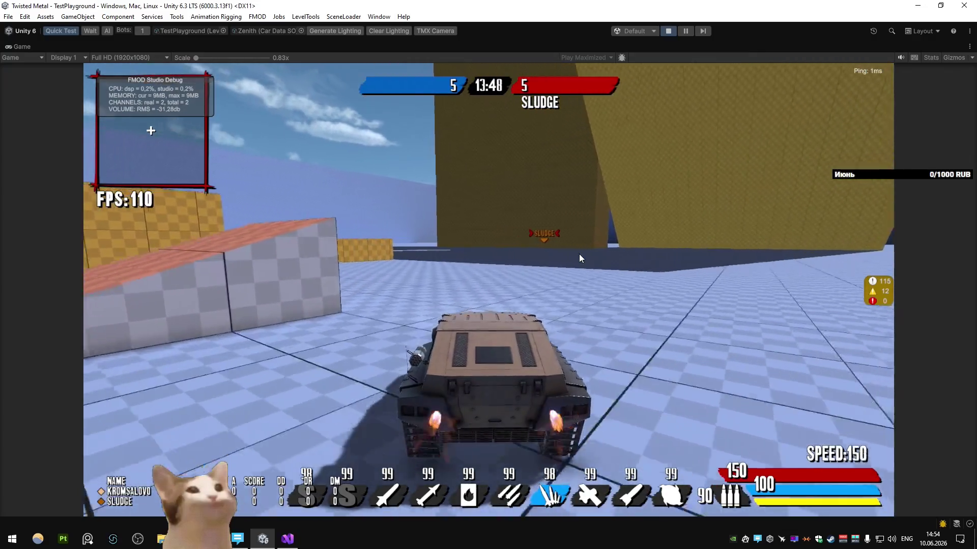
pyautogui.press('a')
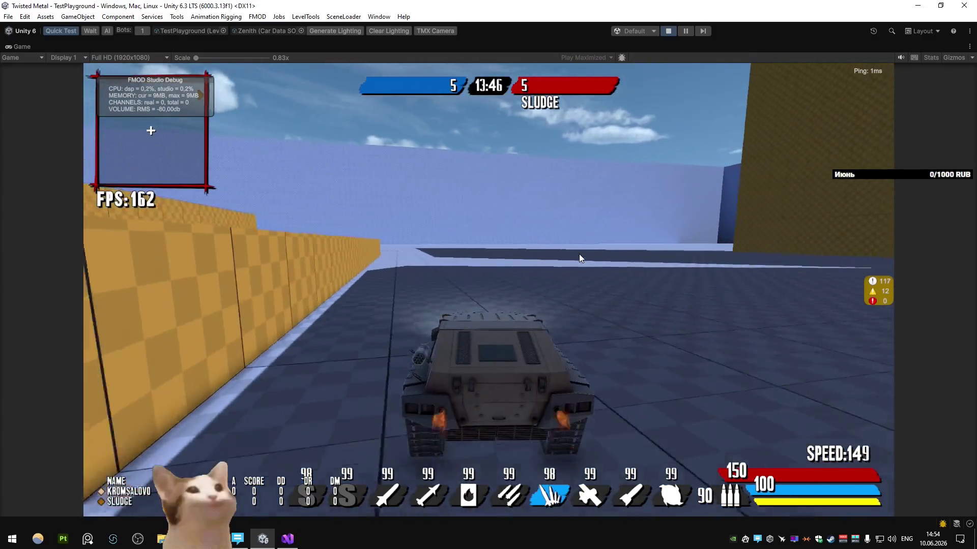
pyautogui.click(580, 258)
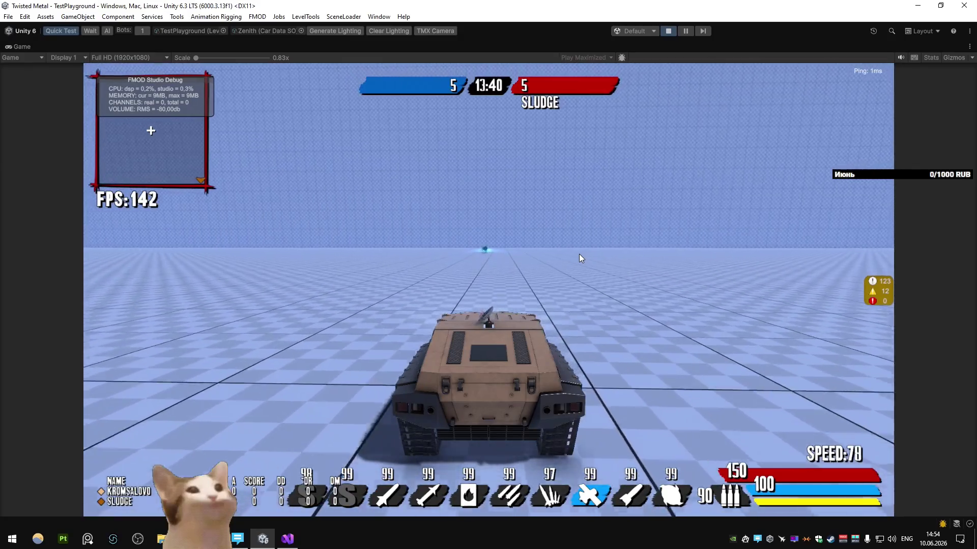
# Step: Boost toward Sludge, fire the red weapon, then switch to the last weapon and fire it
pyautogui.press('shift')
pyautogui.press('d')
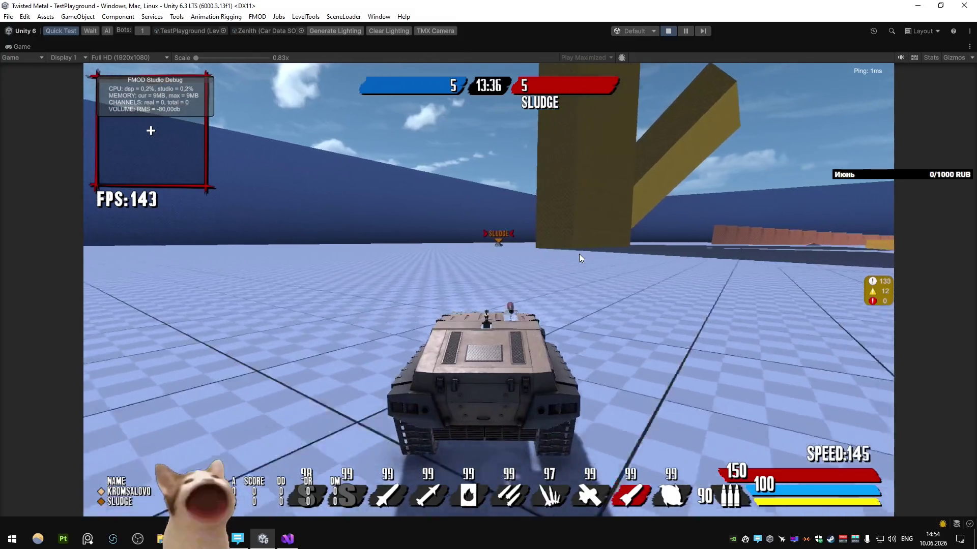
pyautogui.click(579, 254)
pyautogui.press('a')
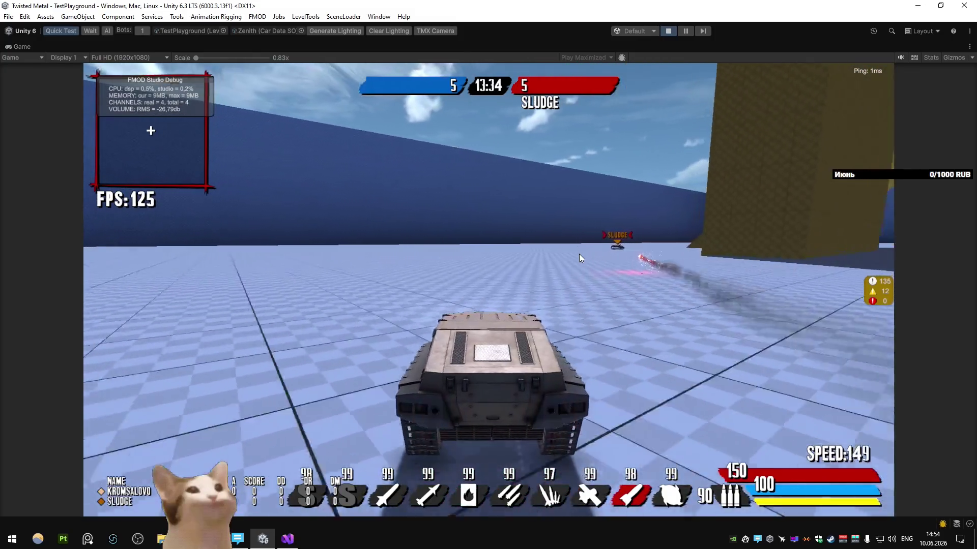
pyautogui.press('a')
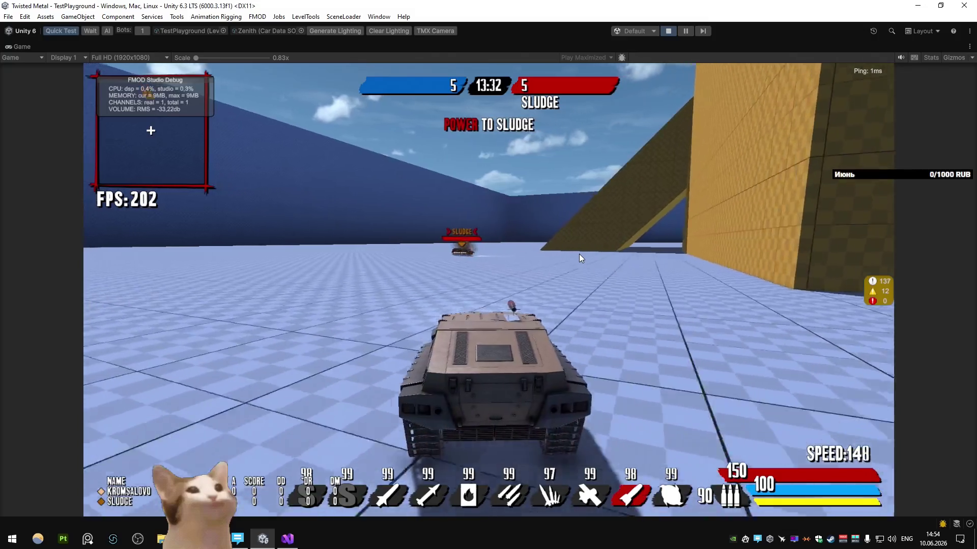
pyautogui.press('a')
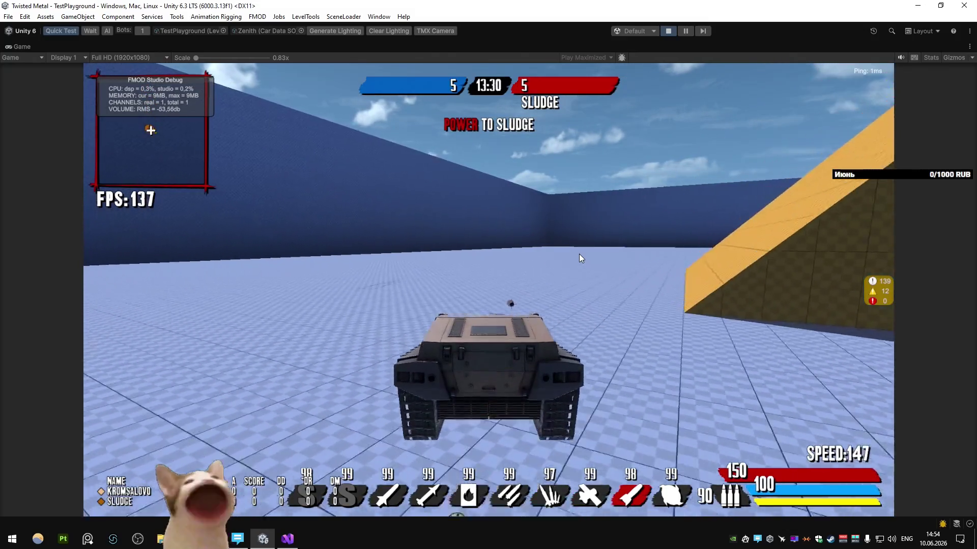
pyautogui.scroll(-1, 579, 254)
pyautogui.click(579, 254)
# Step: Skid to a stop facing Sludge and fire the last weapon repeatedly, dropping it to 91 rounds
pyautogui.press('d')
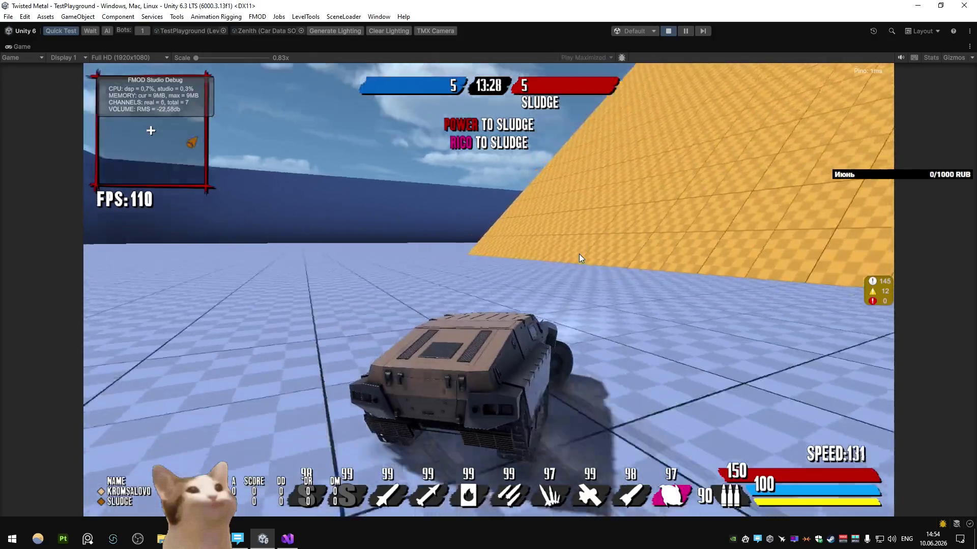
pyautogui.press('s')
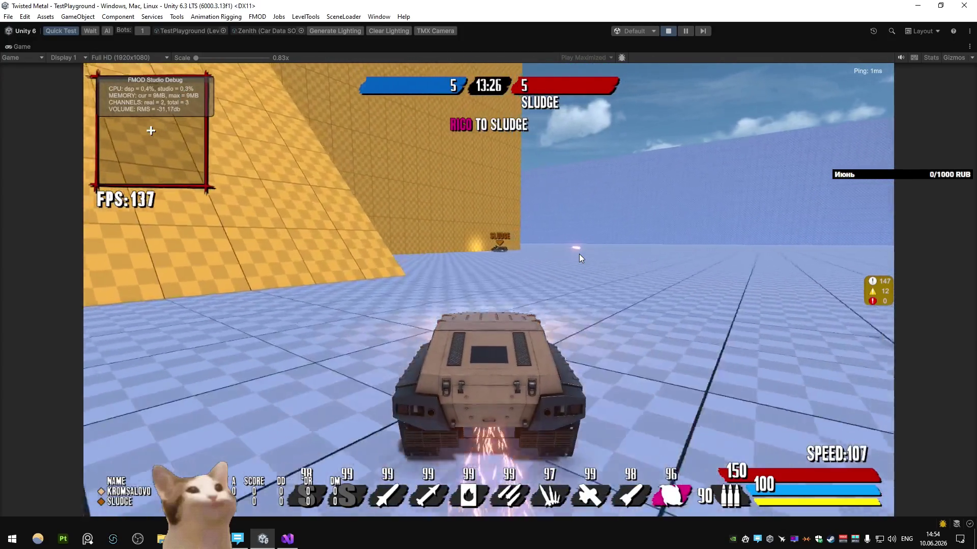
pyautogui.click(579, 255)
pyautogui.press('w')
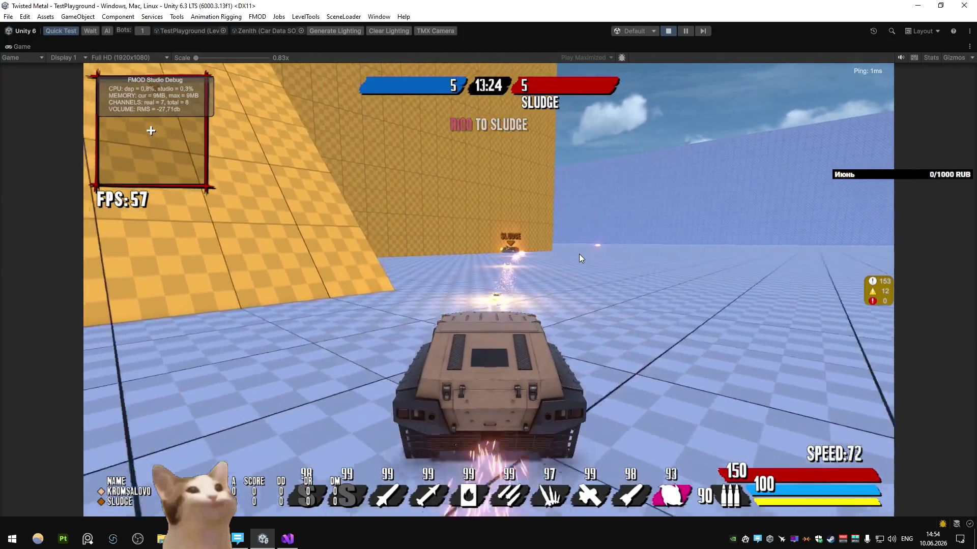
pyautogui.click(580, 254)
pyautogui.press('w')
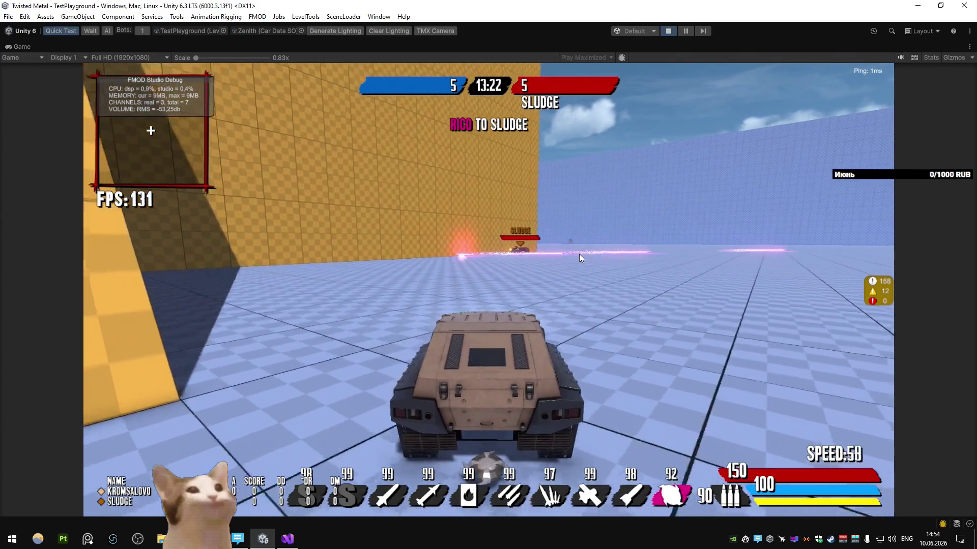
pyautogui.click(579, 254)
# Step: Boost away along the orange wall and swing left toward the yellow ramp
pyautogui.press('d')
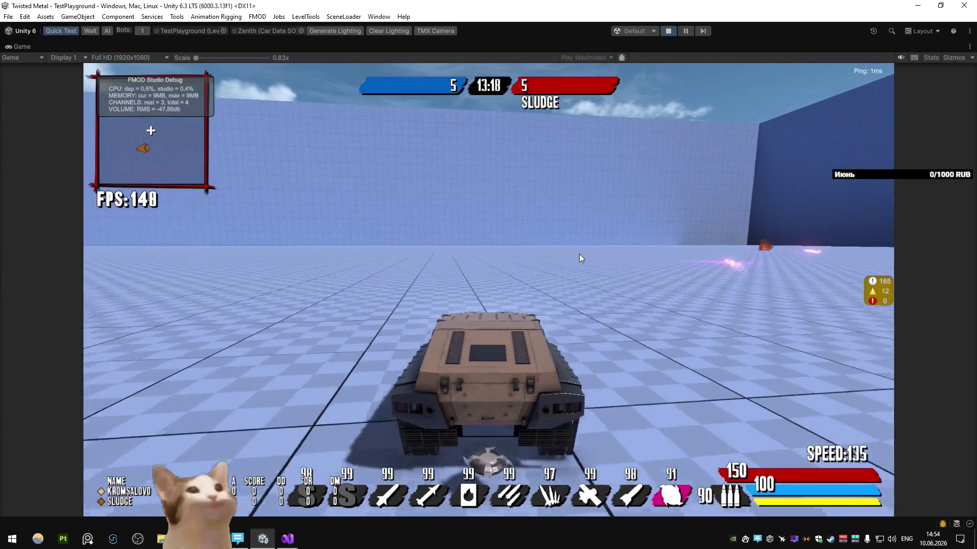
pyautogui.press('a')
pyautogui.press('w')
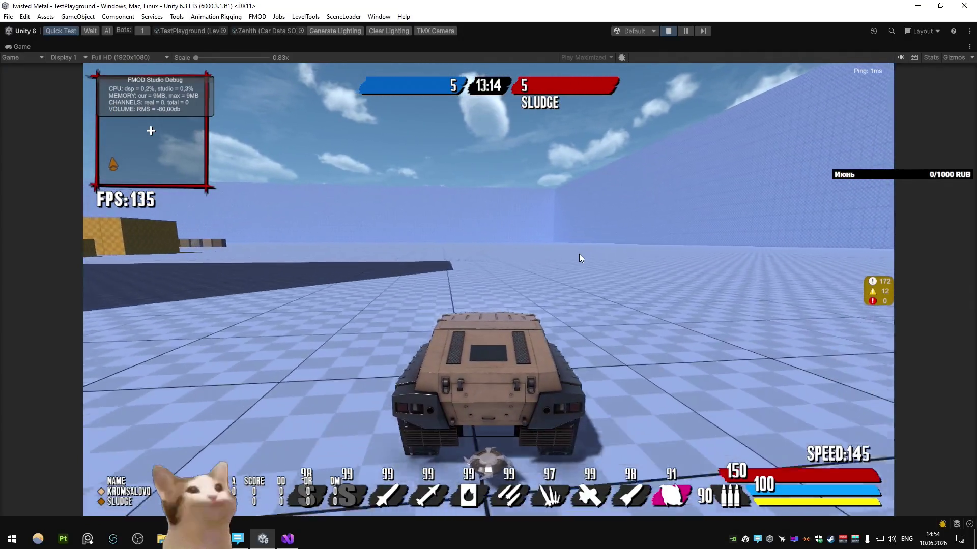
pyautogui.press('a')
pyautogui.press('a')
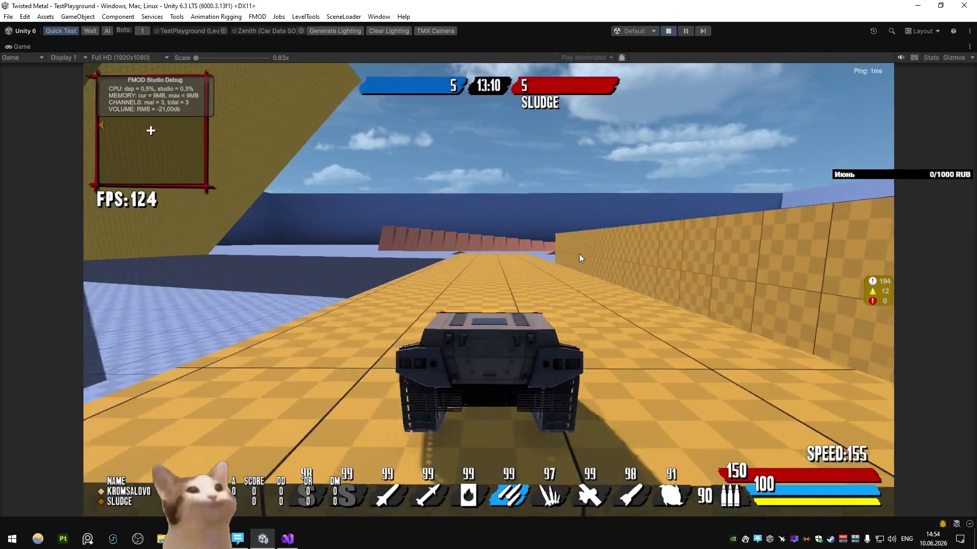
# Step: Steer along the yellow ramp, swing the camera around and skid left to a stop
pyautogui.press('d')
pyautogui.press('a')
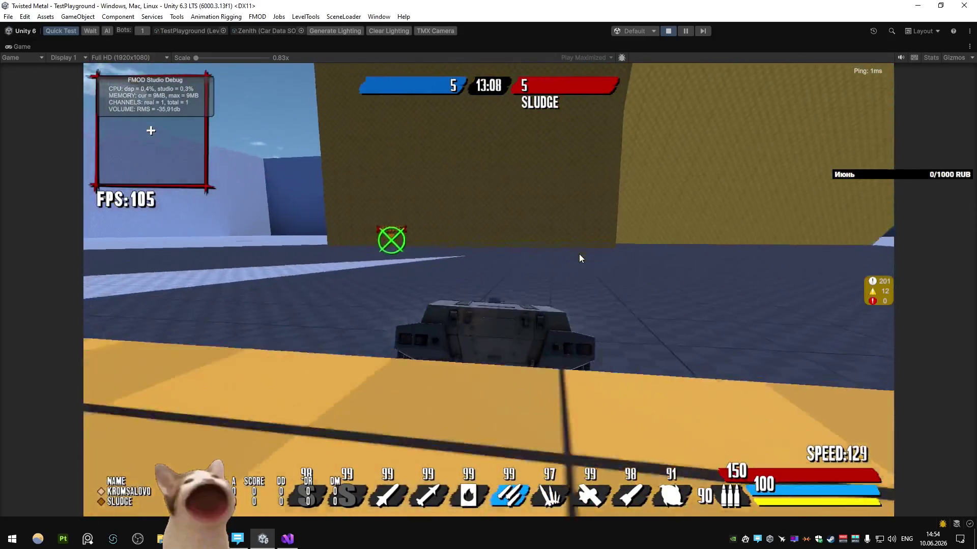
pyautogui.press('a')
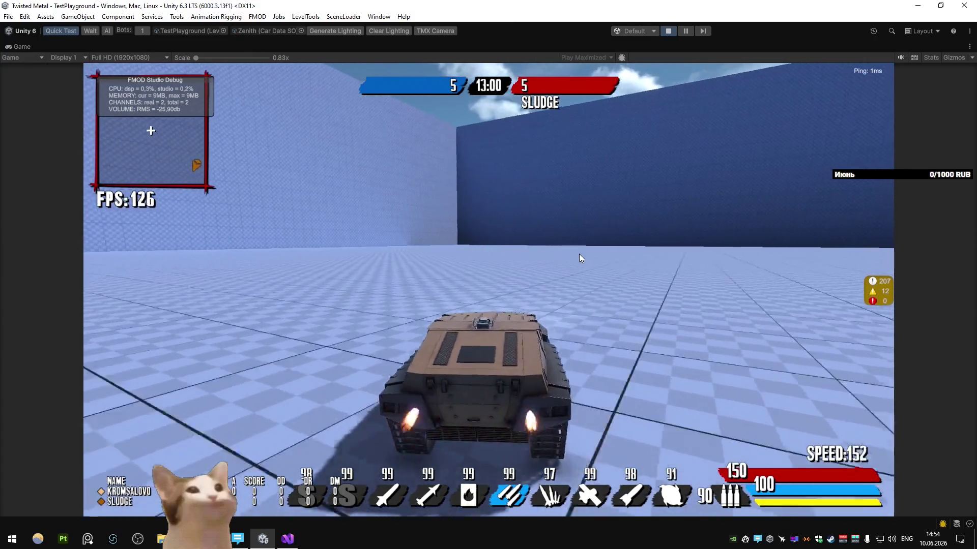
pyautogui.press('a')
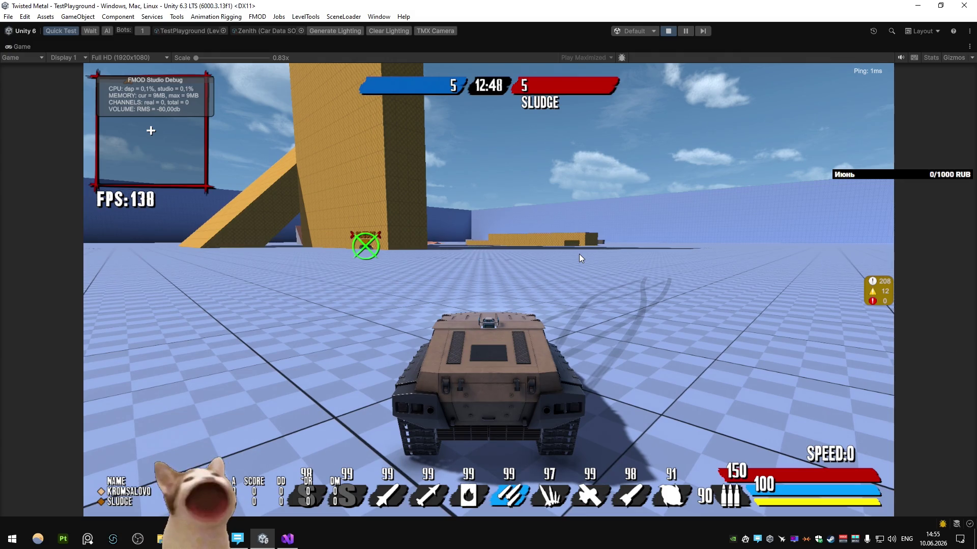
# Step: Accelerate from standstill, skid into a right turn and boost past the yellow wall
pyautogui.press('w')
pyautogui.press('a')
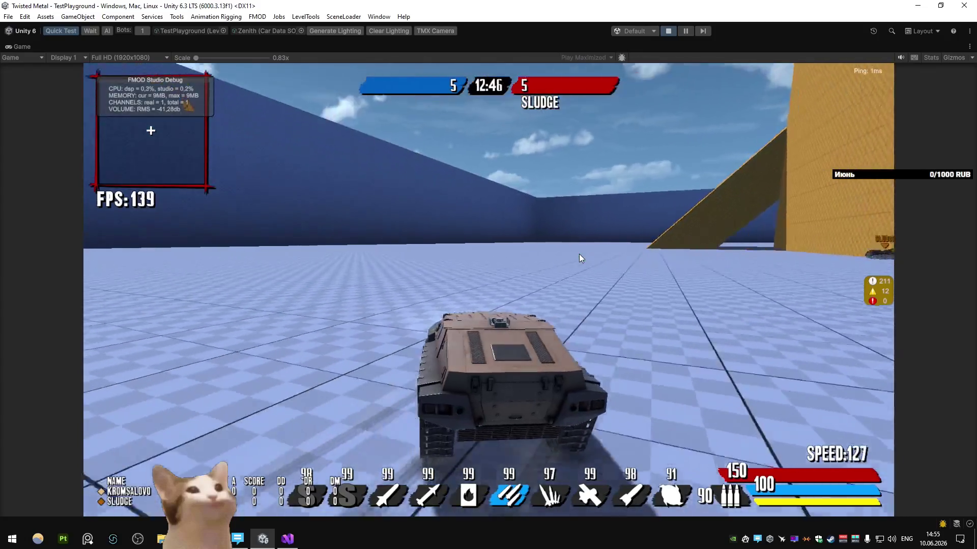
pyautogui.press('d')
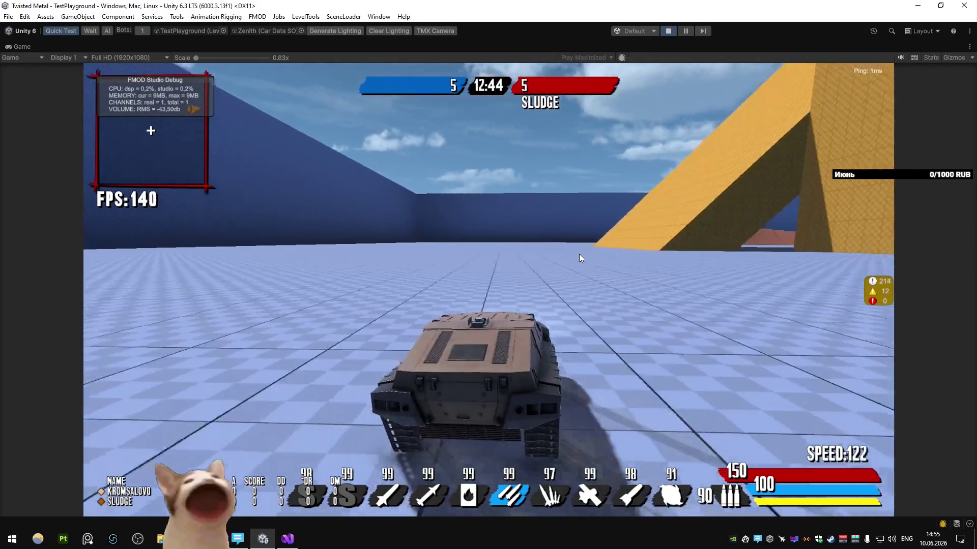
pyautogui.press('a')
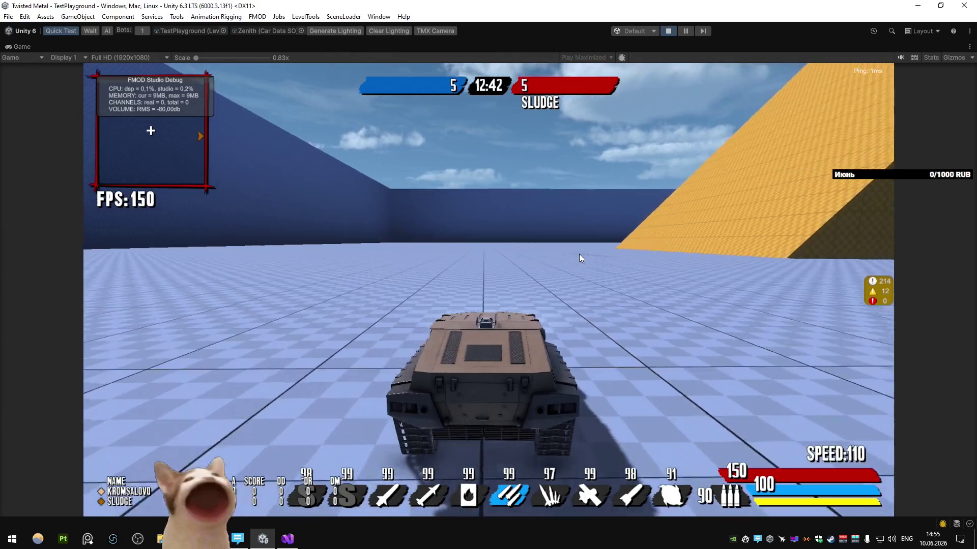
pyautogui.press('a')
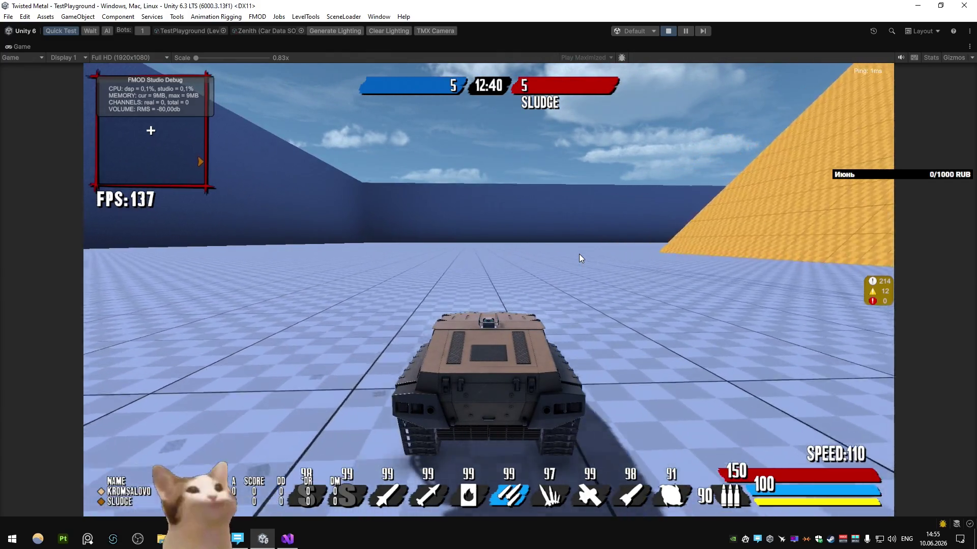
pyautogui.press('a')
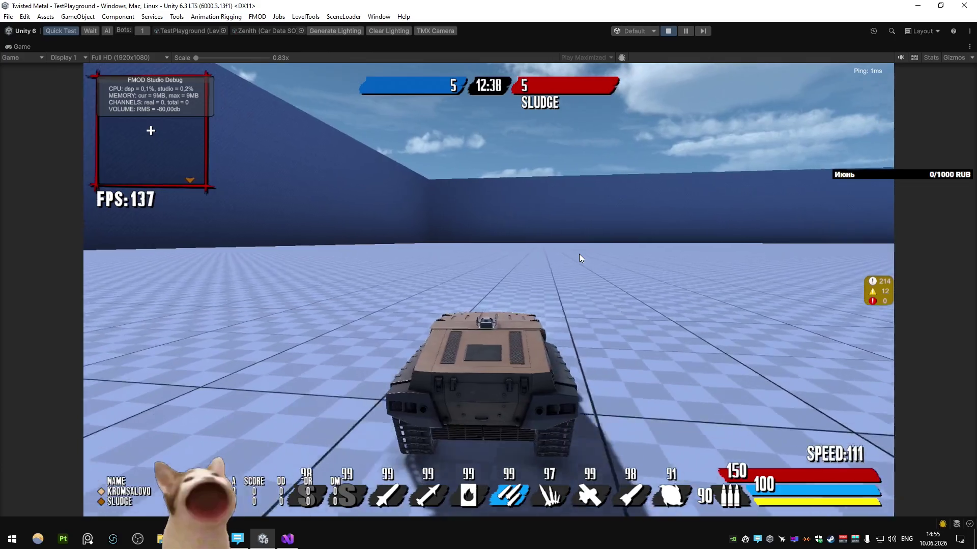
pyautogui.press('d')
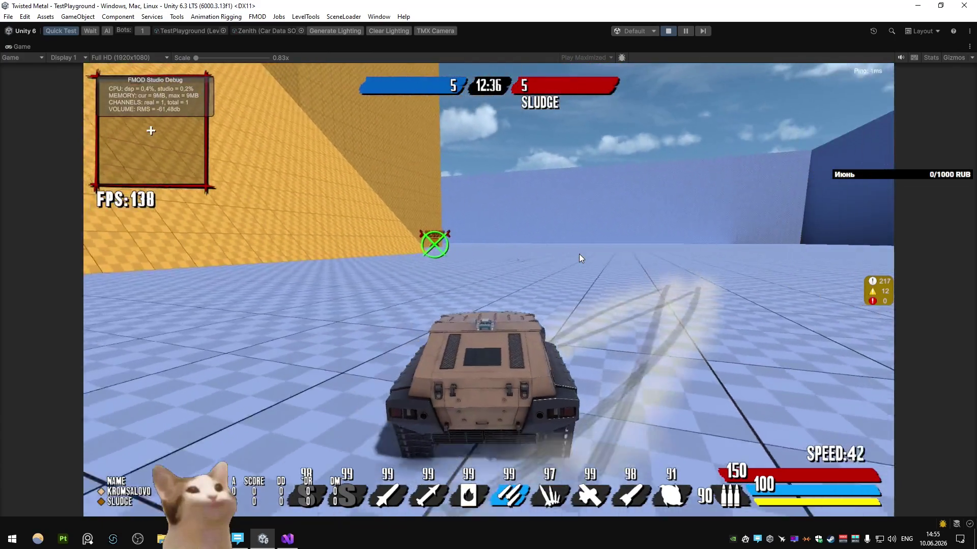
pyautogui.press('w')
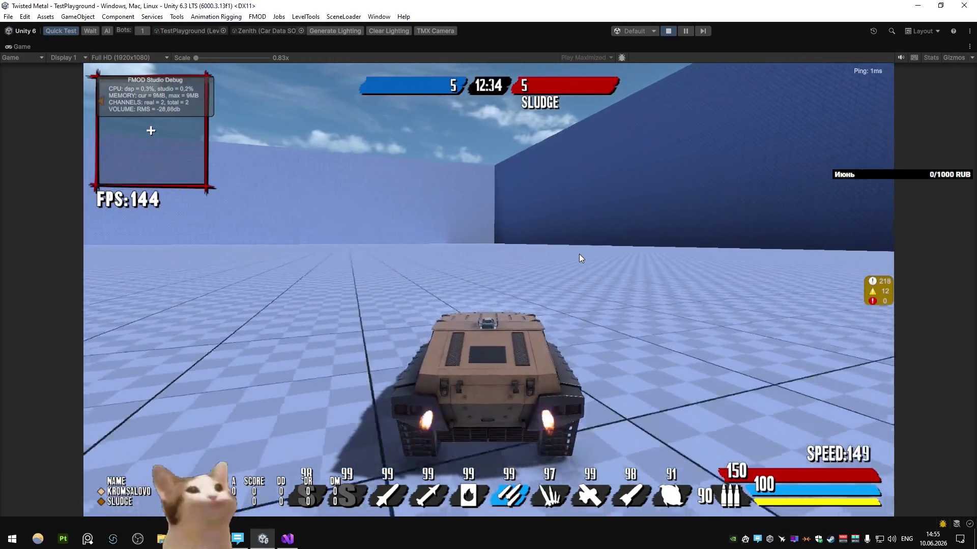
pyautogui.press('a')
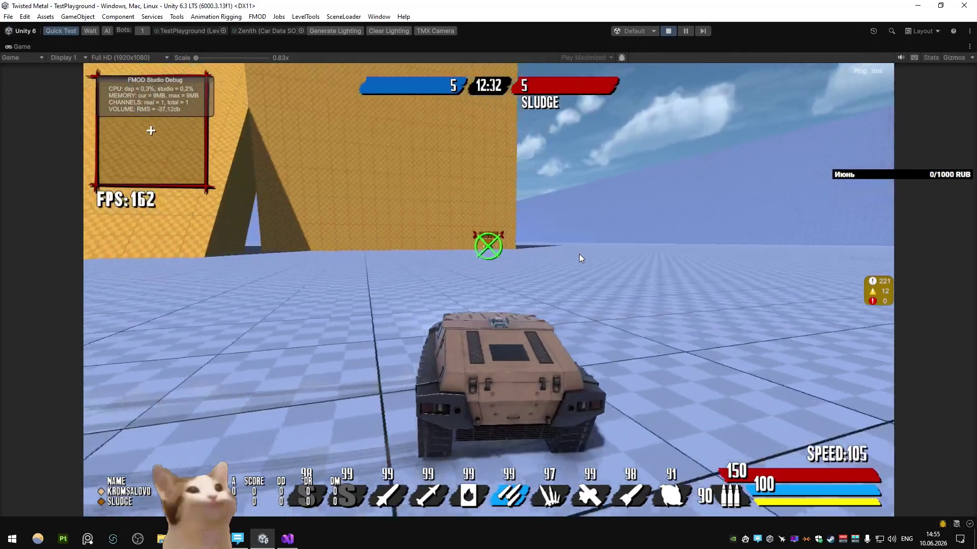
pyautogui.press('d')
pyautogui.press('w')
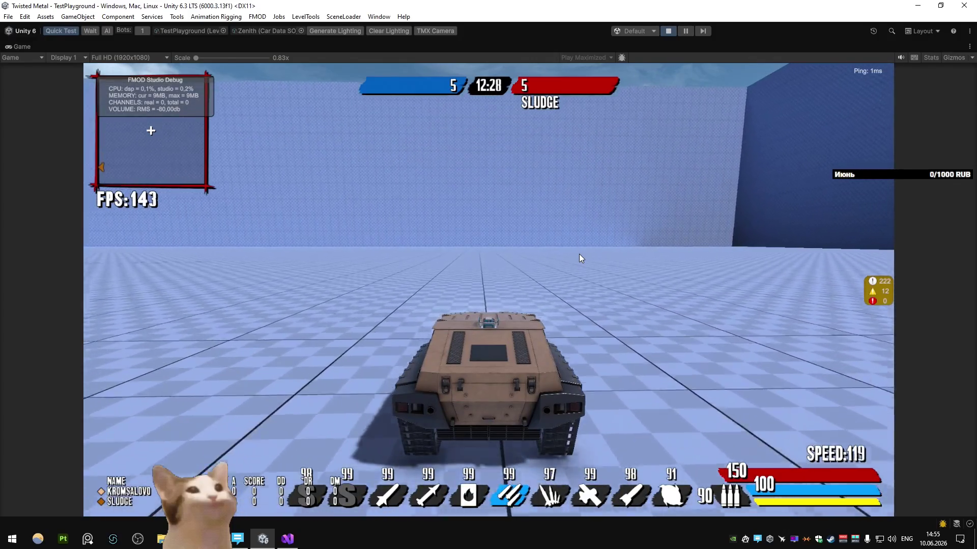
# Step: Turn right toward the yellow structure, then weave around it at speed
pyautogui.press('d')
pyautogui.press('s')
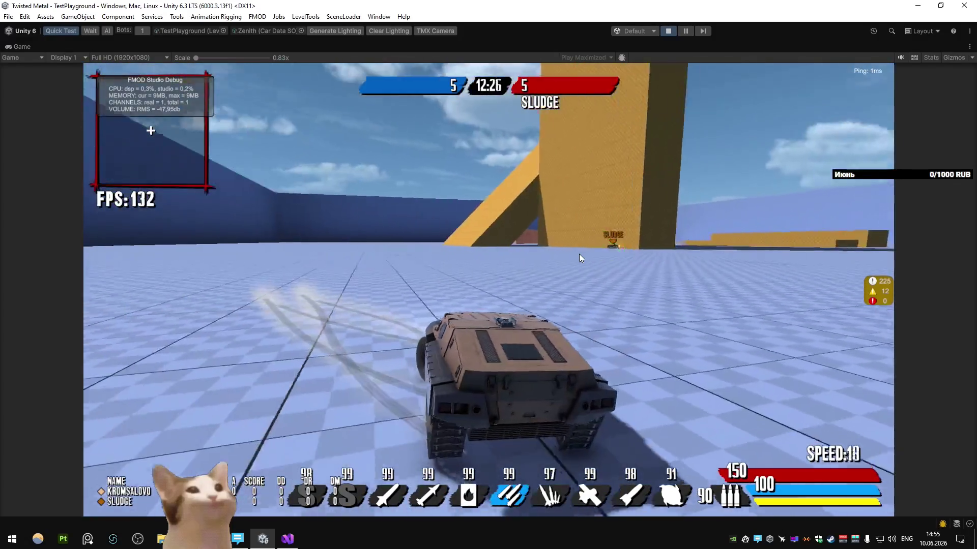
pyautogui.press('w')
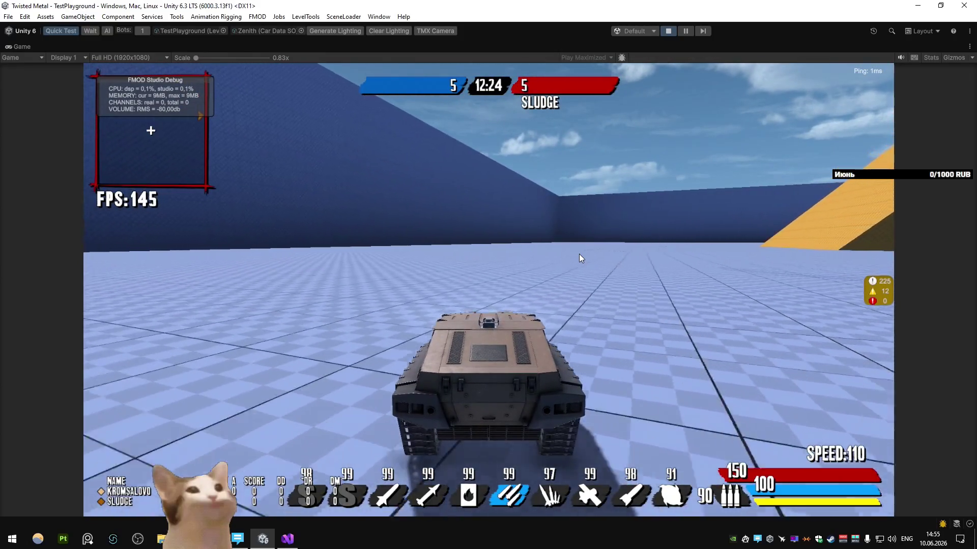
pyautogui.press('d')
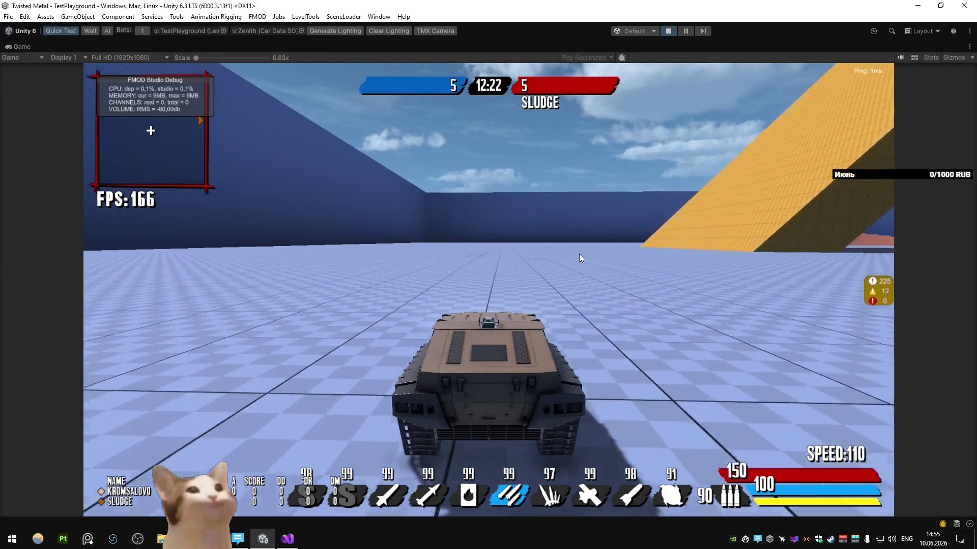
pyautogui.press('a')
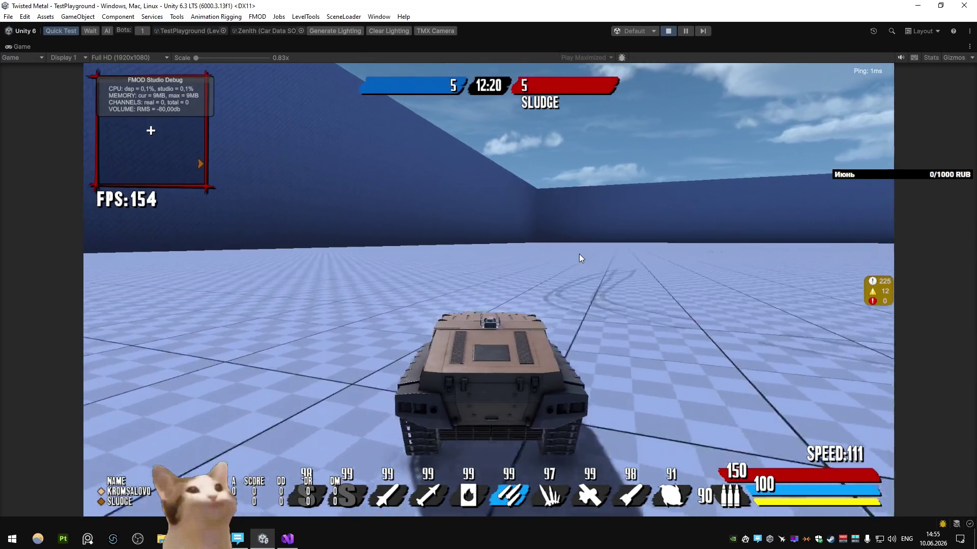
pyautogui.press('w')
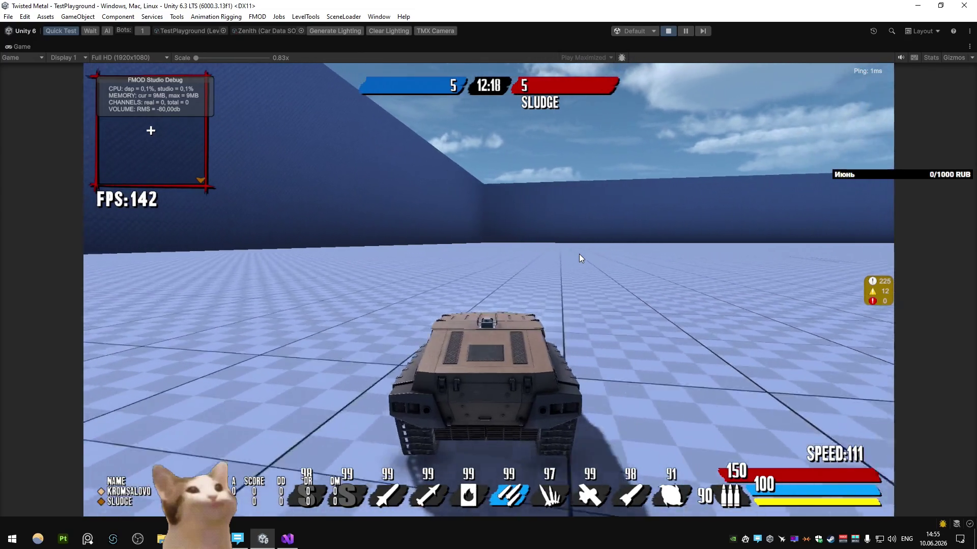
pyautogui.press('d')
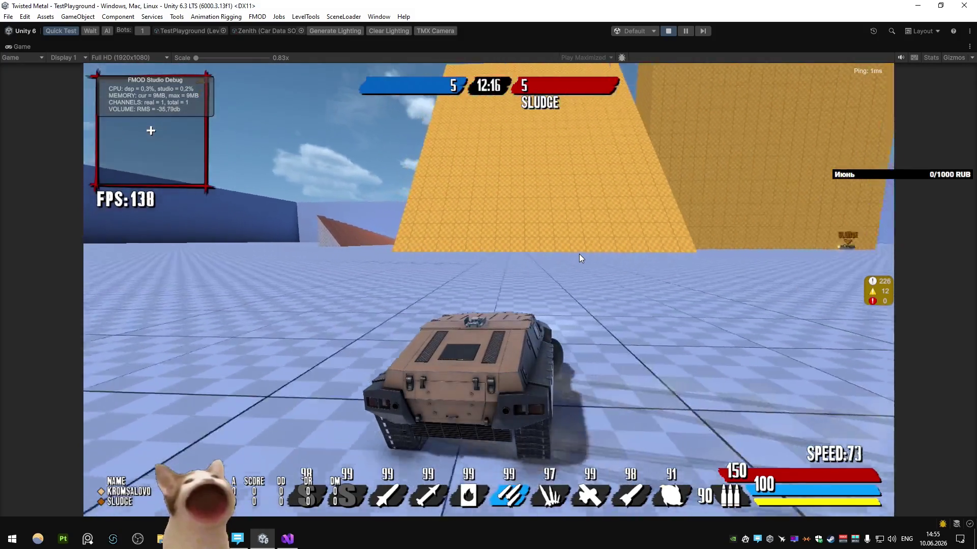
pyautogui.press('a')
pyautogui.press('w')
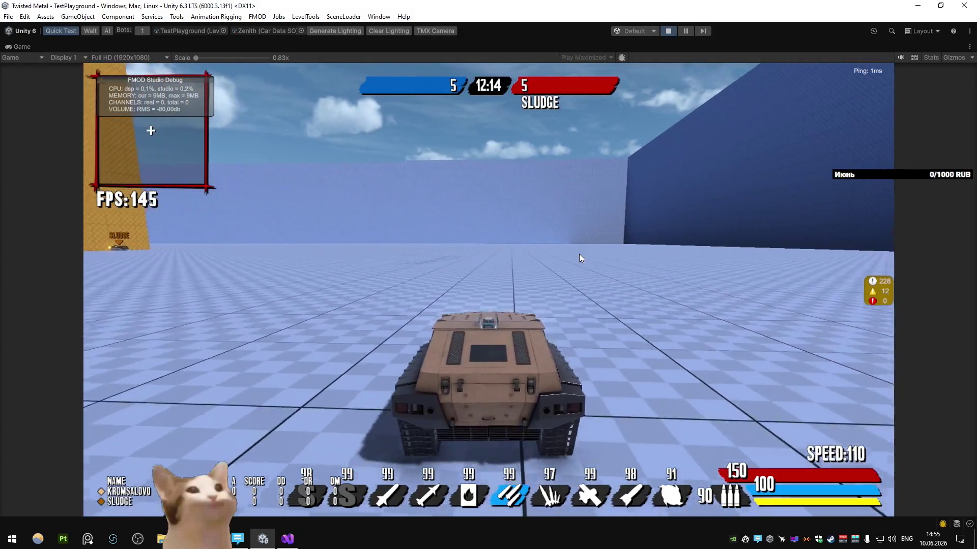
# Step: Circle left past the yellow structure, turn right and slow the car near the yellow blocks
pyautogui.press('w')
pyautogui.press('a')
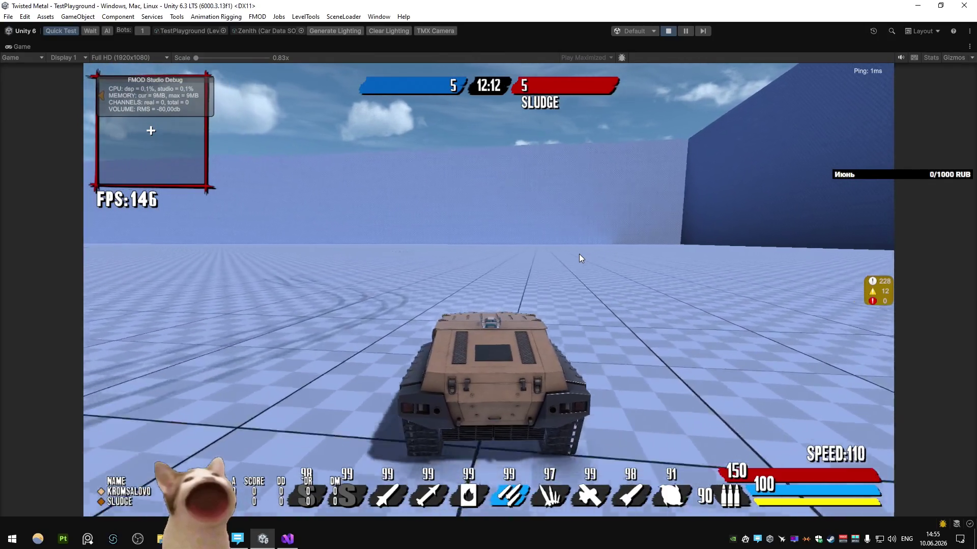
pyautogui.press('a')
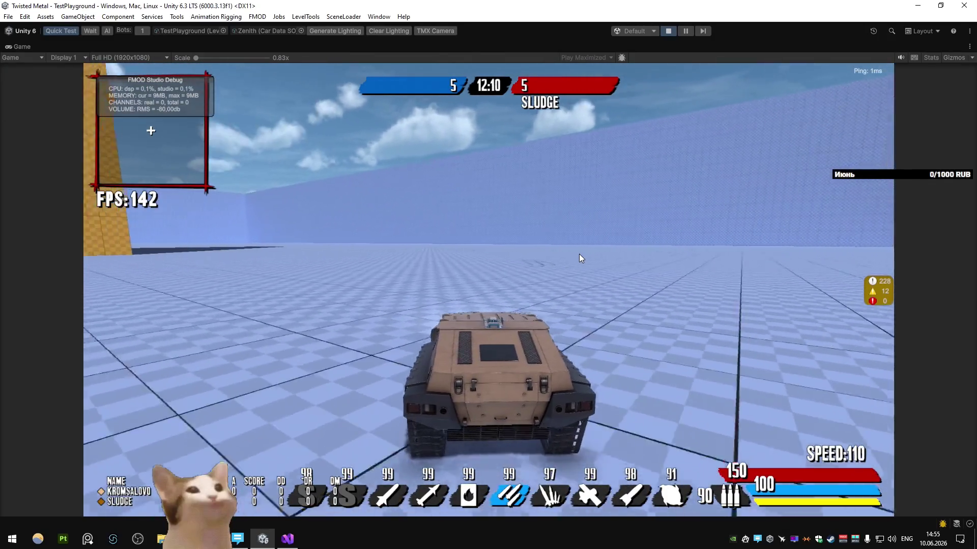
pyautogui.press('a')
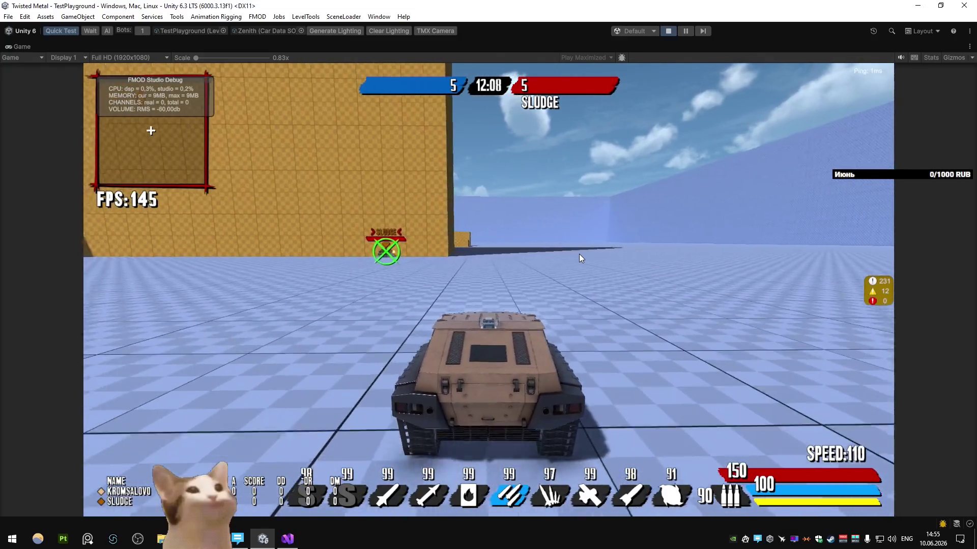
pyautogui.press('d')
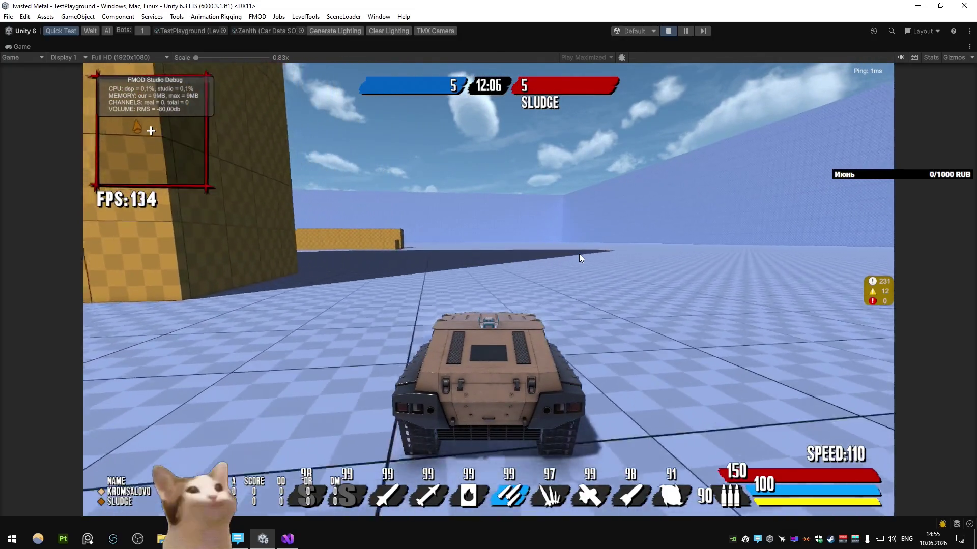
pyautogui.press('d')
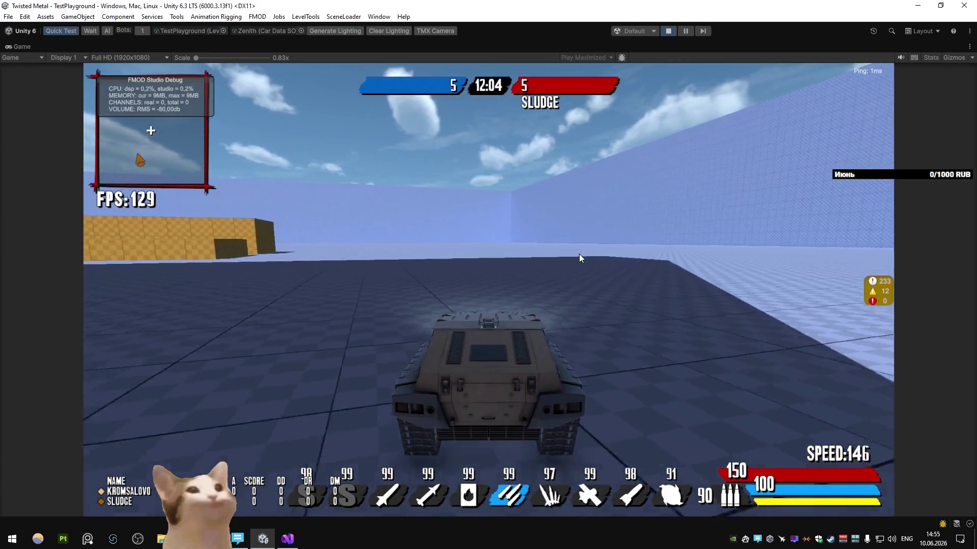
pyautogui.press('d')
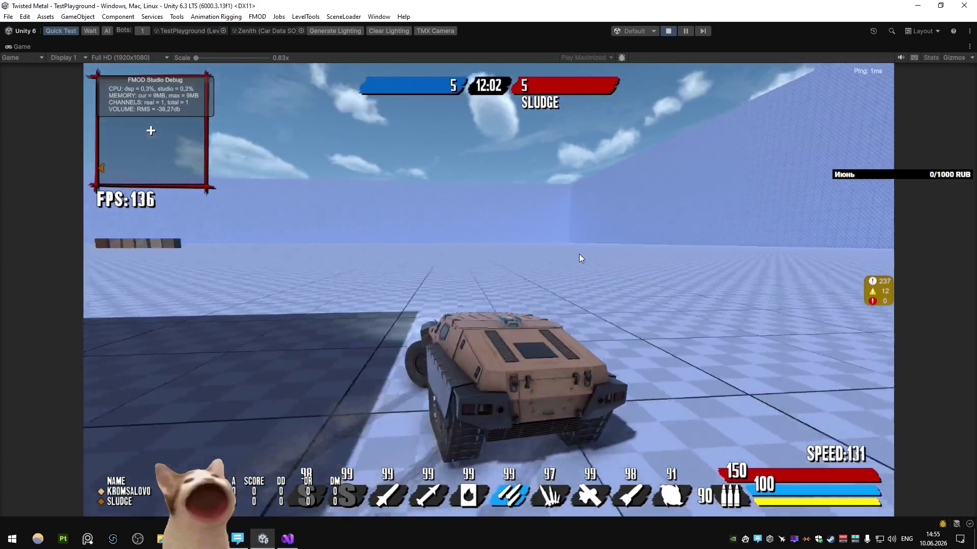
pyautogui.press('s')
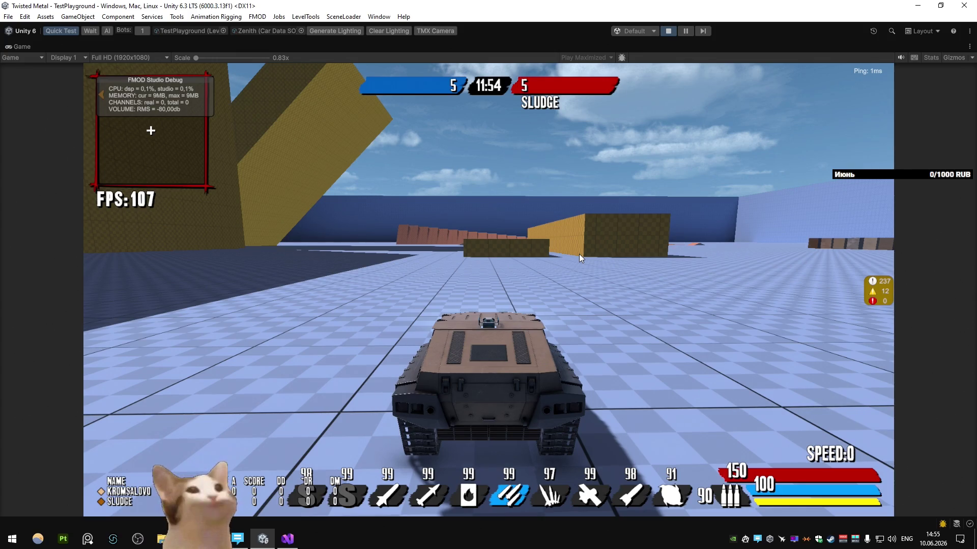
# Step: Drive the tank onto the yellow floor and boost around the dark blue wall corner
pyautogui.press('w')
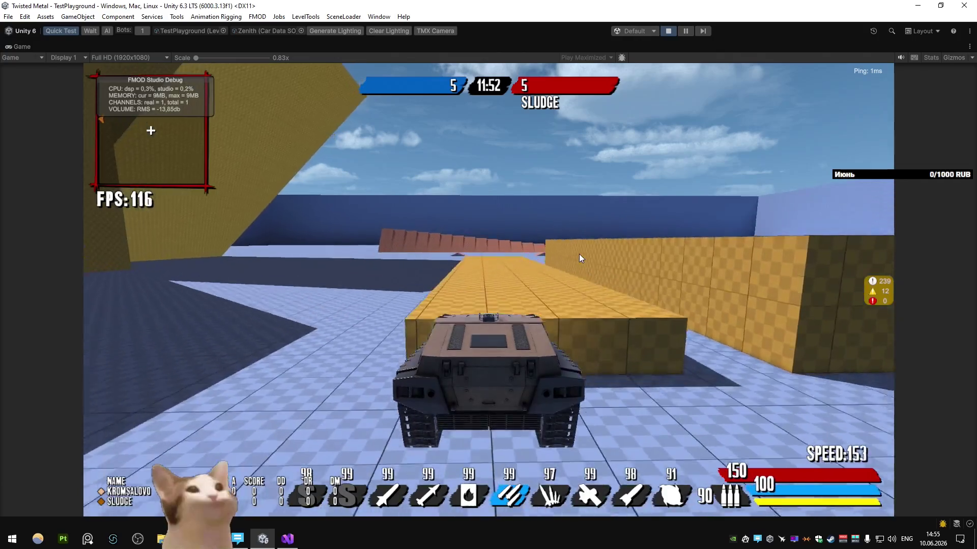
pyautogui.press('a')
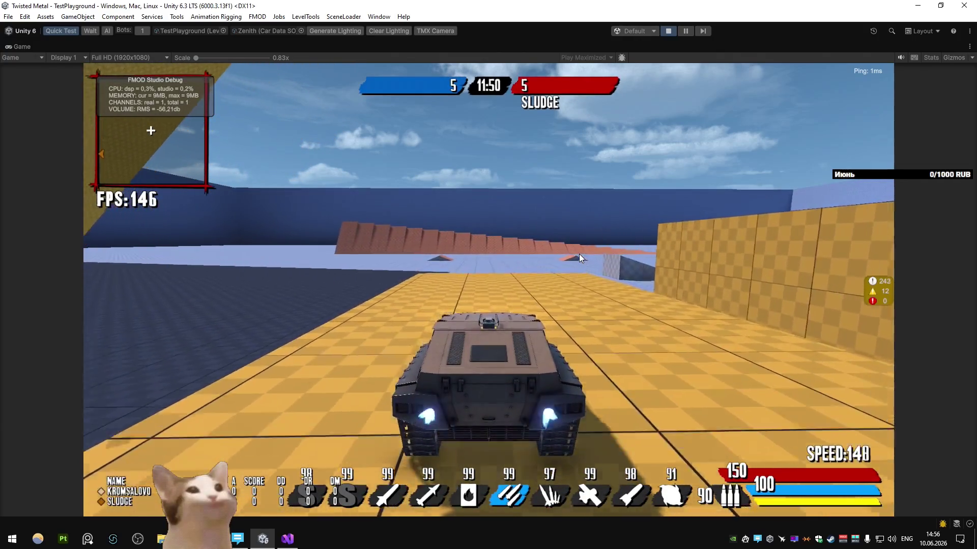
pyautogui.press('d')
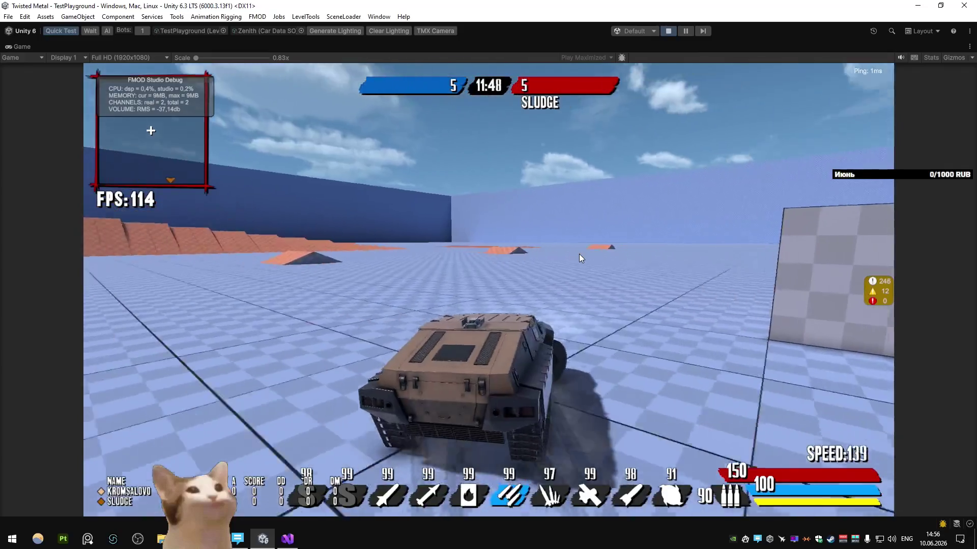
pyautogui.press('a')
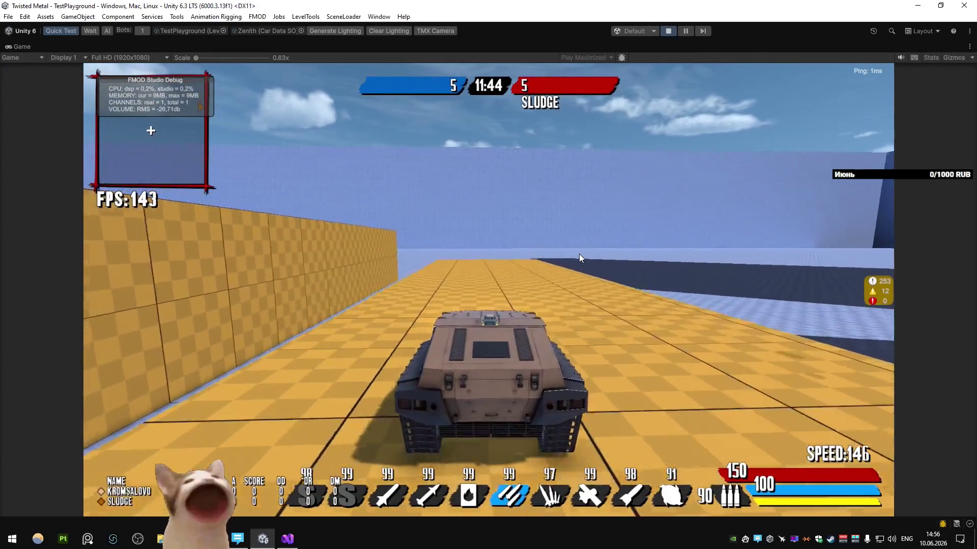
pyautogui.press('d')
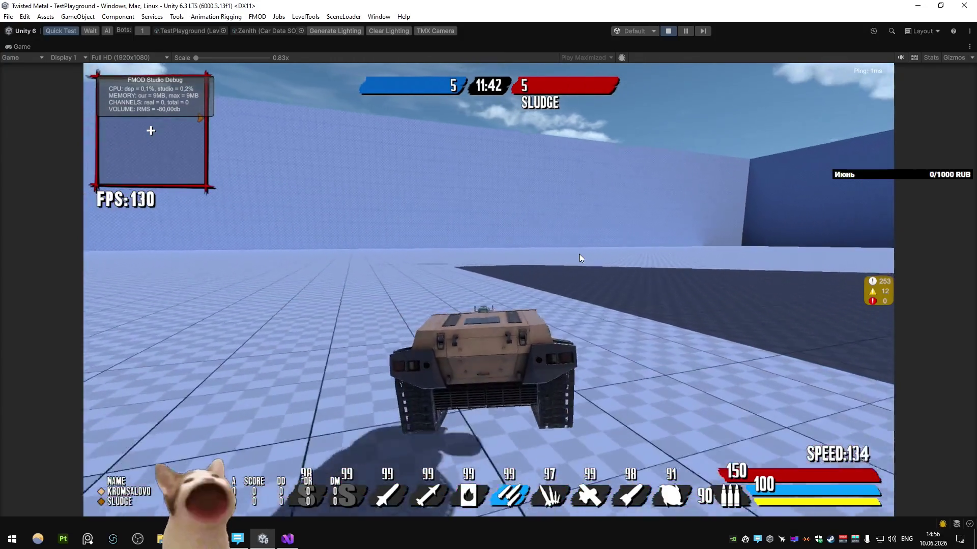
pyautogui.press('shift')
pyautogui.press('a')
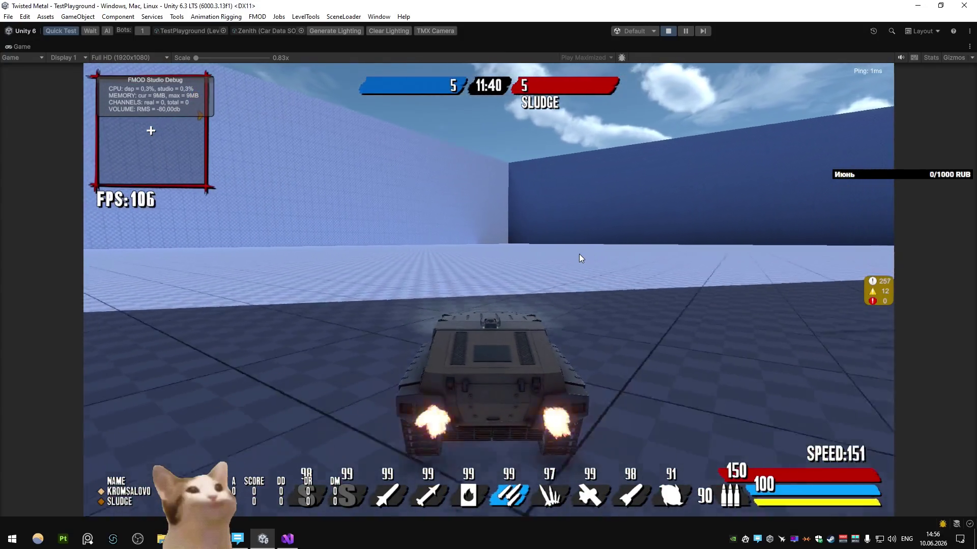
pyautogui.press('d')
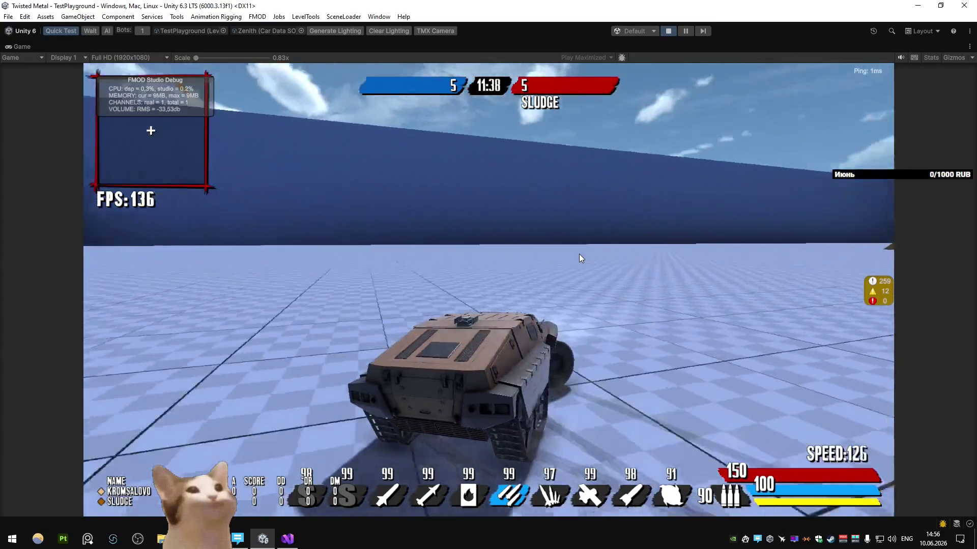
pyautogui.press('shift')
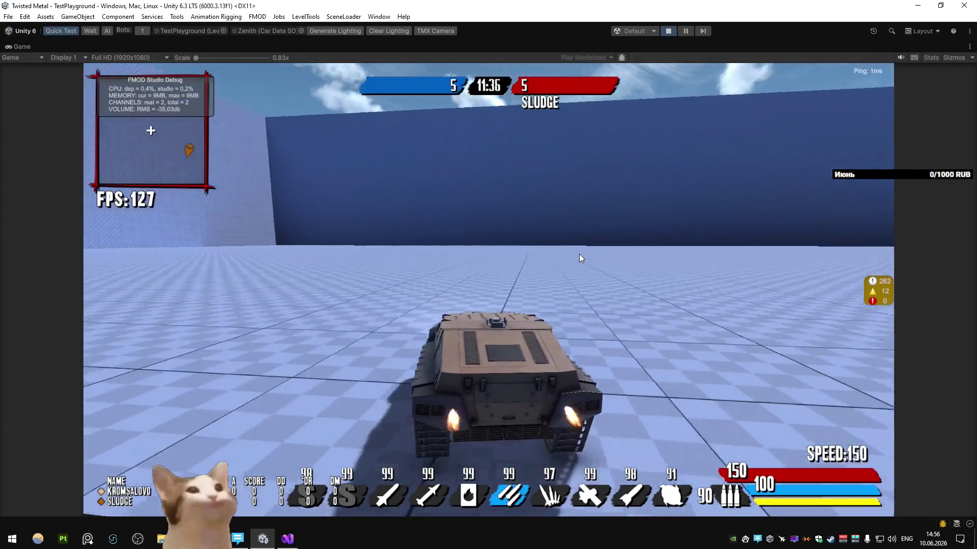
pyautogui.press('d')
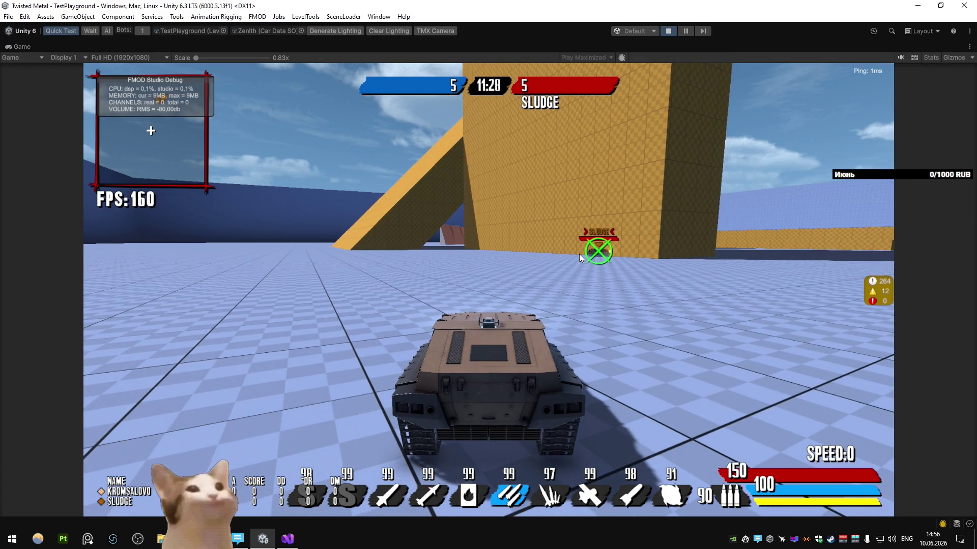
# Step: Cross the yellow platform and ramps, then boost past the yellow wall up the yellow ramp
pyautogui.press('w')
pyautogui.press('d')
pyautogui.press('d')
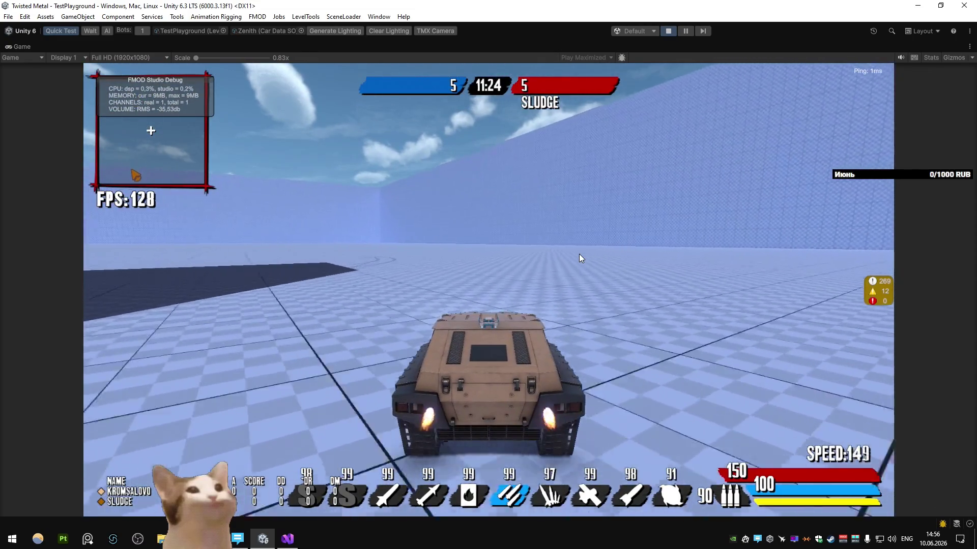
pyautogui.press('a')
pyautogui.press('w')
pyautogui.press('a')
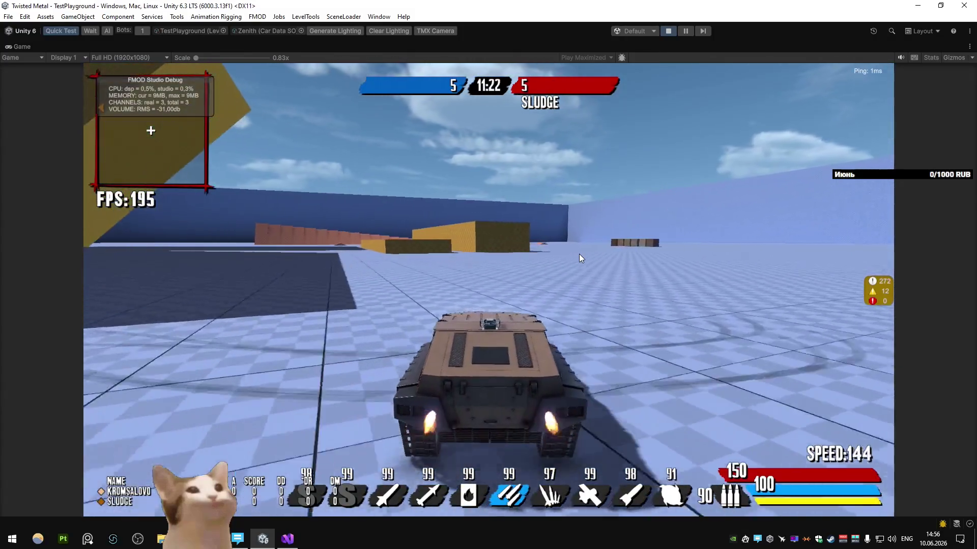
pyautogui.press('w')
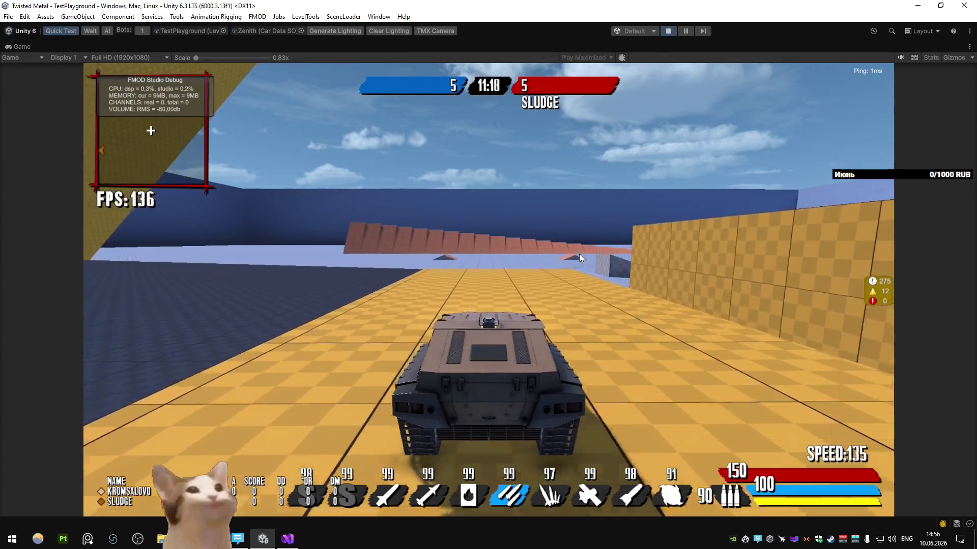
pyautogui.press('w')
pyautogui.press('w')
pyautogui.press('d')
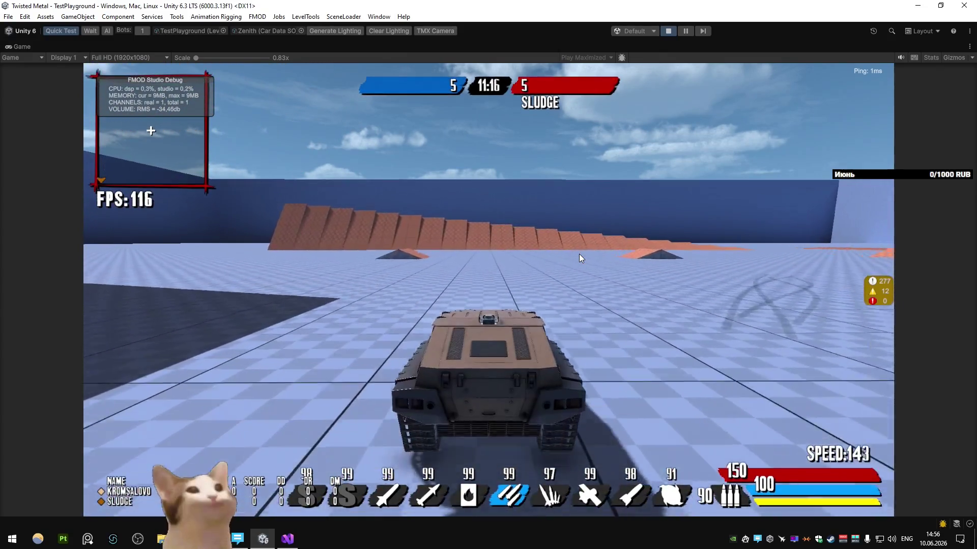
pyautogui.press('w')
pyautogui.press('a')
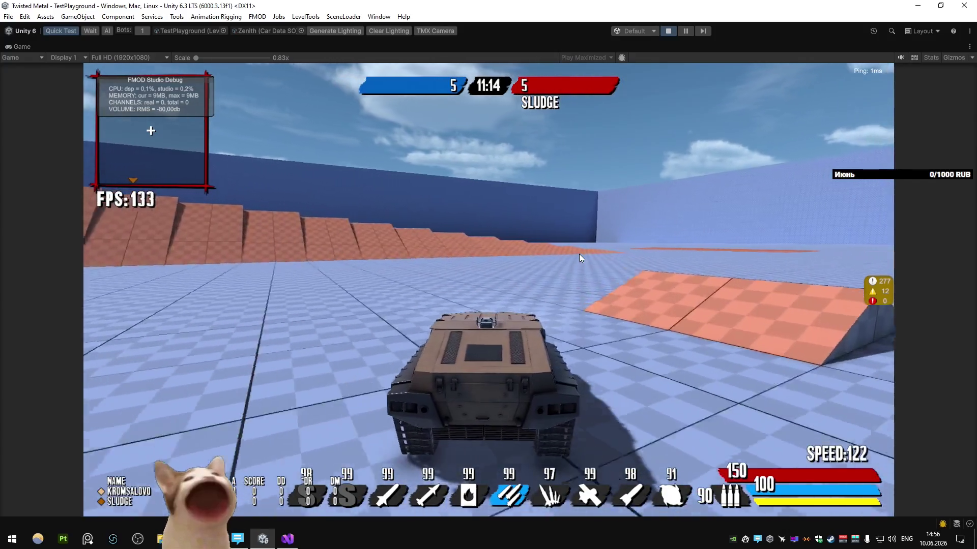
pyautogui.press('d')
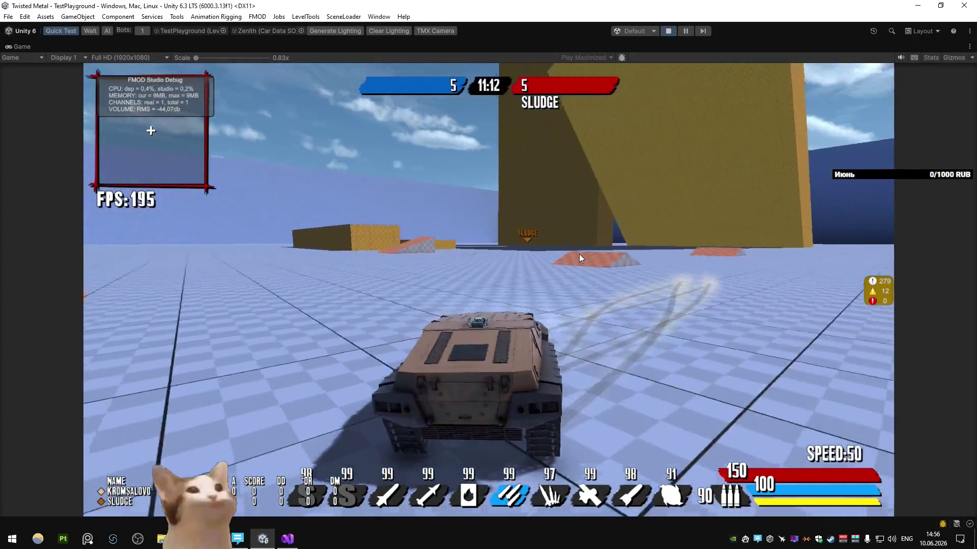
pyautogui.press('w')
pyautogui.press('a')
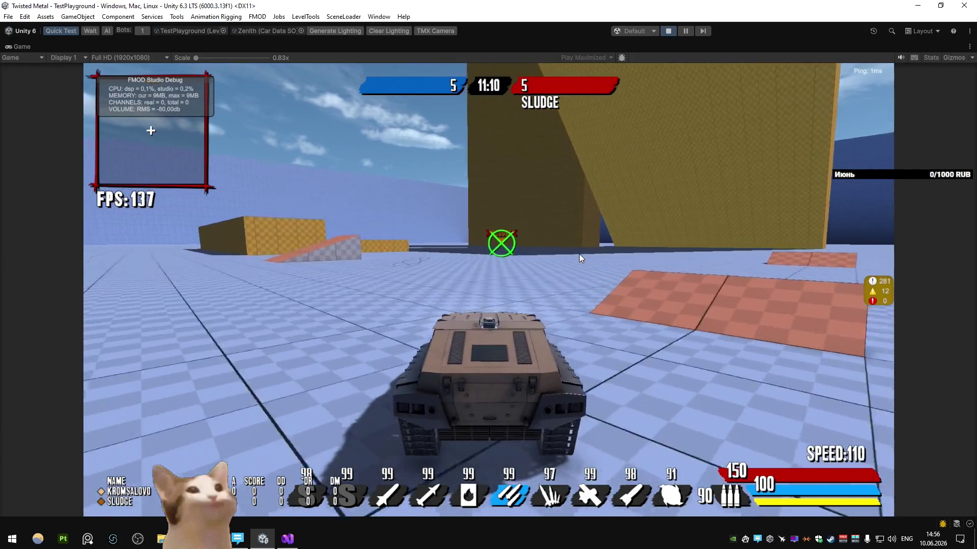
pyautogui.press('w')
pyautogui.press('a')
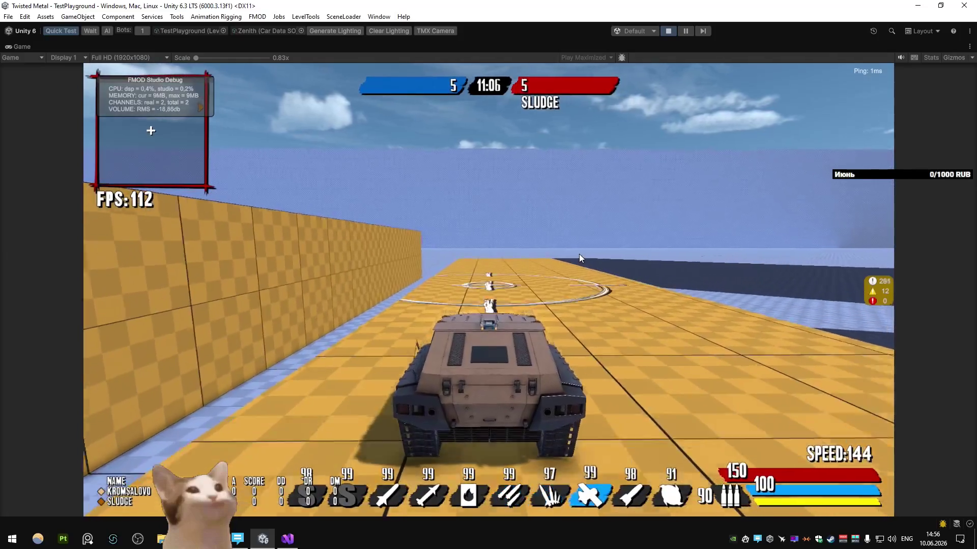
# Step: Cycle to a different weapon and drive off the ramp toward the dark wall and yellow ramp
pyautogui.press('w')
pyautogui.press('d')
pyautogui.press('w')
pyautogui.press('d')
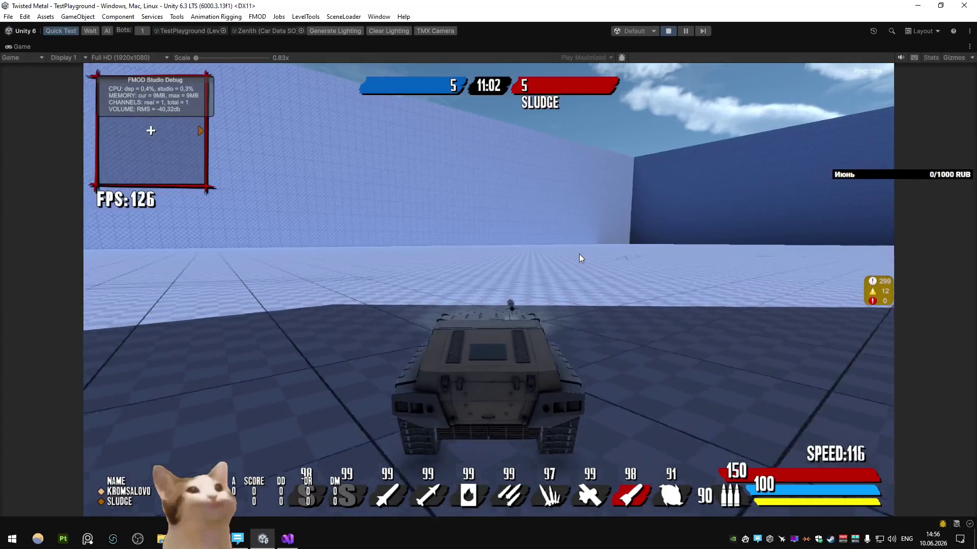
pyautogui.press('d')
pyautogui.press('d')
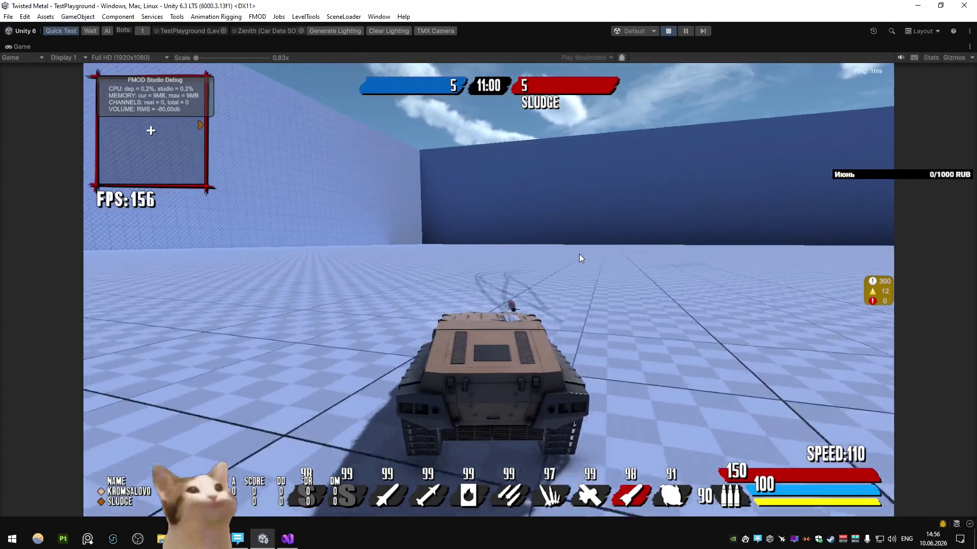
pyautogui.press('w')
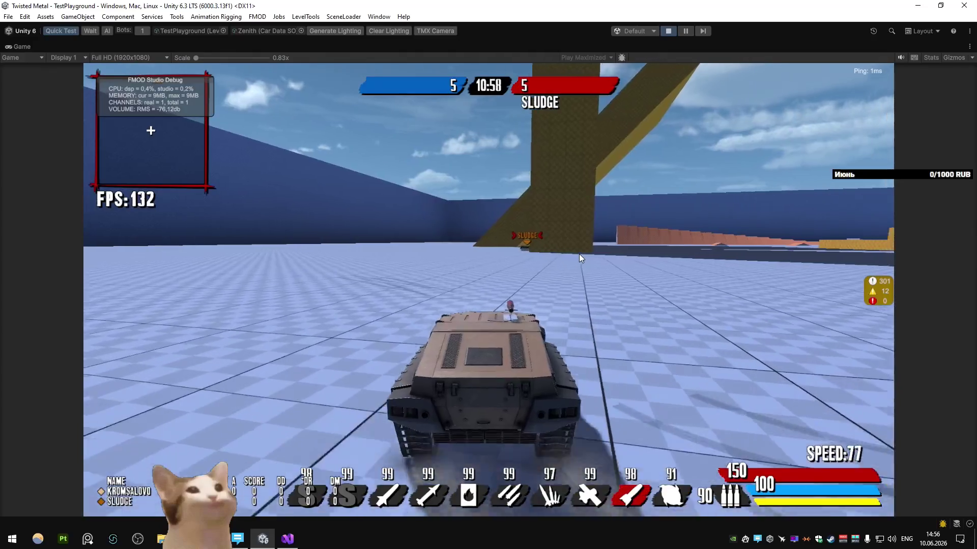
pyautogui.press('a')
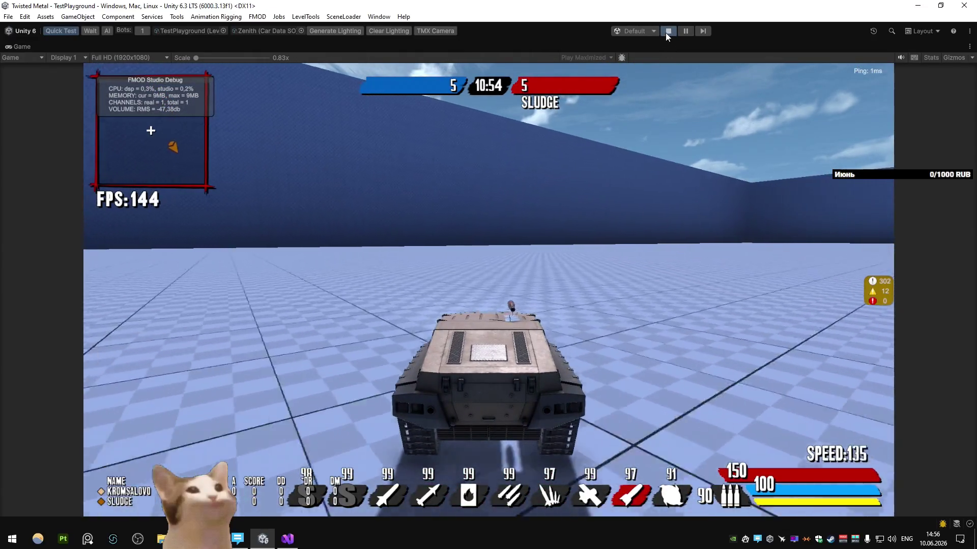
# Step: Stop the play test and bring the code editor to the front
pyautogui.click(666, 32)
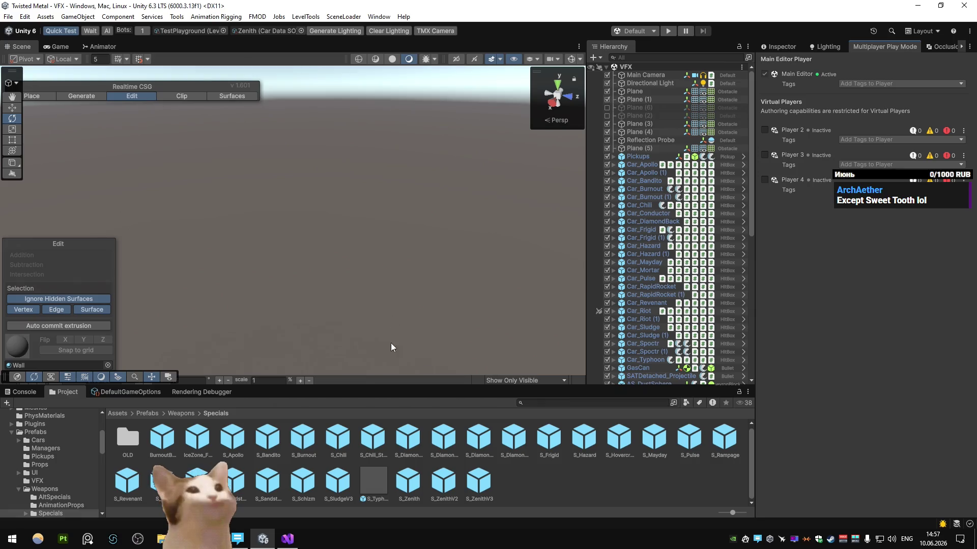
pyautogui.click(263, 537)
# Step: Review the StartCoroutine(DestroyProjectile()) call at line 221, then return to Unity
pyautogui.click(379, 318)
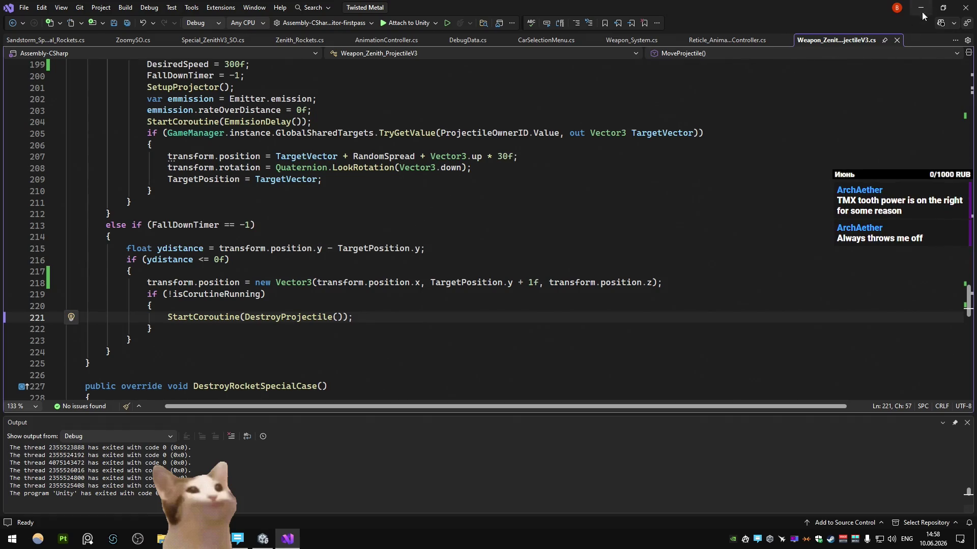
pyautogui.hotkey('alt', 'Tab')
pyautogui.hotkey('alt', 'Tab')
pyautogui.press('Tab')
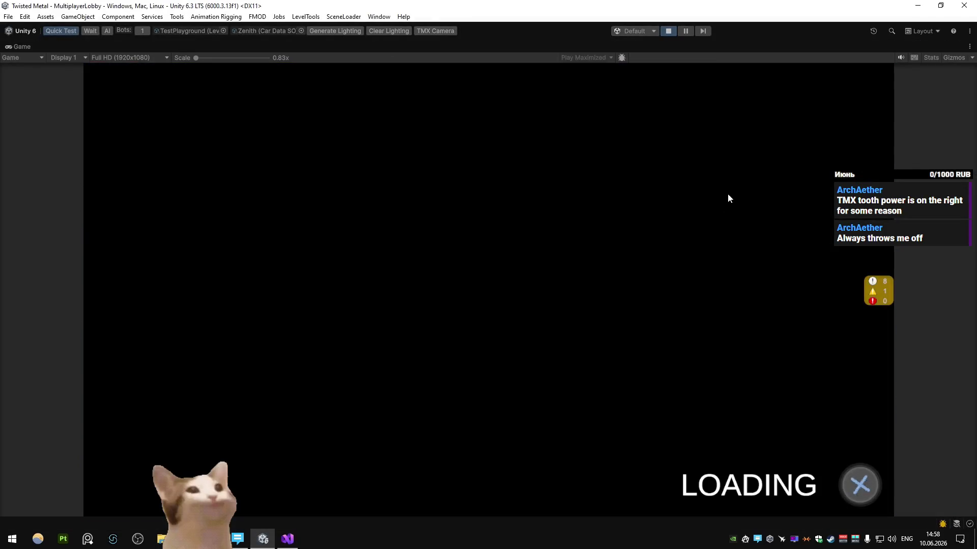
# Step: Drive the tank in the new match past the yellow wall toward the enemy monster truck
pyautogui.press('w')
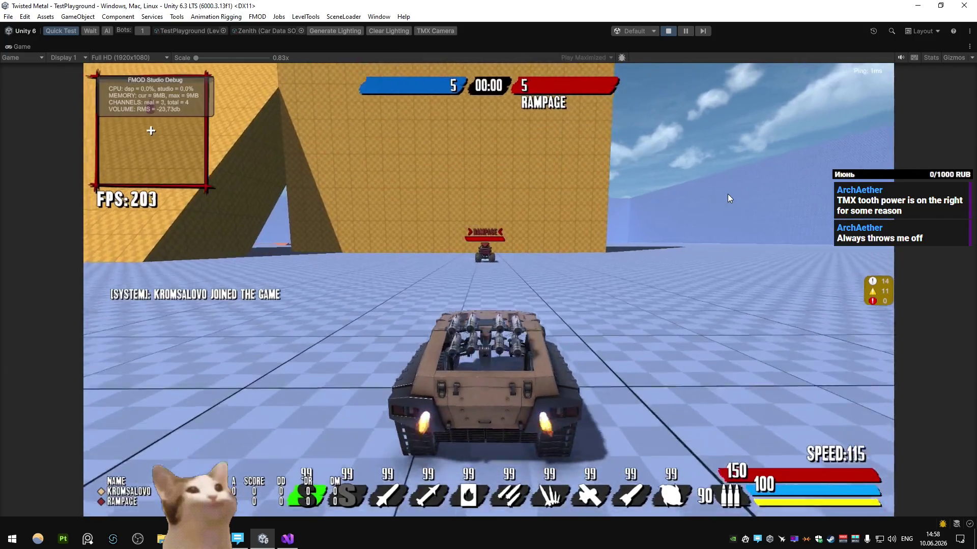
pyautogui.press('d')
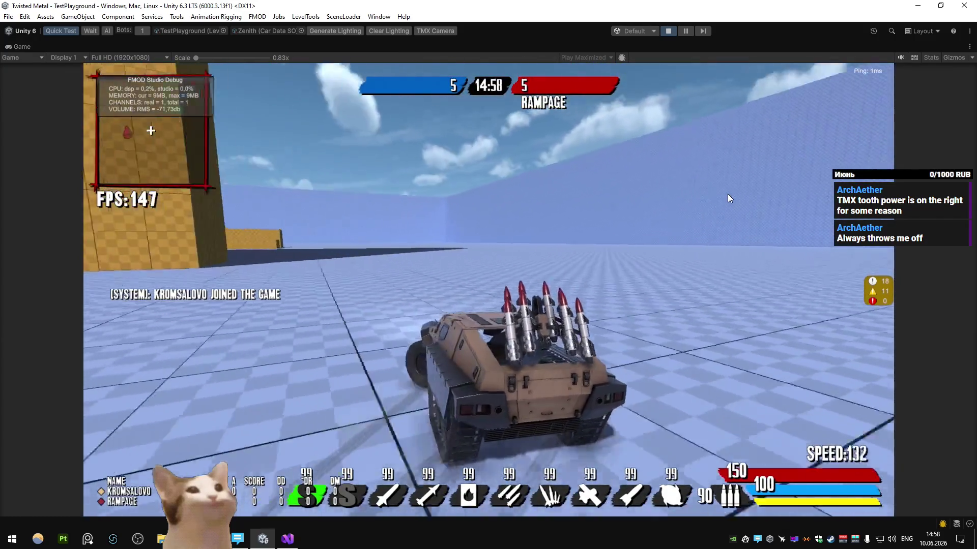
pyautogui.press('a')
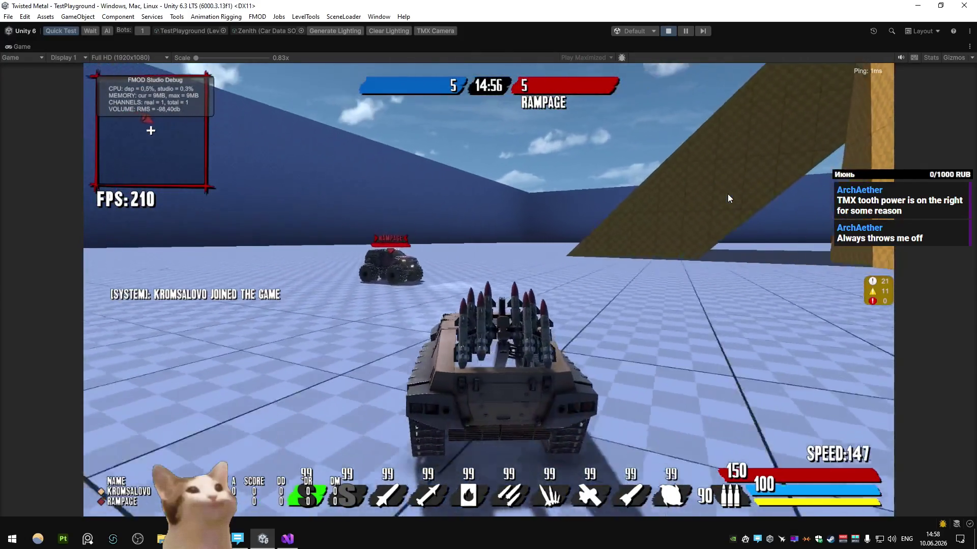
pyautogui.press('d')
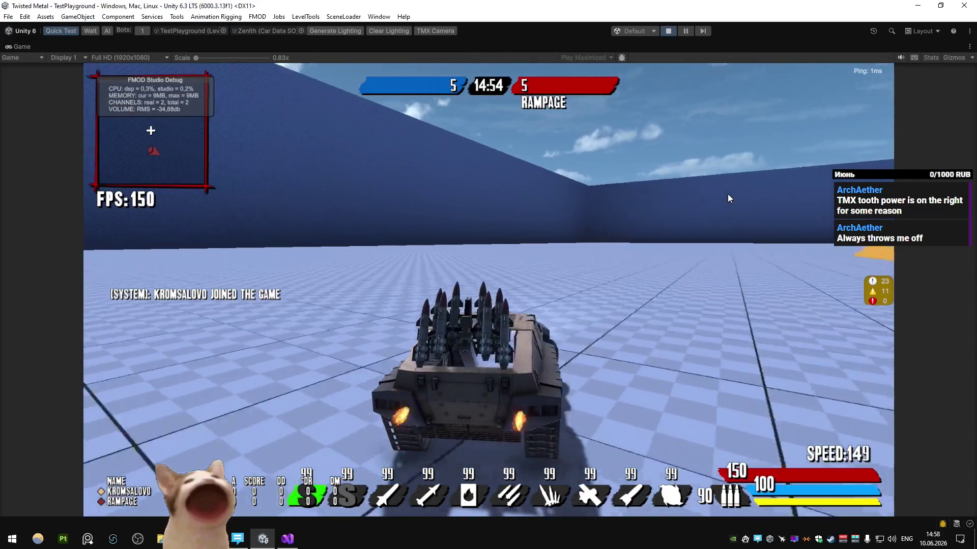
pyautogui.press('w')
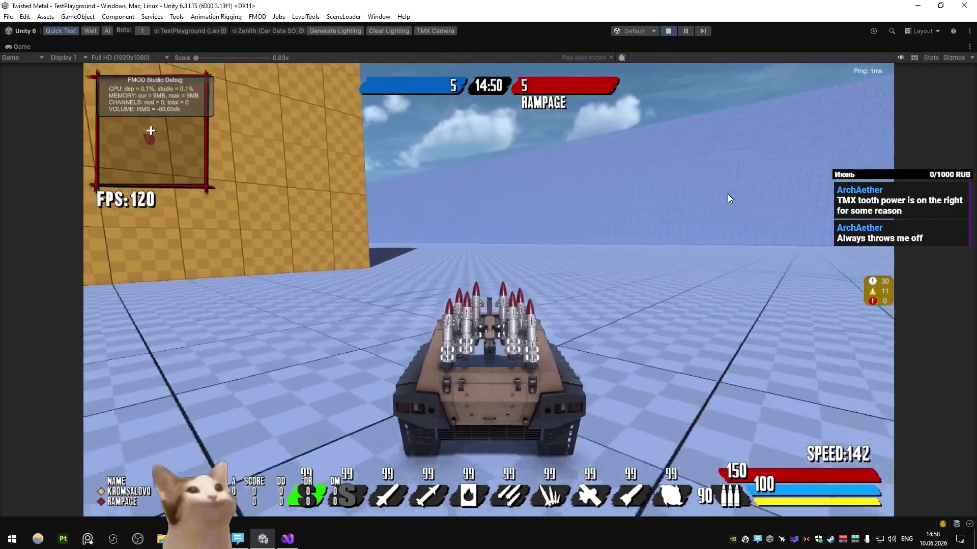
pyautogui.press('d')
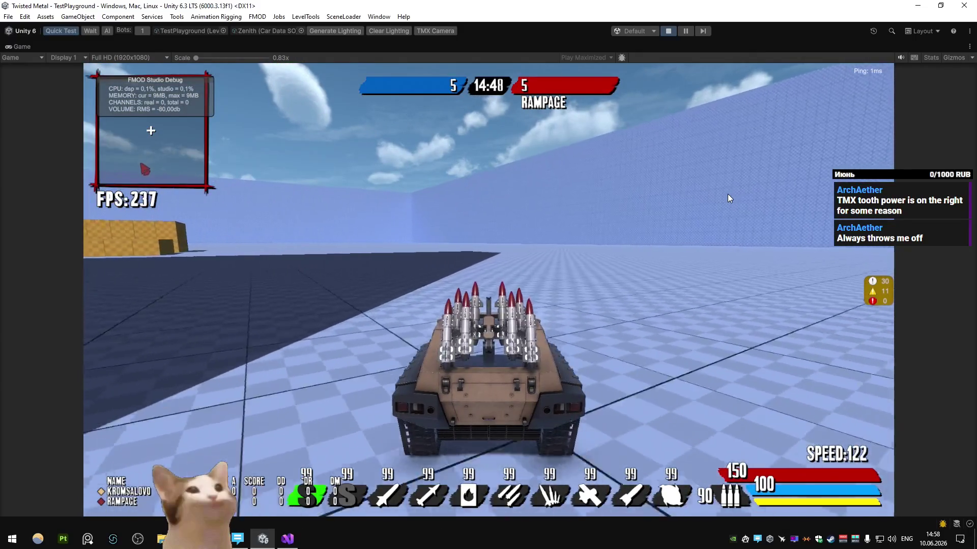
pyautogui.press('d')
pyautogui.press('w')
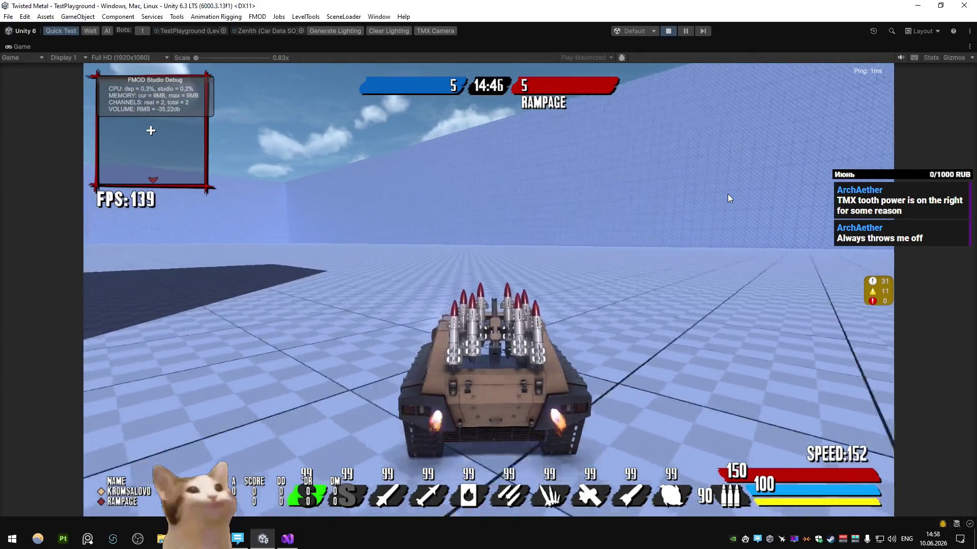
pyautogui.press('a')
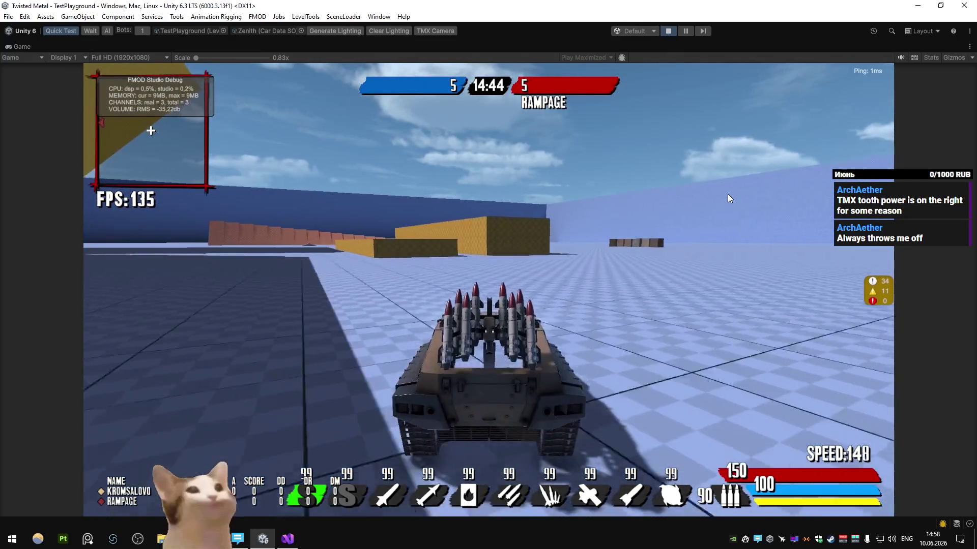
pyautogui.press('a')
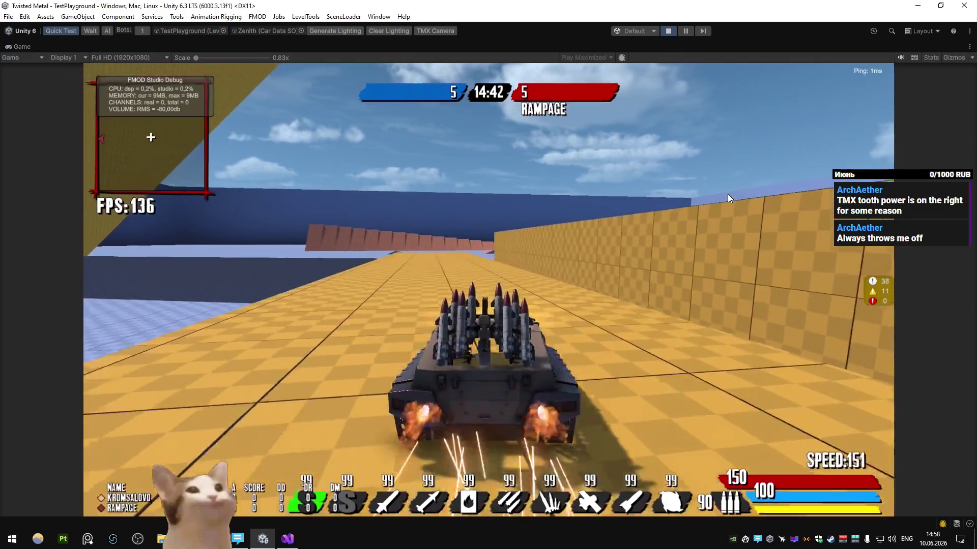
pyautogui.press('a')
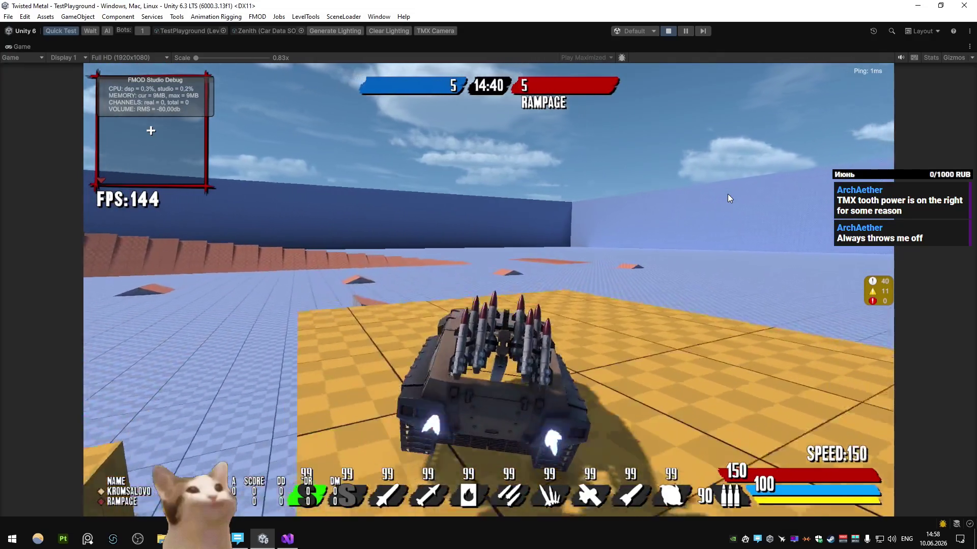
pyautogui.press('a')
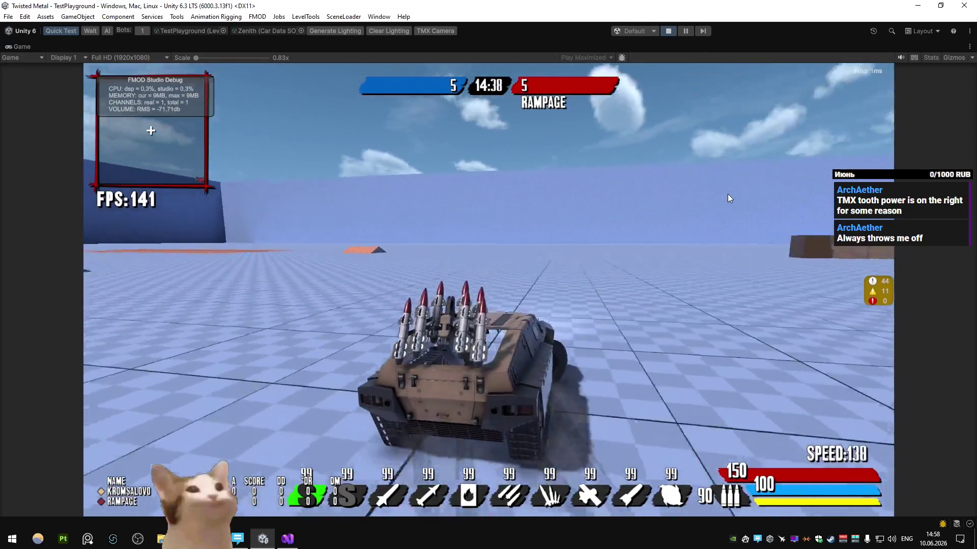
# Step: Boost across the floor, line up on Rampage and fire a missile volley, then skid away
pyautogui.press('d')
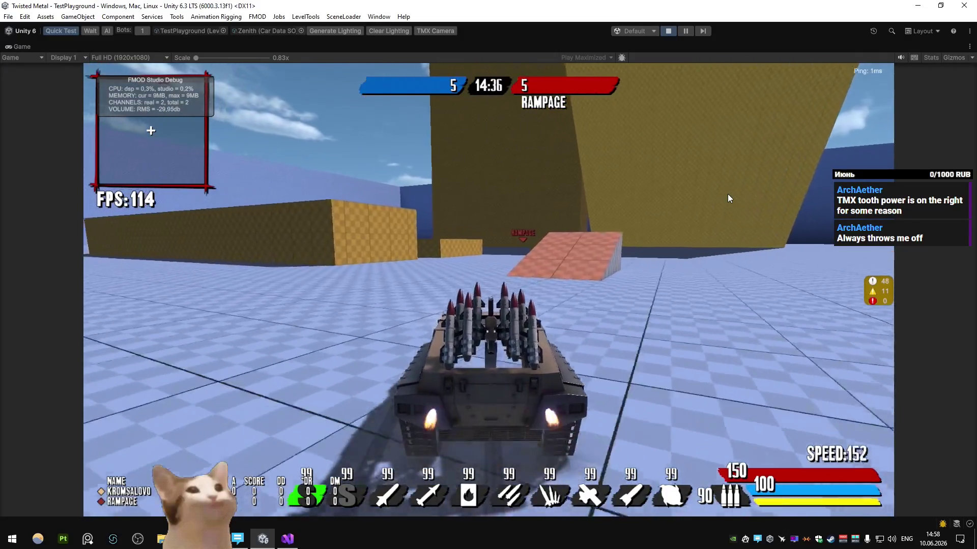
pyautogui.press('a')
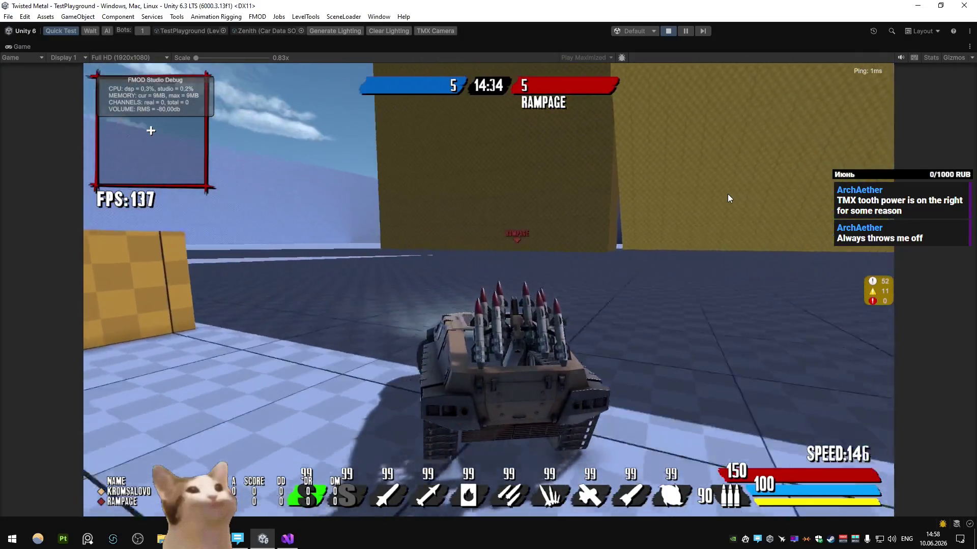
pyautogui.press('d')
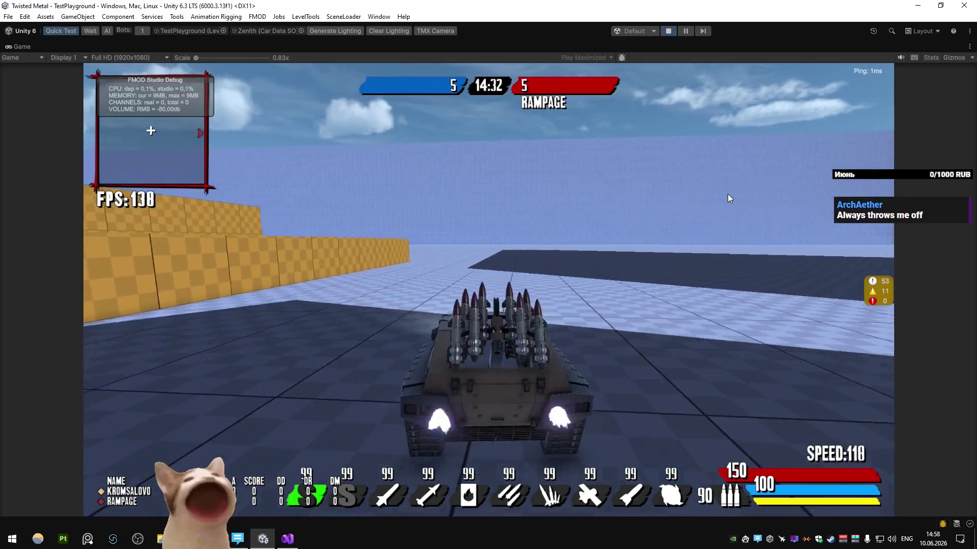
pyautogui.press('w')
pyautogui.press('d')
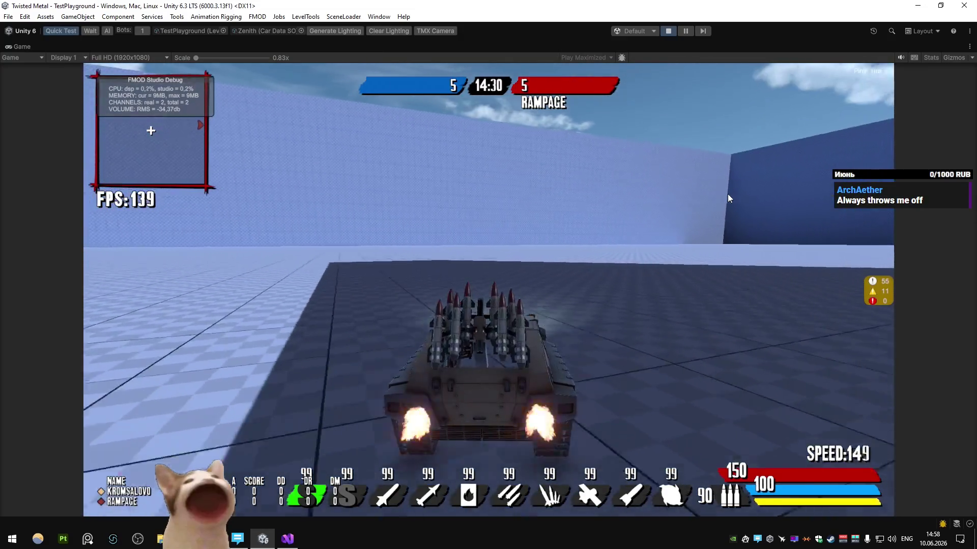
pyautogui.press('d')
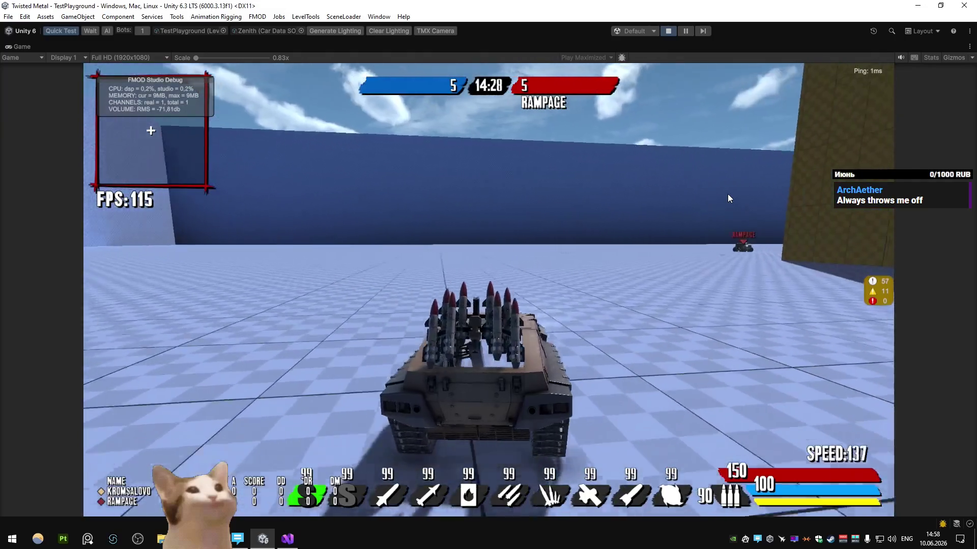
pyautogui.press('w')
pyautogui.press('d')
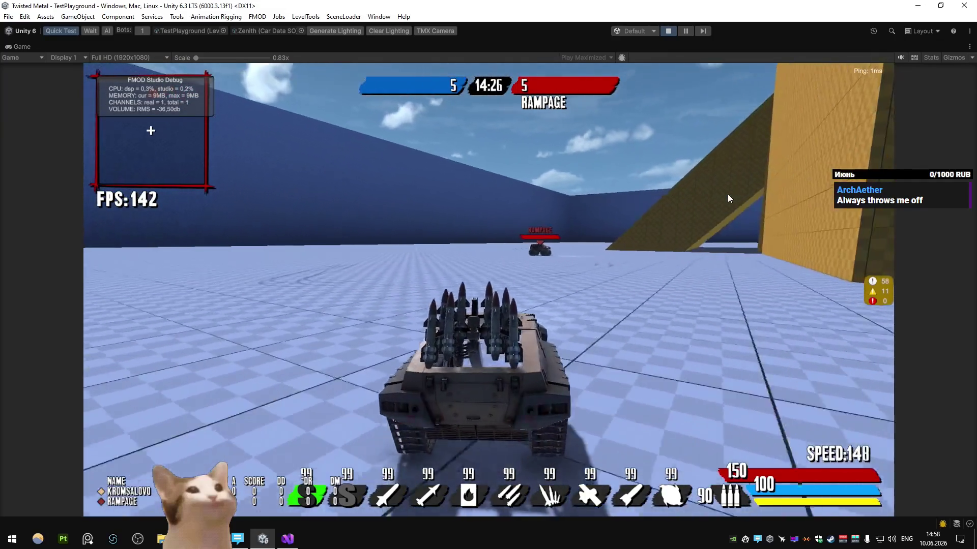
pyautogui.click(727, 195)
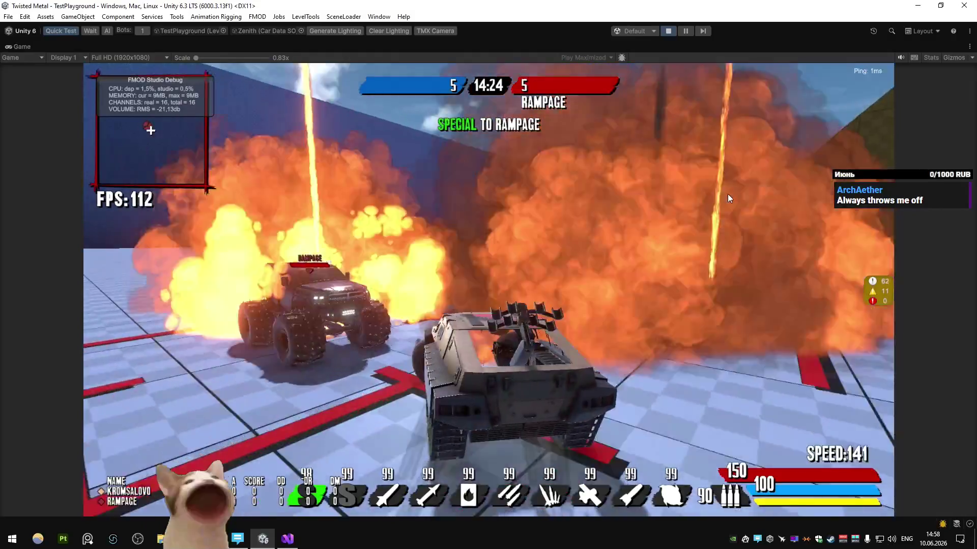
pyautogui.press('d')
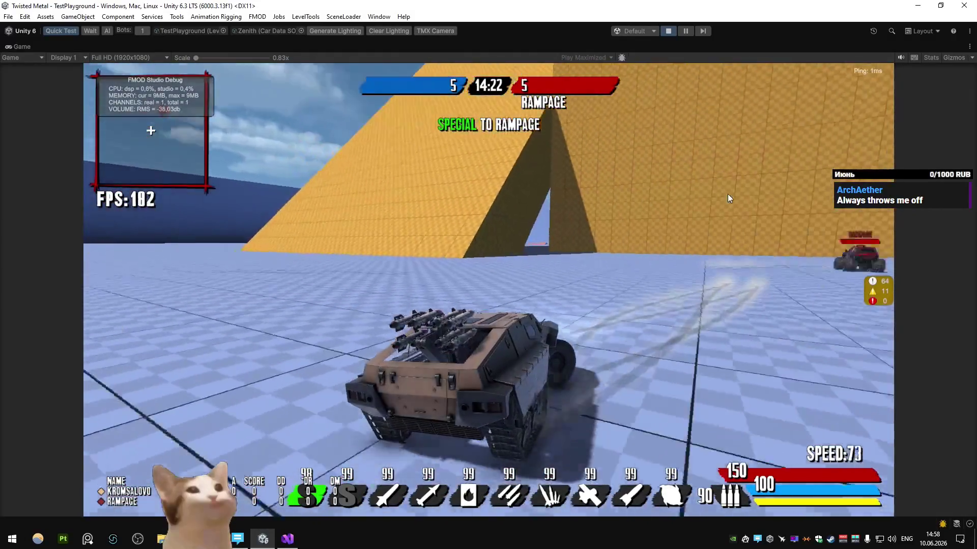
pyautogui.press('a')
pyautogui.press('w')
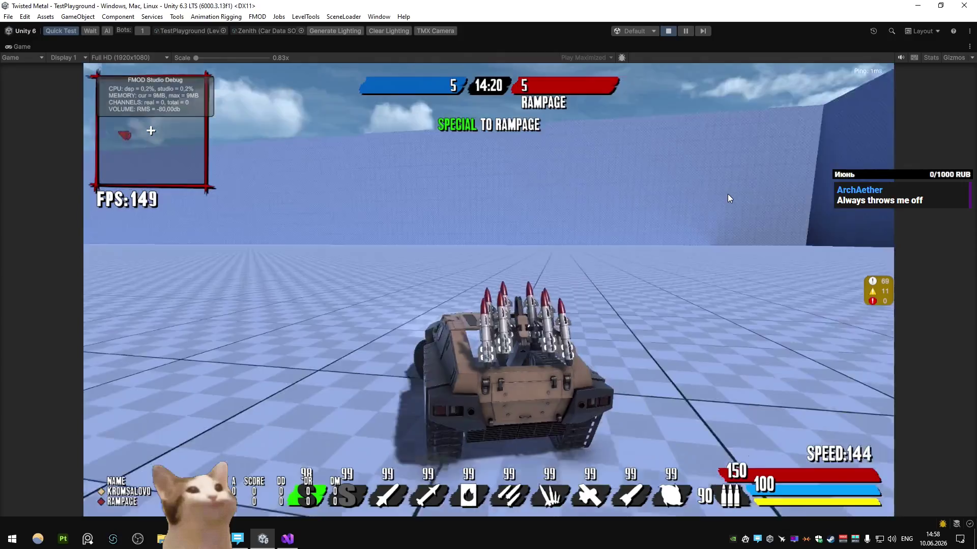
pyautogui.press('a')
# Step: Switch the Car Data SO to Apollo and start driving the hovercraft after the reload
pyautogui.click(301, 30)
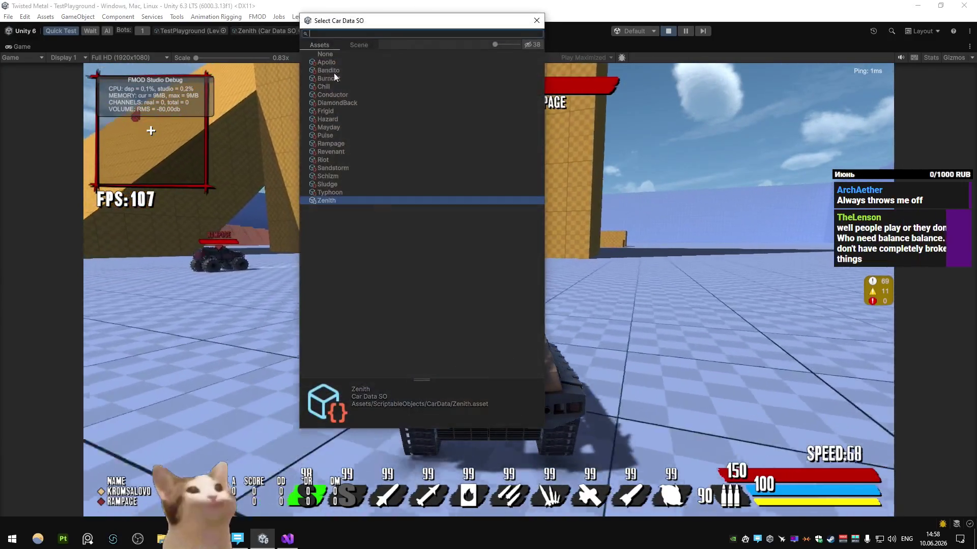
pyautogui.doubleClick(327, 62)
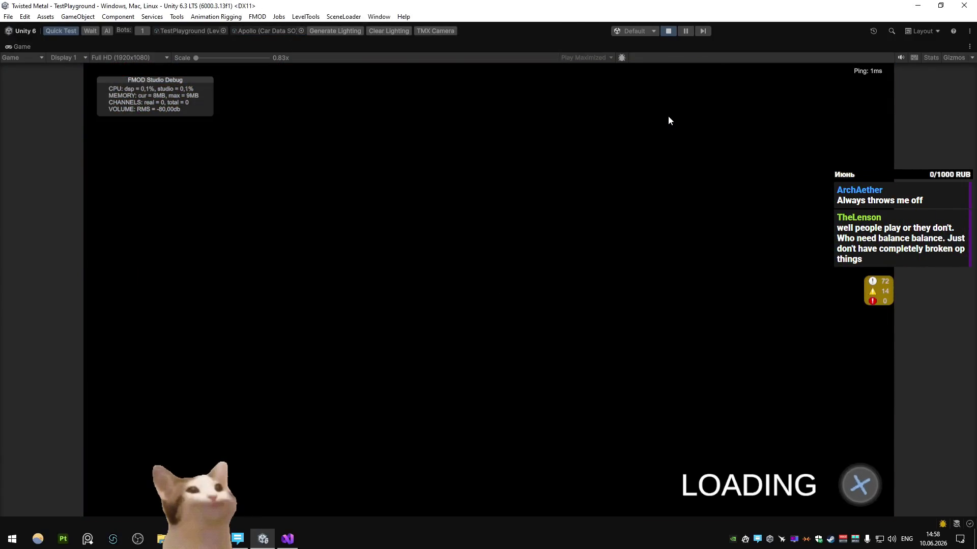
pyautogui.press('w')
pyautogui.press('d')
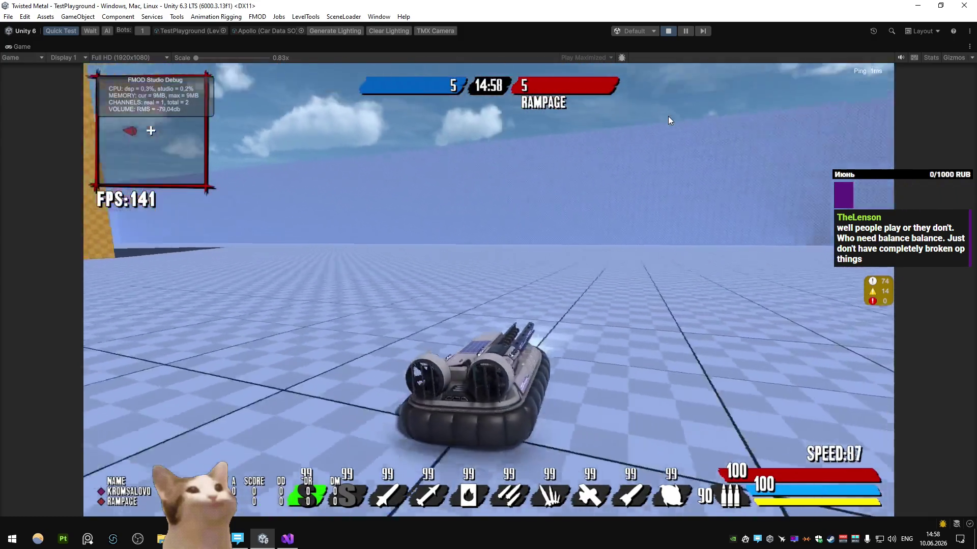
# Step: Drive the hovercraft past the orange wall at top speed while cycling weapons with Q/E
pyautogui.press('w')
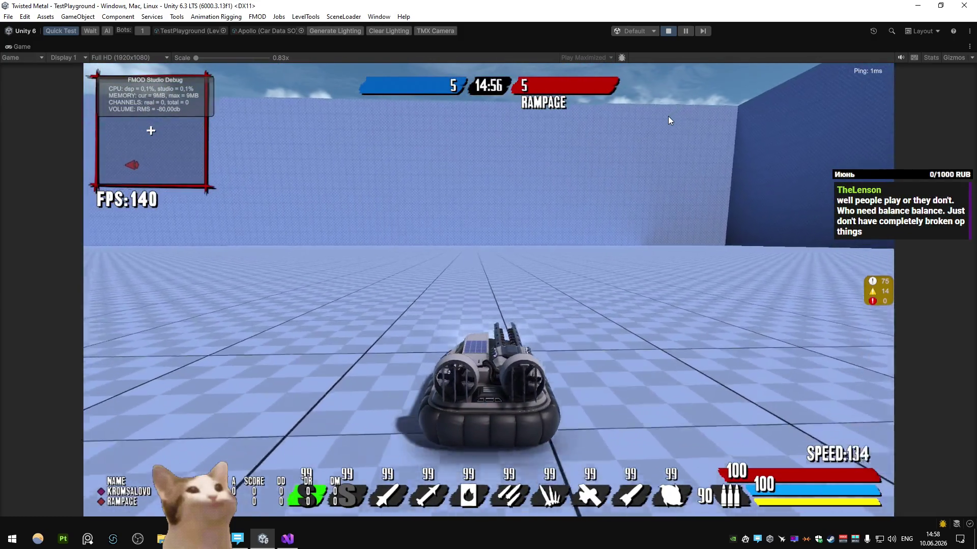
pyautogui.press('a')
pyautogui.press('e')
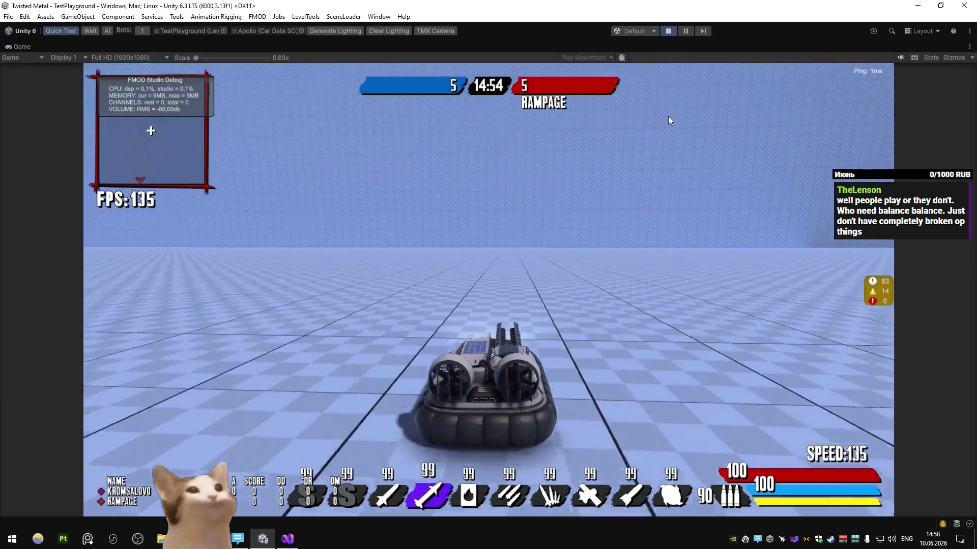
pyautogui.press('d')
pyautogui.press('e')
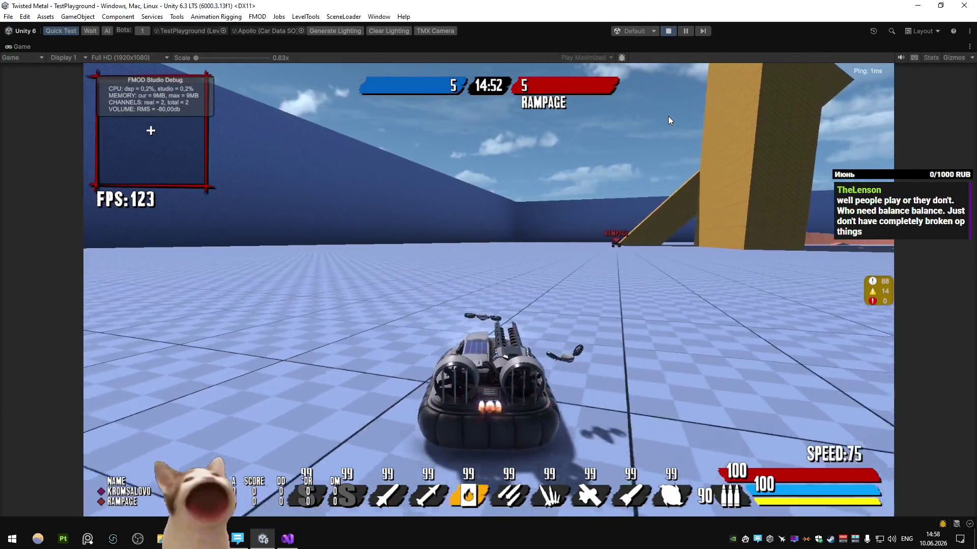
pyautogui.press('w')
pyautogui.press('d')
pyautogui.press('e')
pyautogui.press('e')
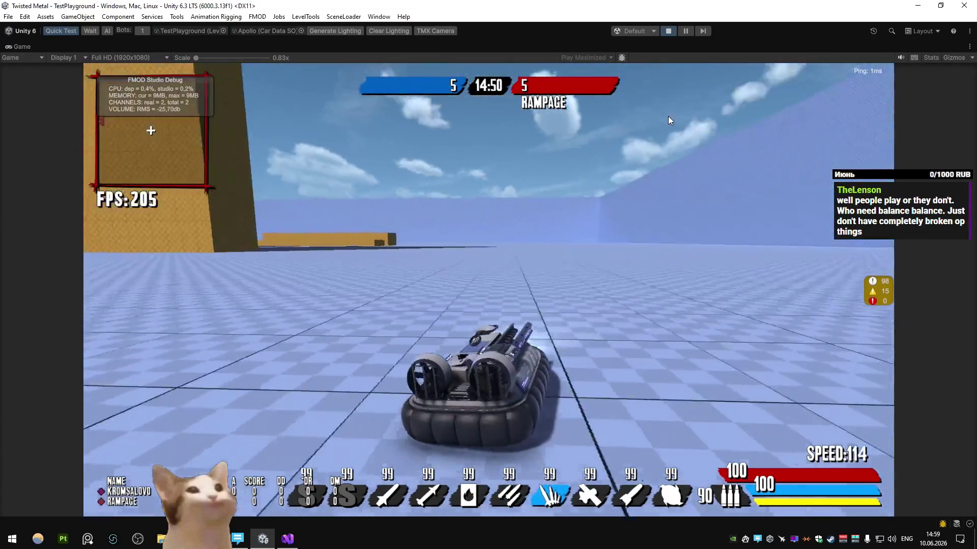
pyautogui.press('w')
pyautogui.press('d')
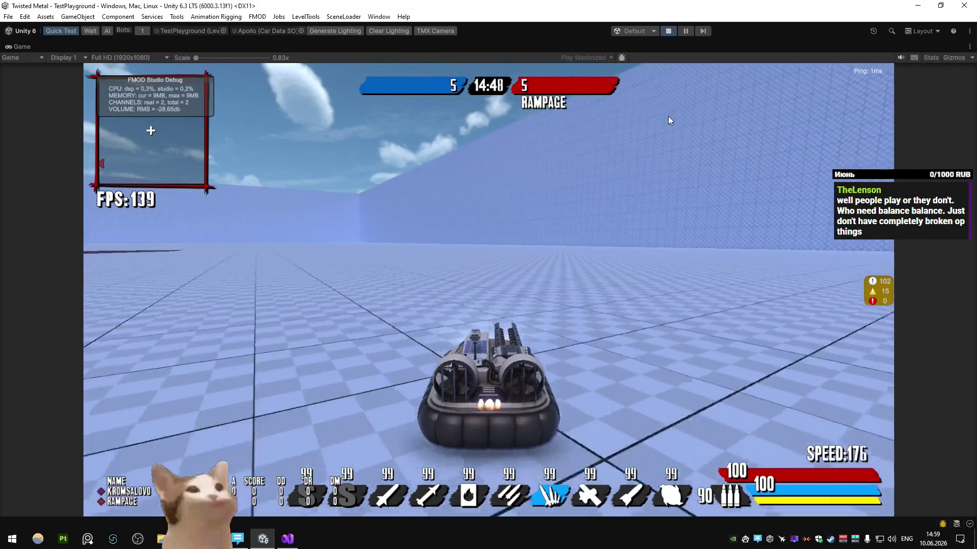
pyautogui.press('d')
pyautogui.press('q')
pyautogui.press('q')
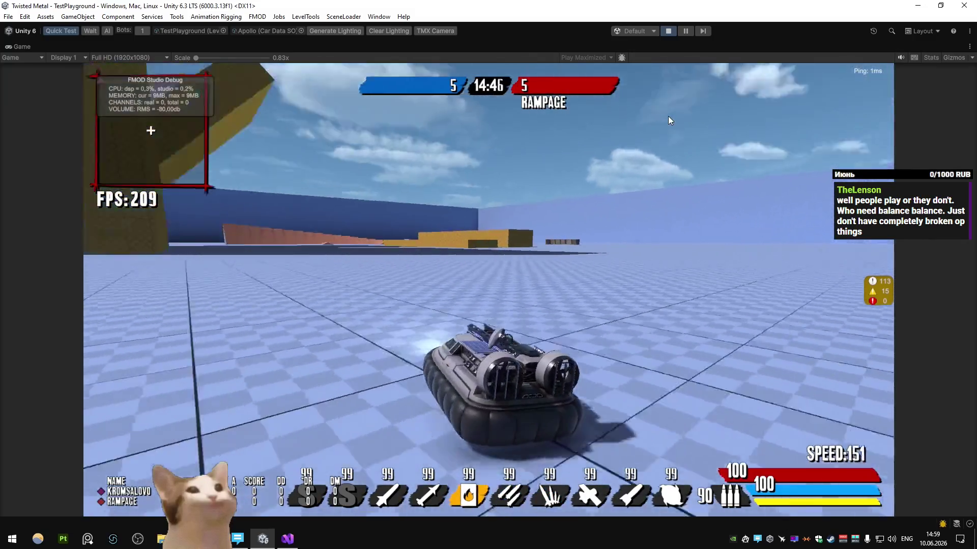
# Step: Weave between the blue wall and orange structure, cycling back to the fire weapon
pyautogui.press('a')
pyautogui.press('w')
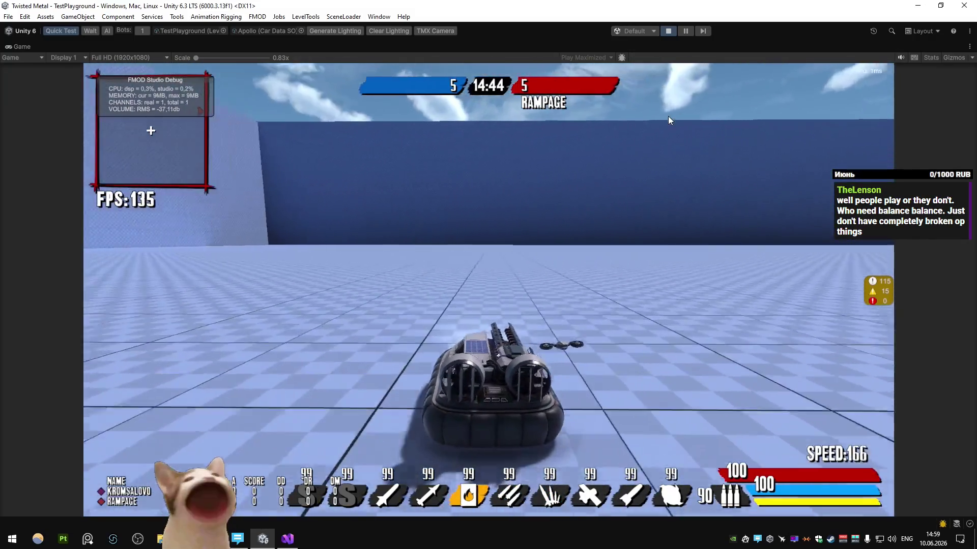
pyautogui.press('d')
pyautogui.press('q')
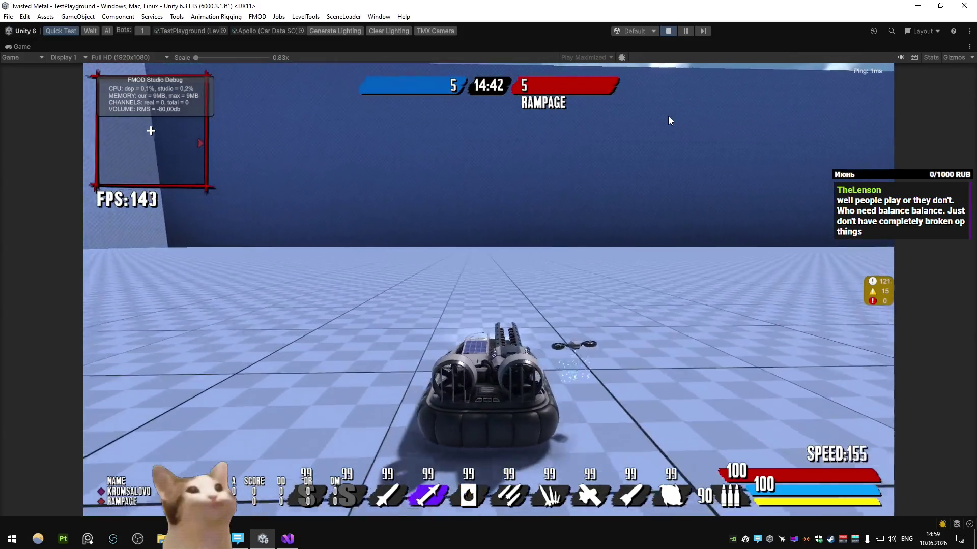
pyautogui.press('d')
pyautogui.press('q')
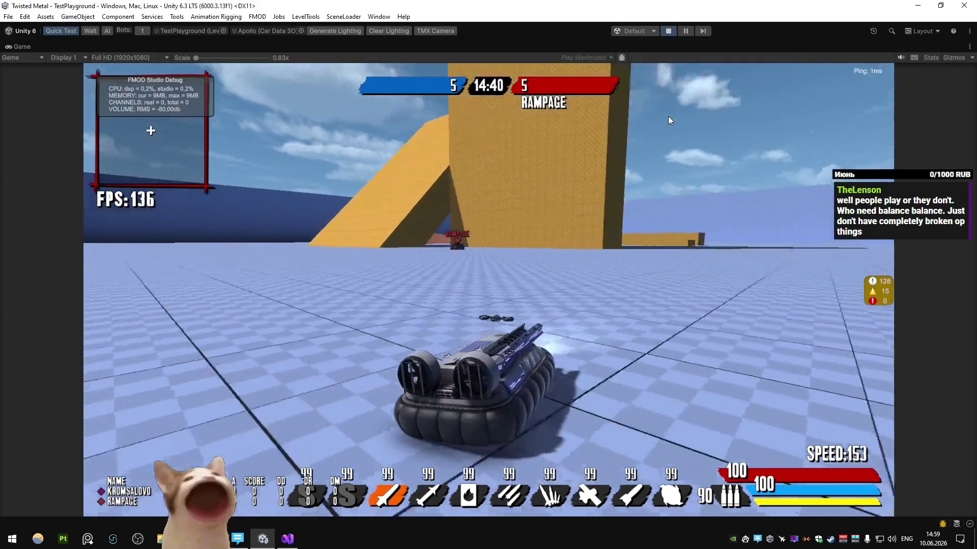
pyautogui.press('d')
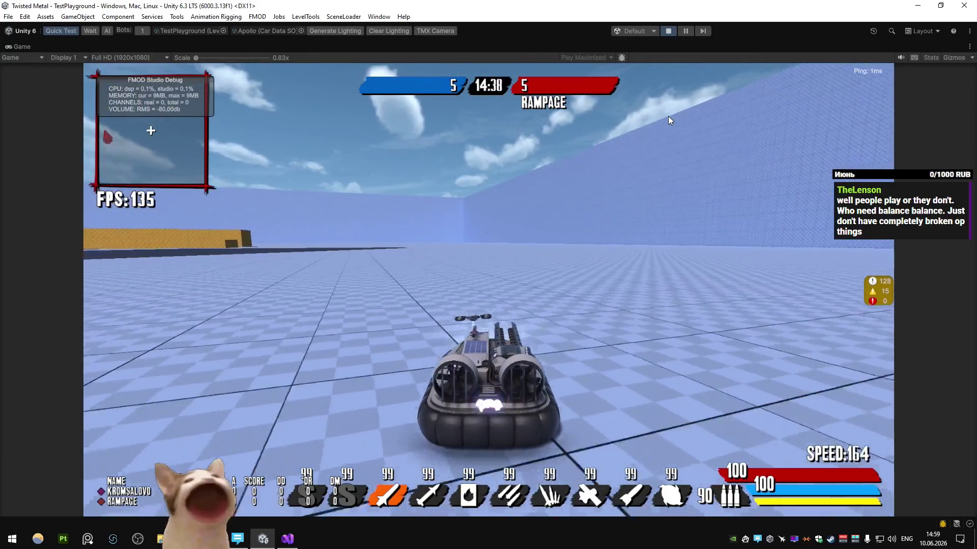
pyautogui.press('d')
pyautogui.press('e')
pyautogui.press('e')
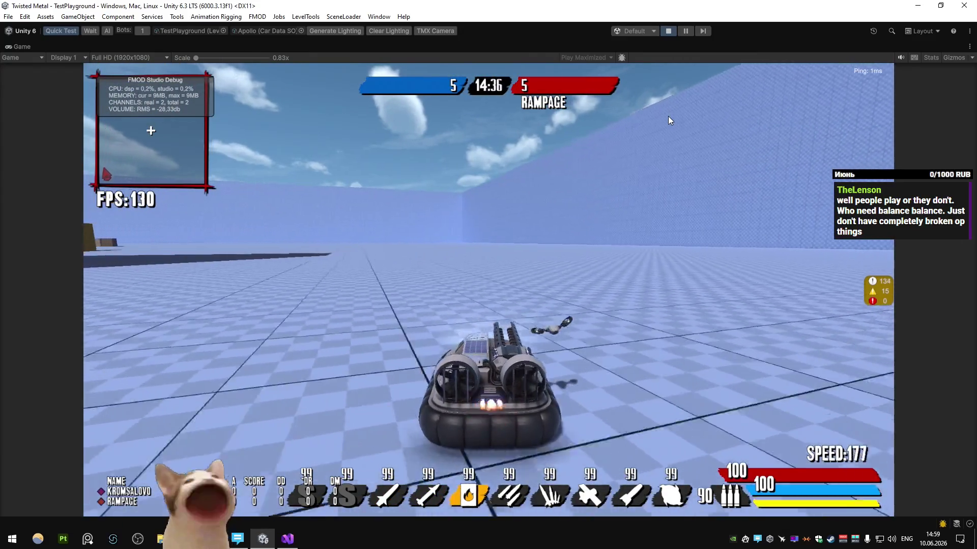
pyautogui.press('a')
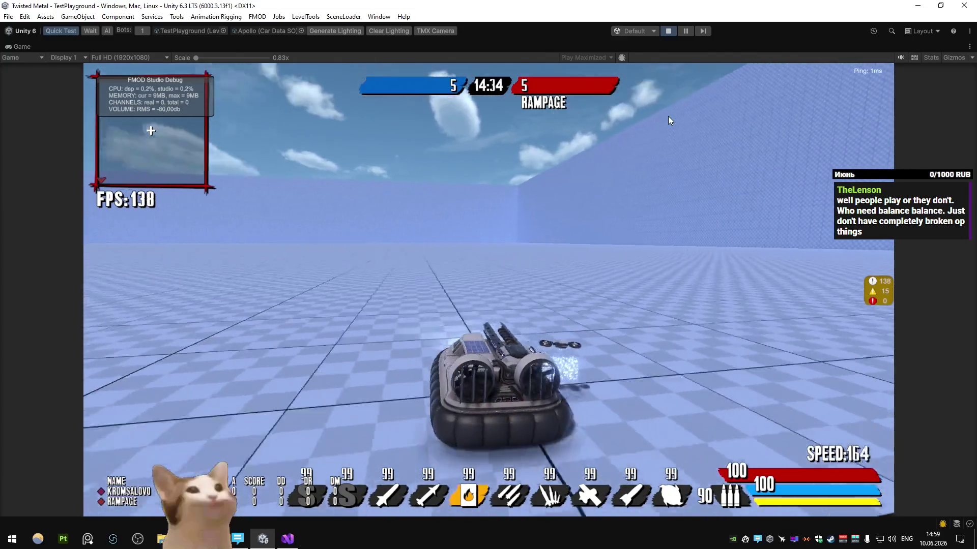
pyautogui.press('a')
pyautogui.press('q')
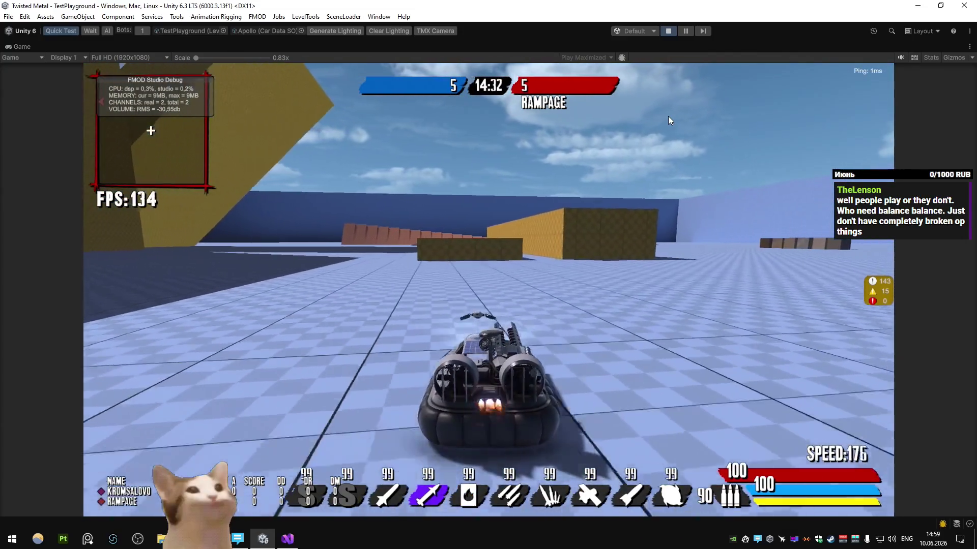
# Step: Drive over the orange floor and yellow checkered platform back toward the yellow wall
pyautogui.press('d')
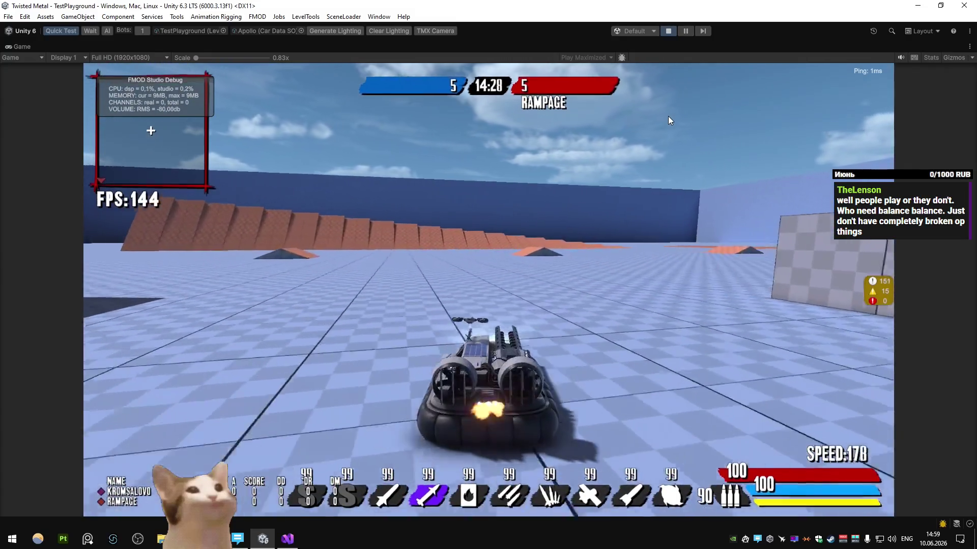
pyautogui.press('d')
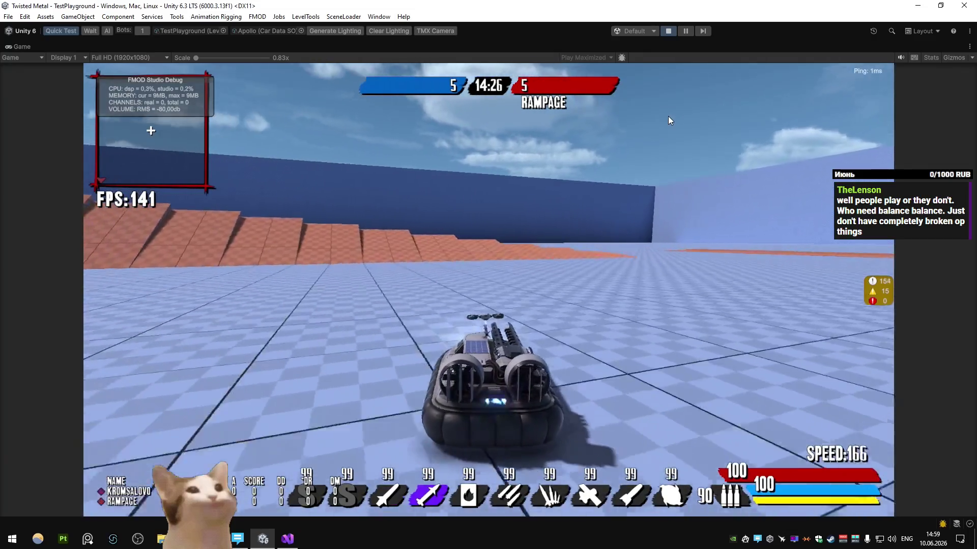
pyautogui.press('d')
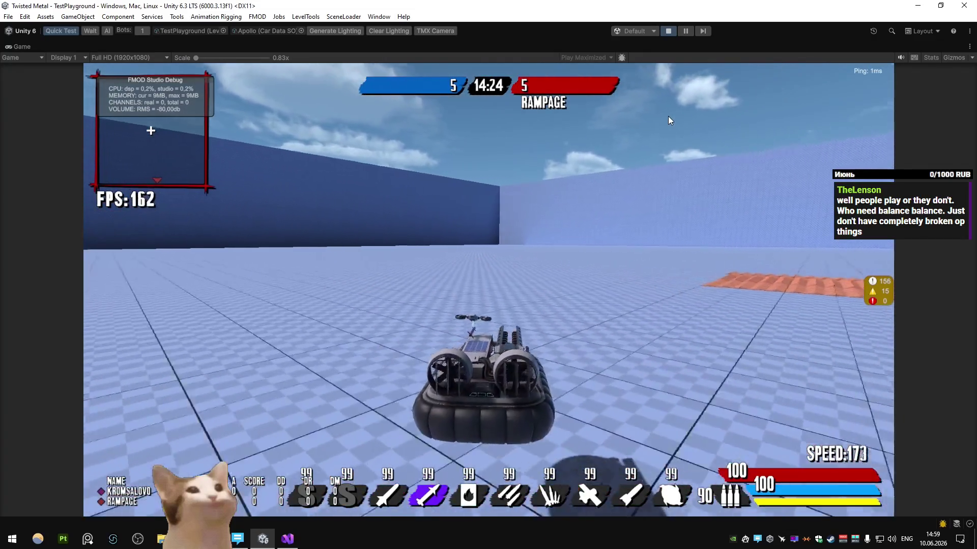
pyautogui.press('a')
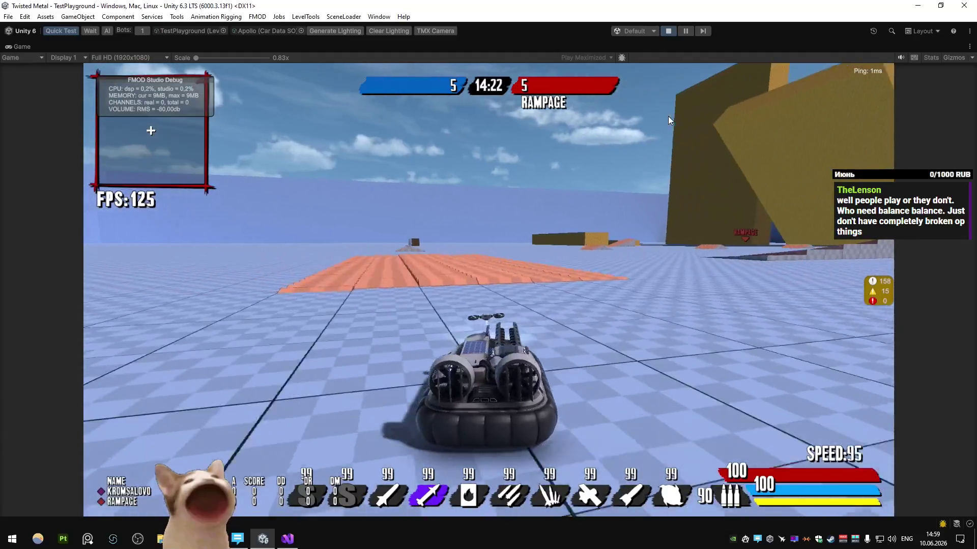
pyautogui.press('a')
pyautogui.press('w')
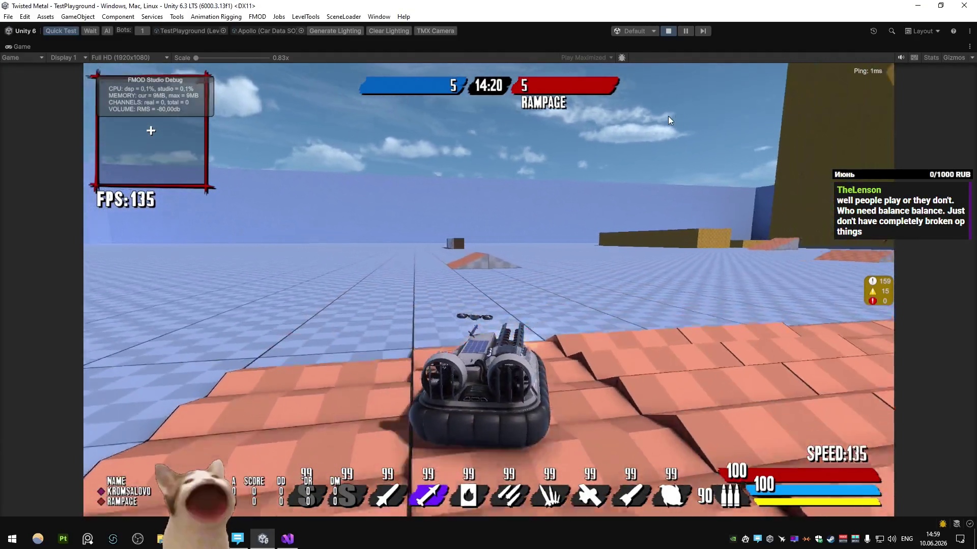
pyautogui.press('d')
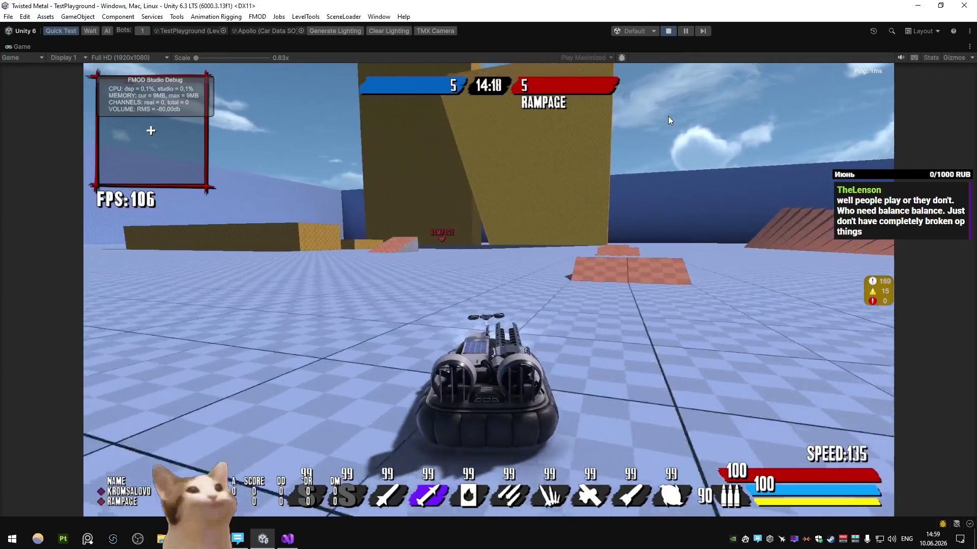
pyautogui.press('d')
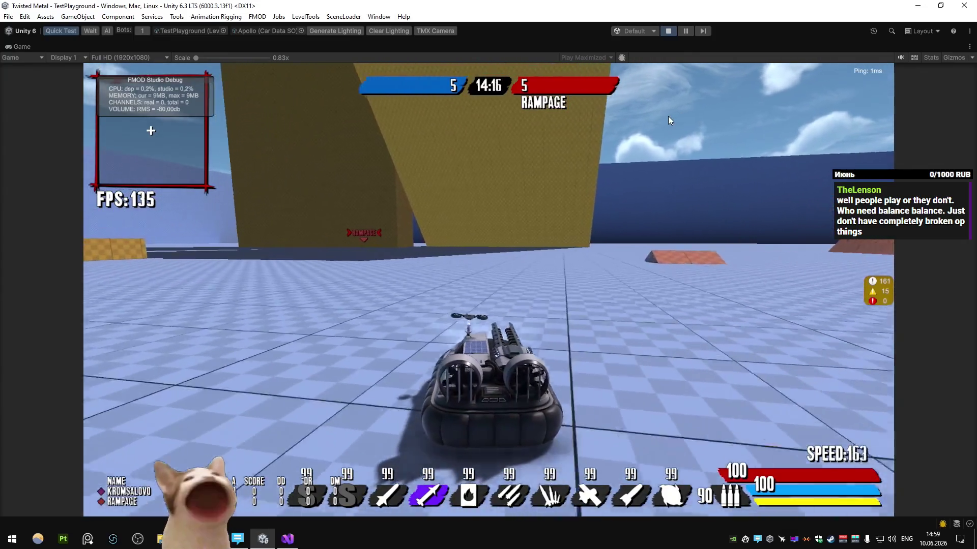
pyautogui.press('a')
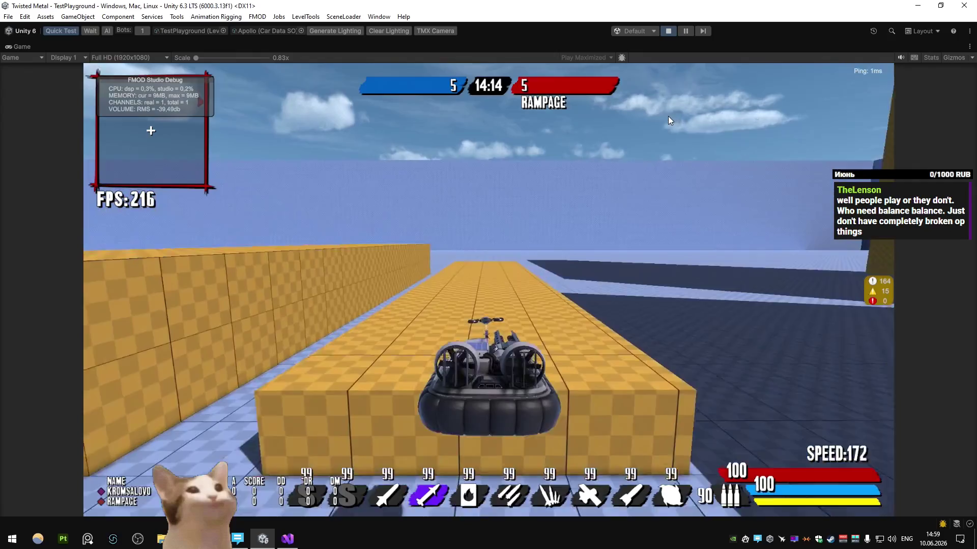
pyautogui.press('a')
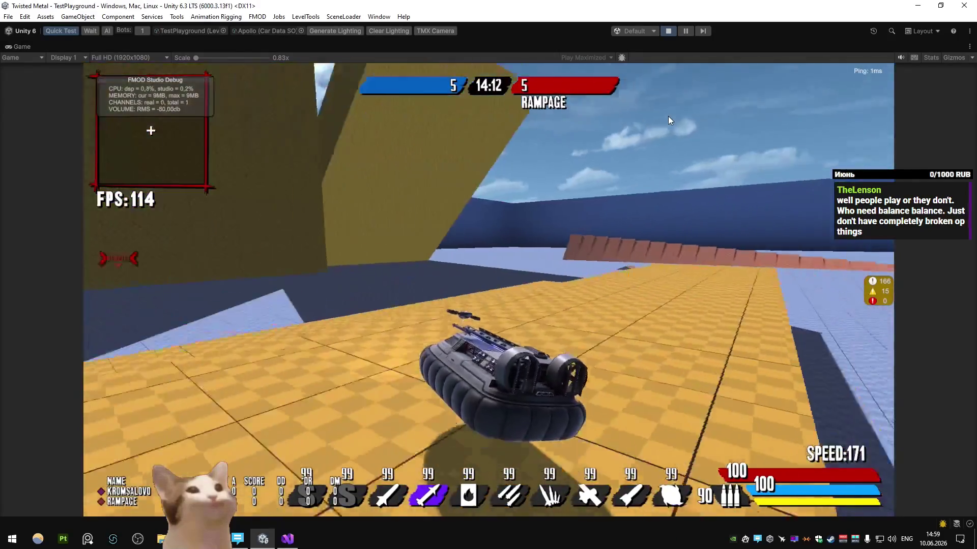
pyautogui.press('w')
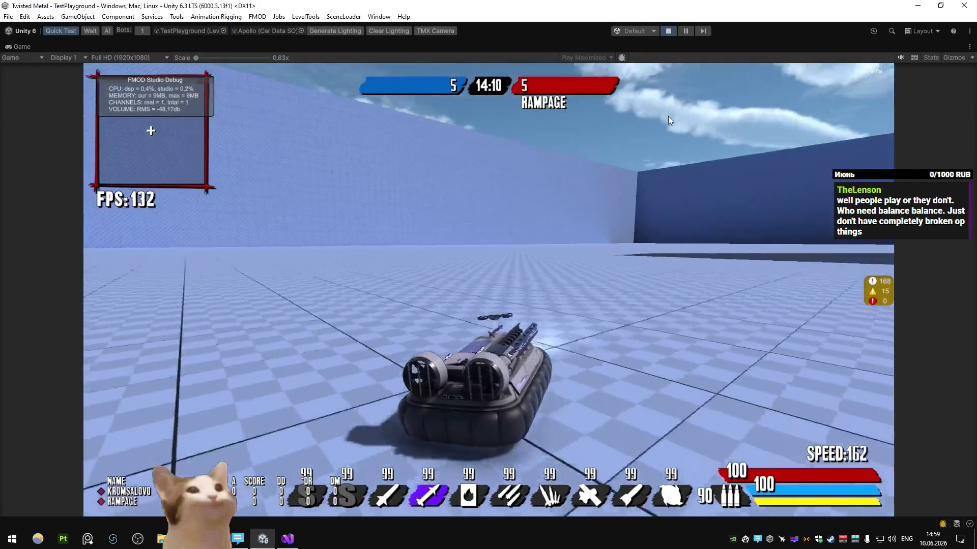
pyautogui.press('d')
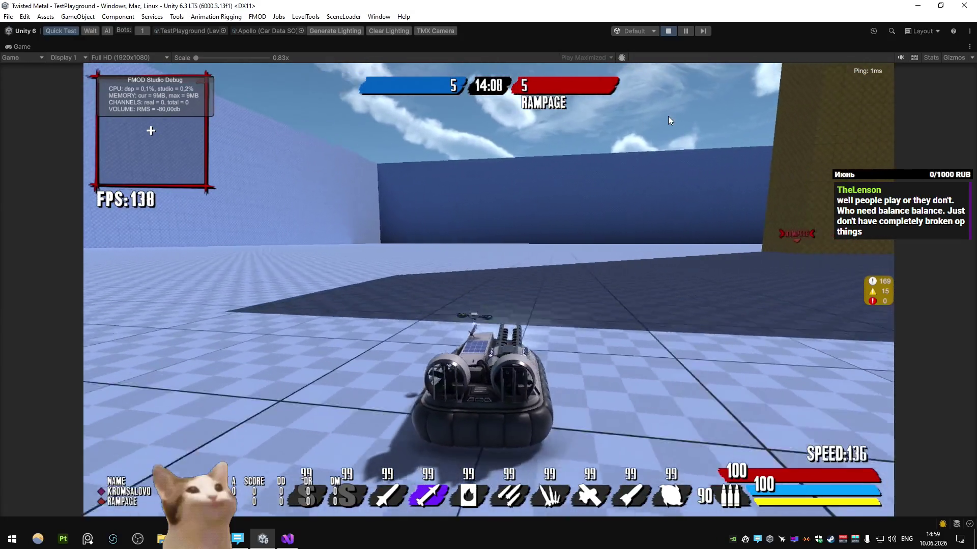
pyautogui.press('a')
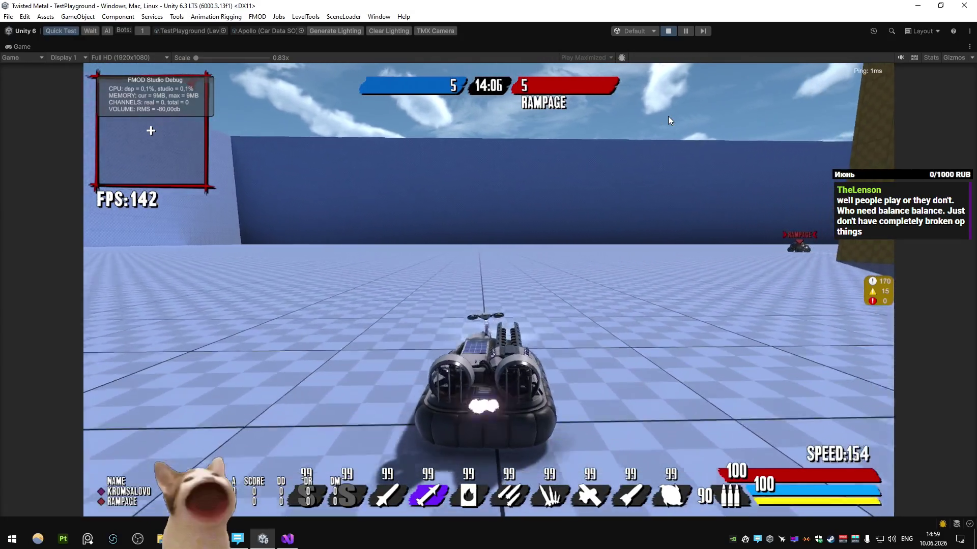
pyautogui.press('d')
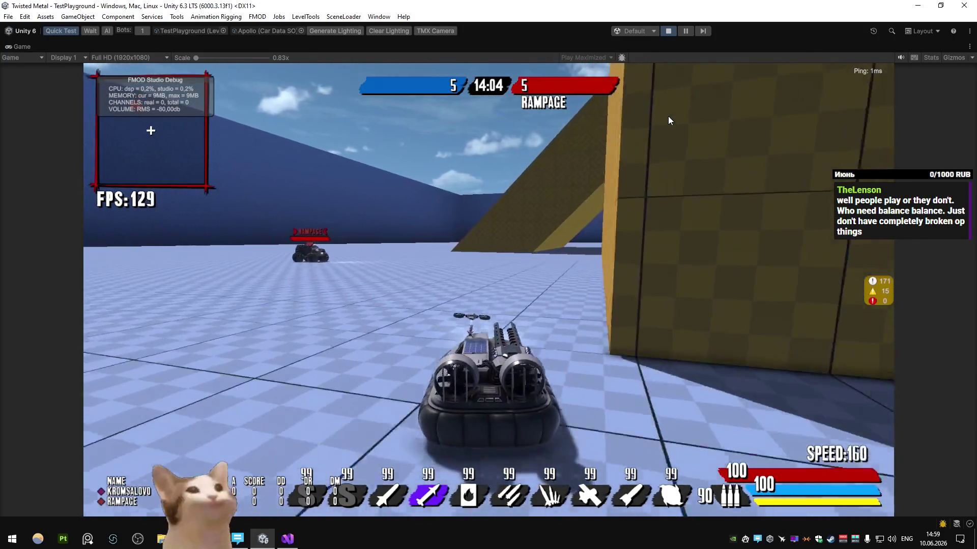
pyautogui.press('a')
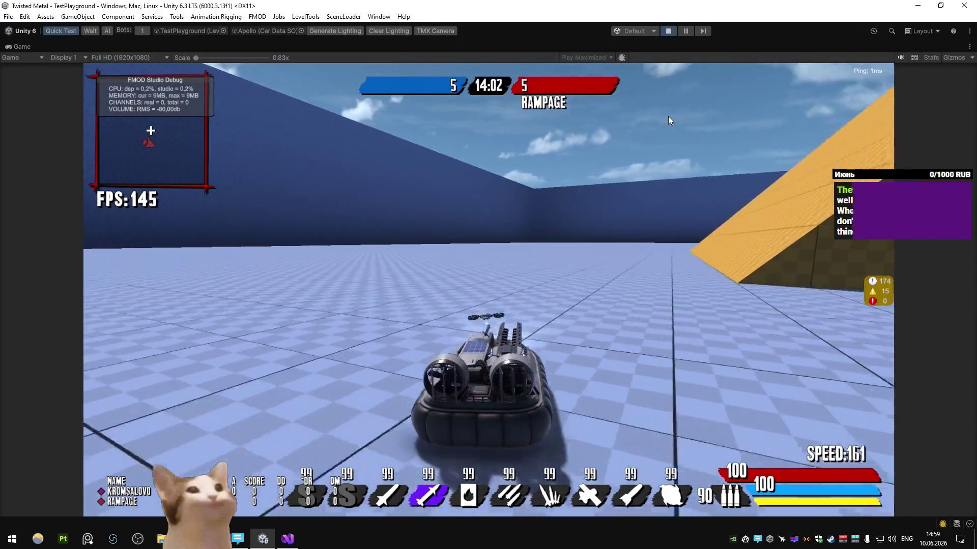
pyautogui.press('d')
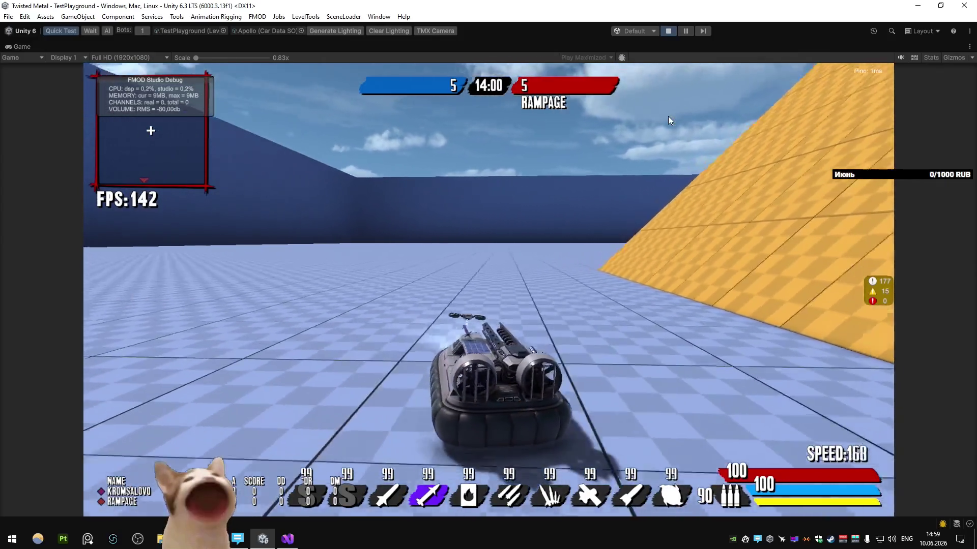
pyautogui.press('a')
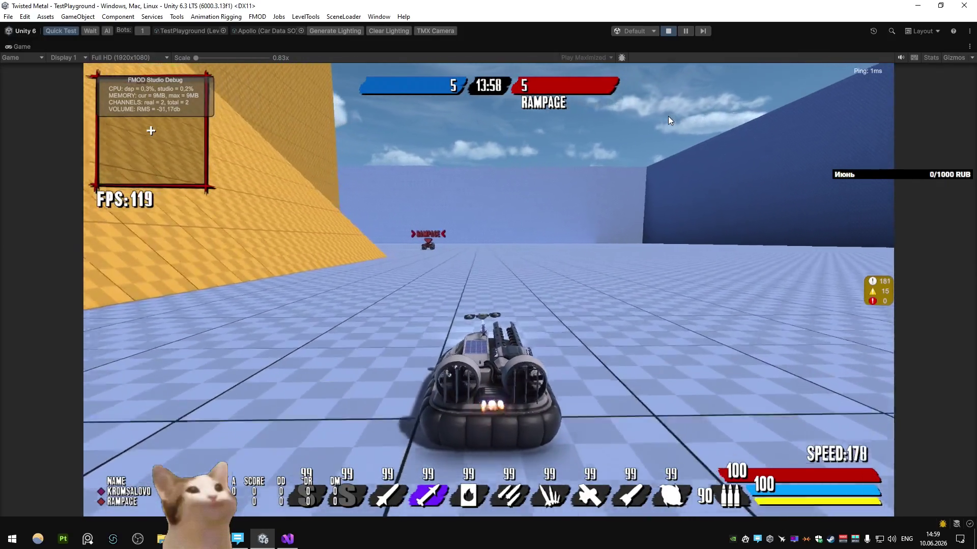
# Step: Cycle through the flame and beam weapons past the enemy car and fire the blue spiral beam
pyautogui.press('d')
pyautogui.press('e')
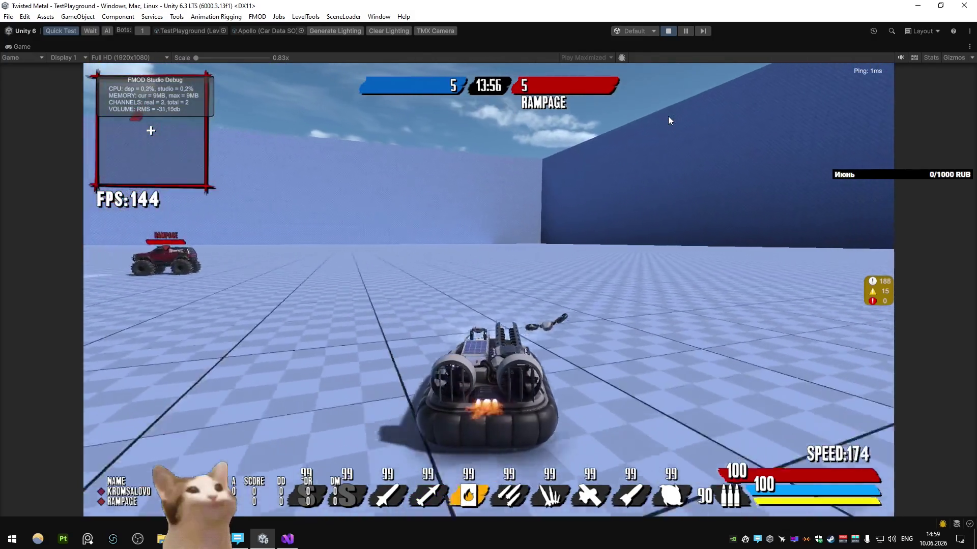
pyautogui.press('a')
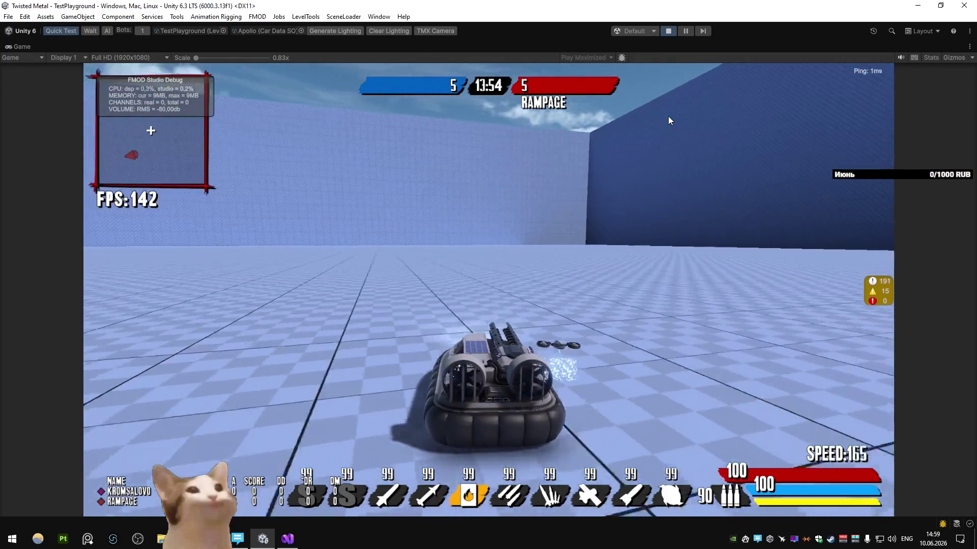
pyautogui.press('q')
pyautogui.press('a')
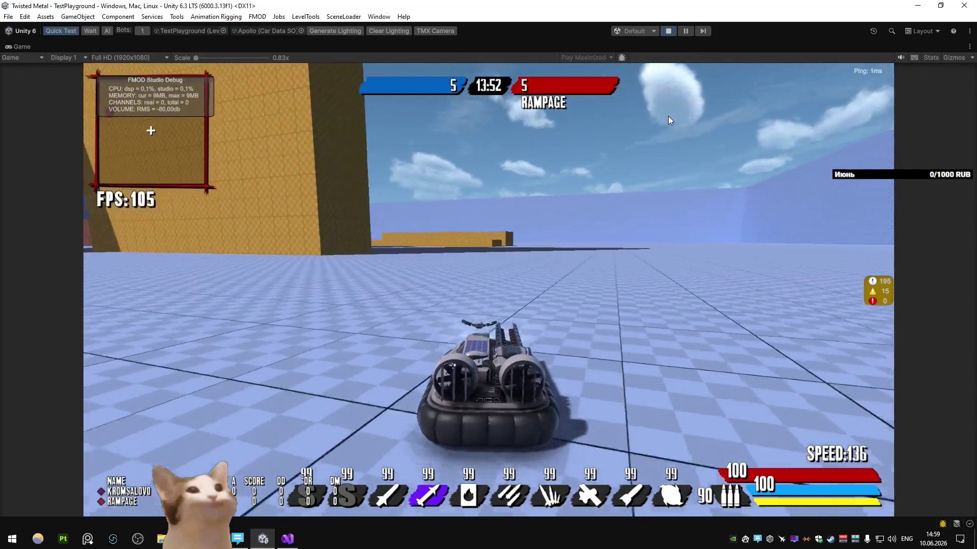
pyautogui.press('d')
pyautogui.press('q')
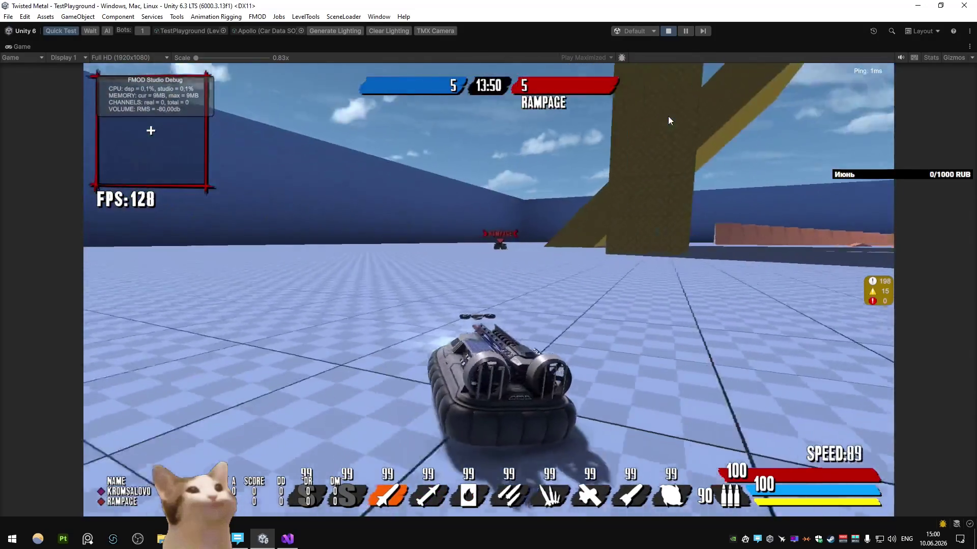
pyautogui.press('a')
pyautogui.press('e')
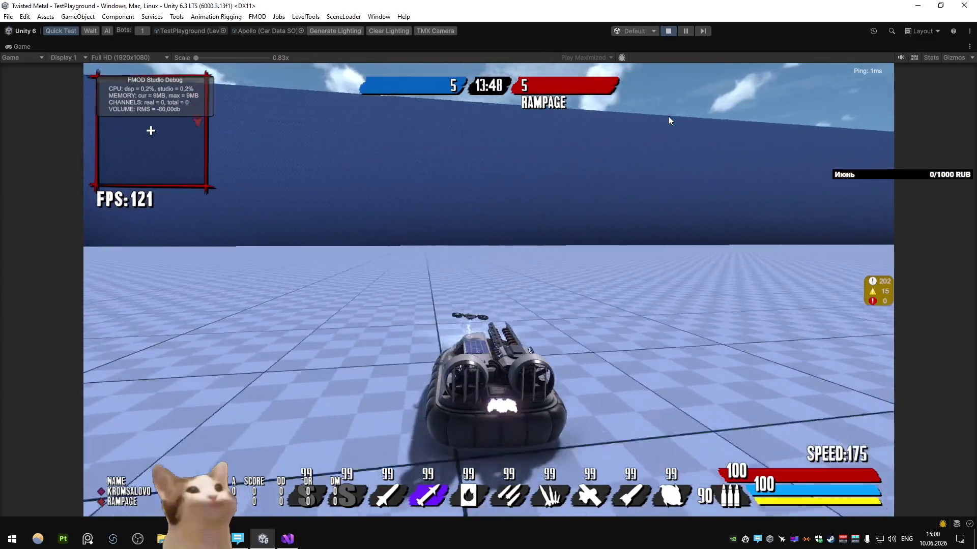
pyautogui.press('d')
pyautogui.press('q')
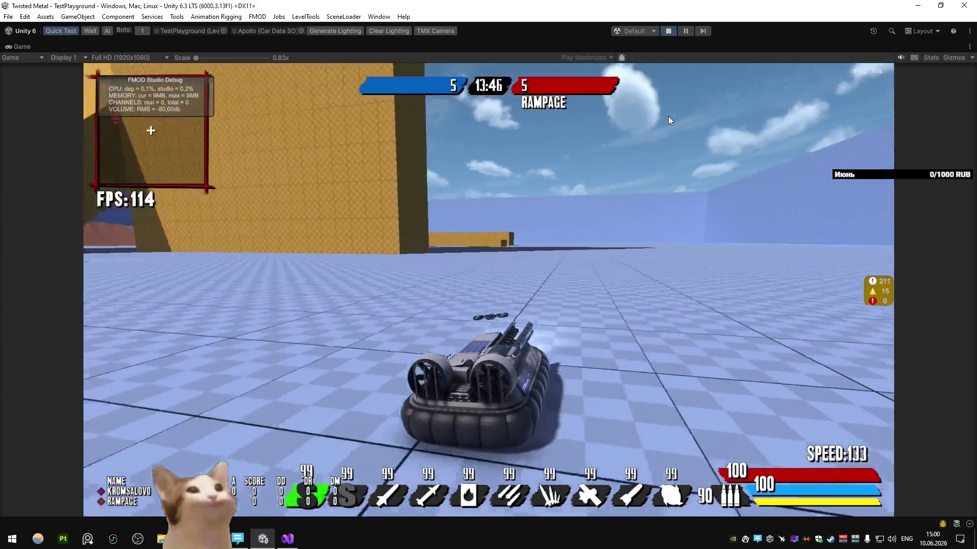
pyautogui.press('d')
pyautogui.click(668, 116)
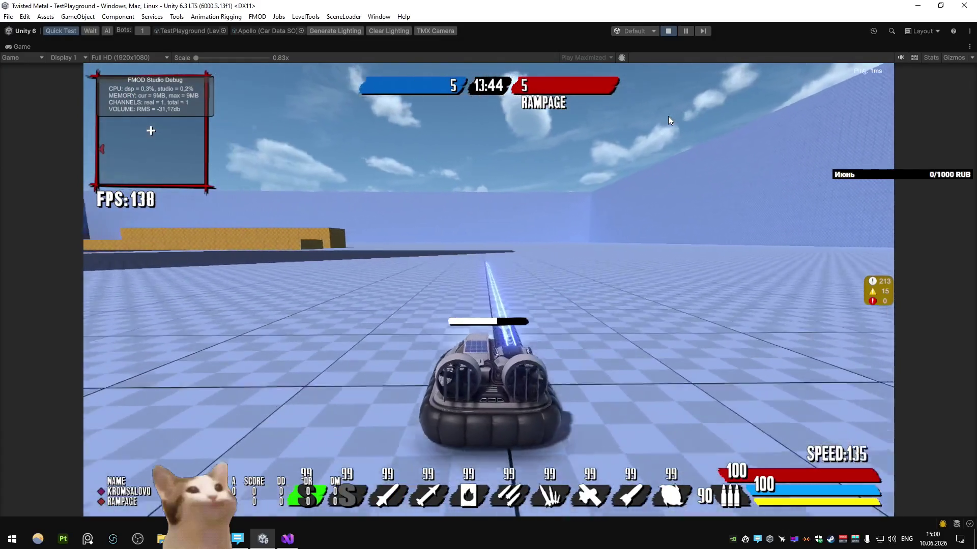
pyautogui.press('d')
pyautogui.click(668, 116)
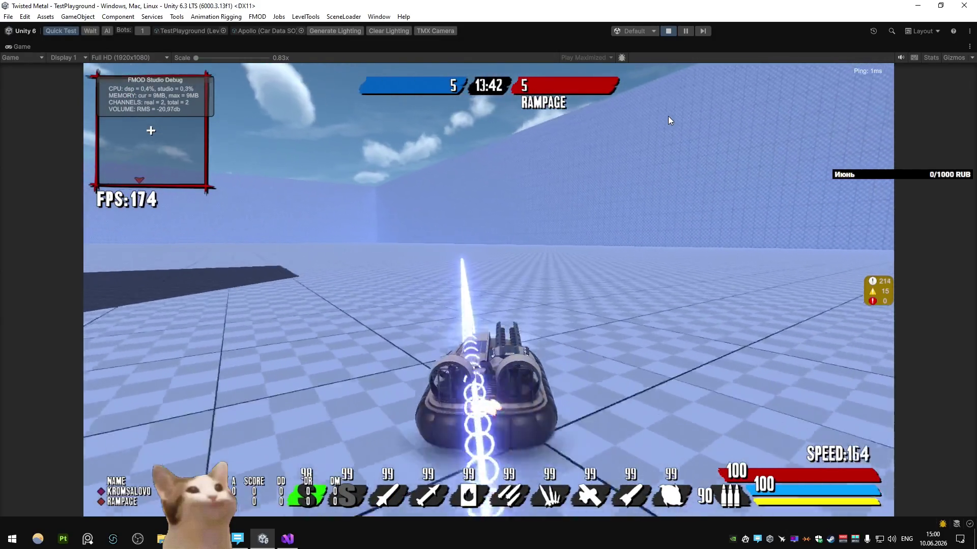
pyautogui.press('a')
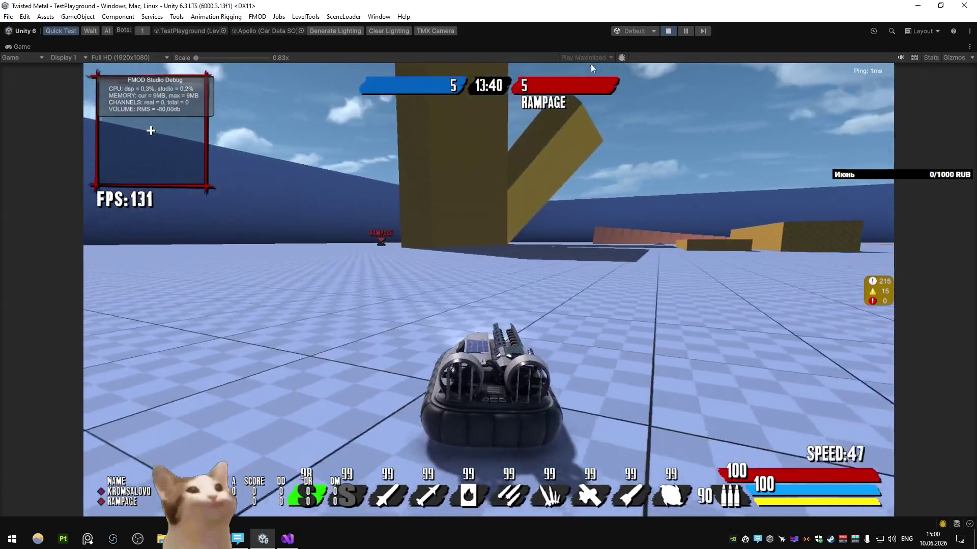
# Step: End the play test and bring the Mortar Blender file to the front
pyautogui.hotkey('ctrl', 'p')
pyautogui.click(237, 539)
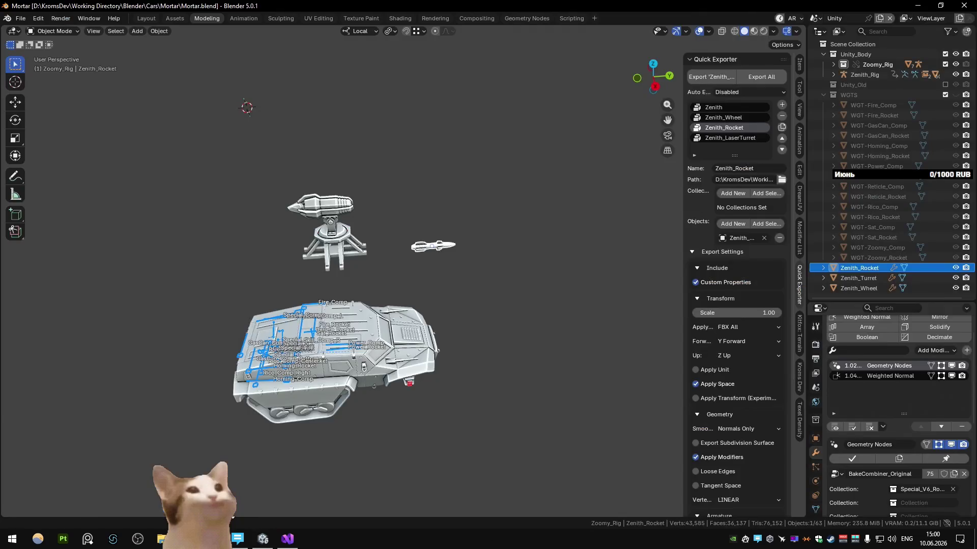
pyautogui.click(334, 249)
pyautogui.press('KP_3')
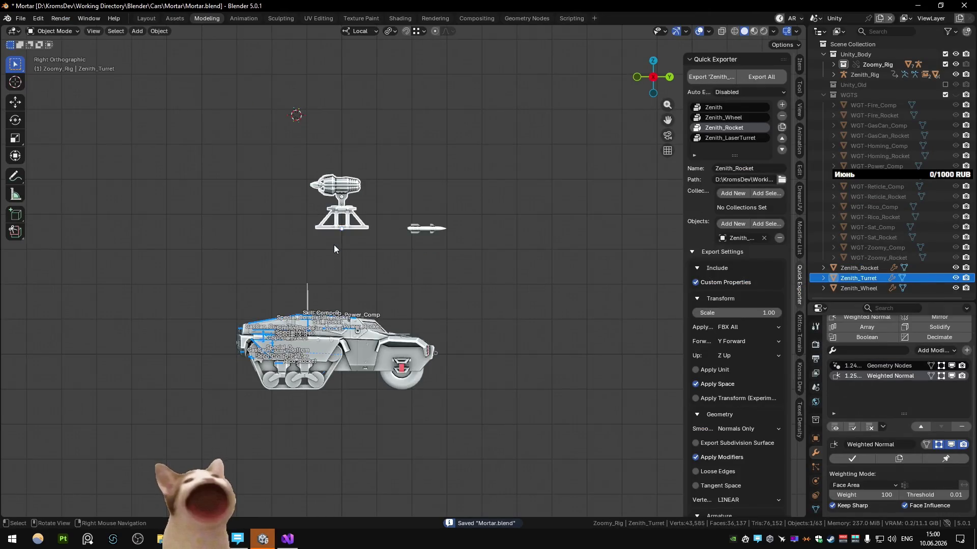
pyautogui.press('Tab')
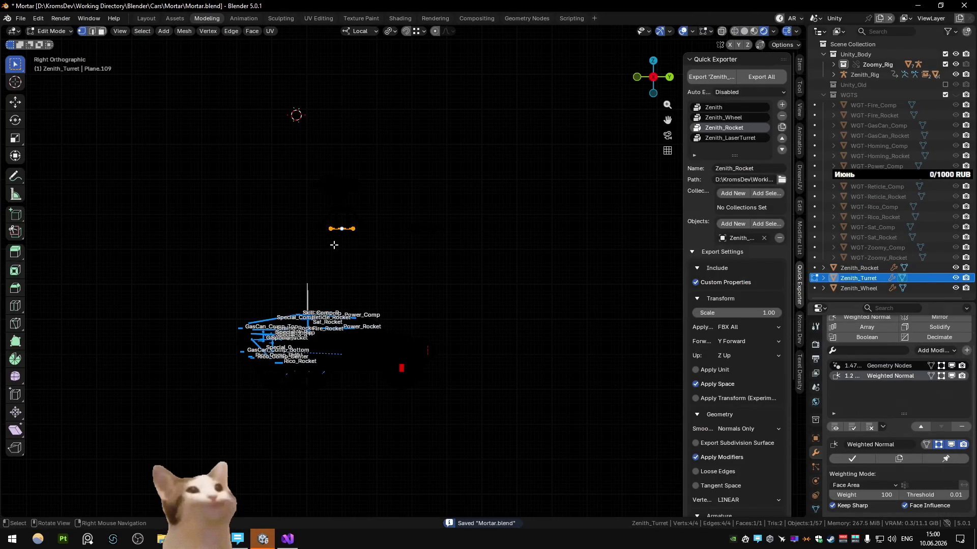
pyautogui.press('r')
pyautogui.press('z')
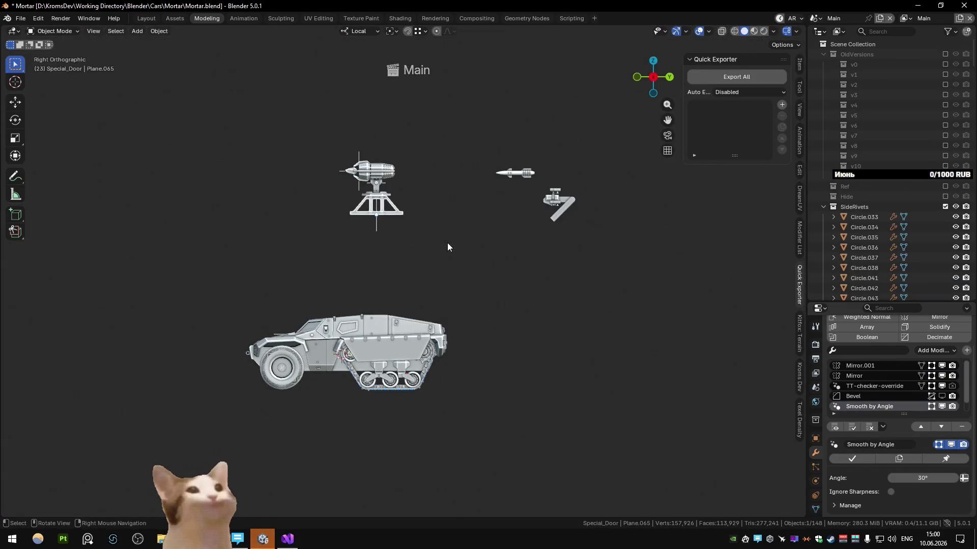
pyautogui.hotkey('ctrl', 's')
pyautogui.scroll(2, 390, 211)
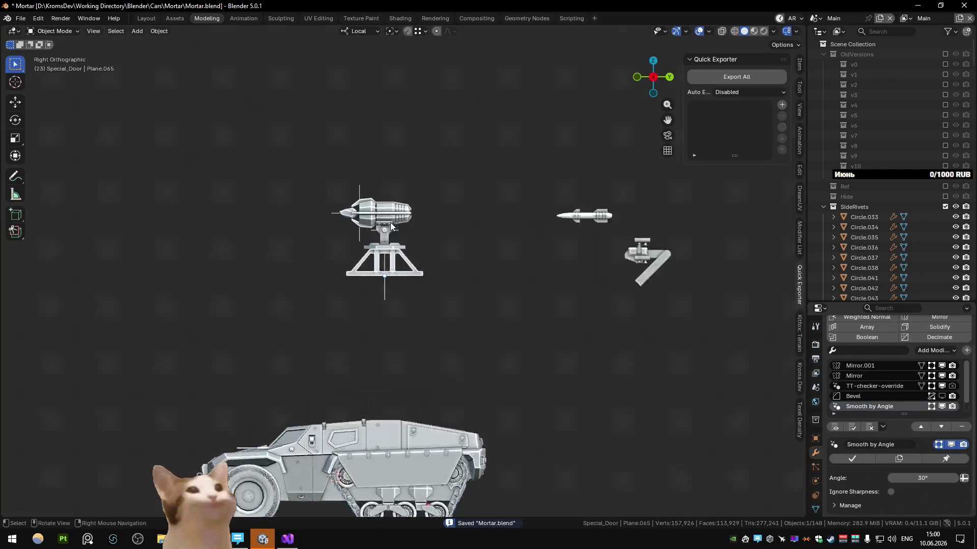
pyautogui.moveTo(389, 222); pyautogui.dragTo(391, 263, button='middle')
pyautogui.scroll(2, 390, 263)
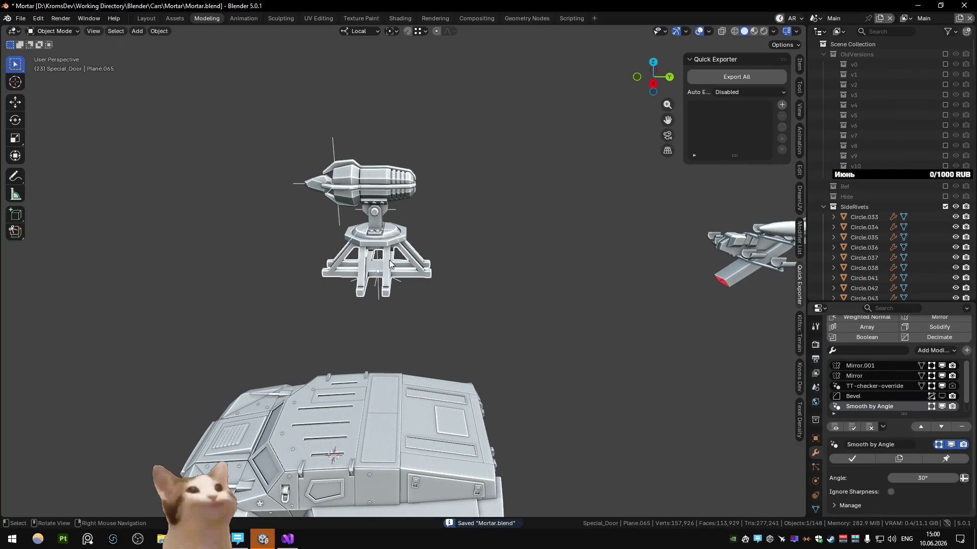
pyautogui.moveTo(383, 277); pyautogui.dragTo(392, 265, button='middle')
pyautogui.moveTo(340, 295)
pyautogui.mouseDown(button='middle')
pyautogui.moveTo(481, 196)
pyautogui.moveTo(419, 299)
pyautogui.mouseUp(button='middle')
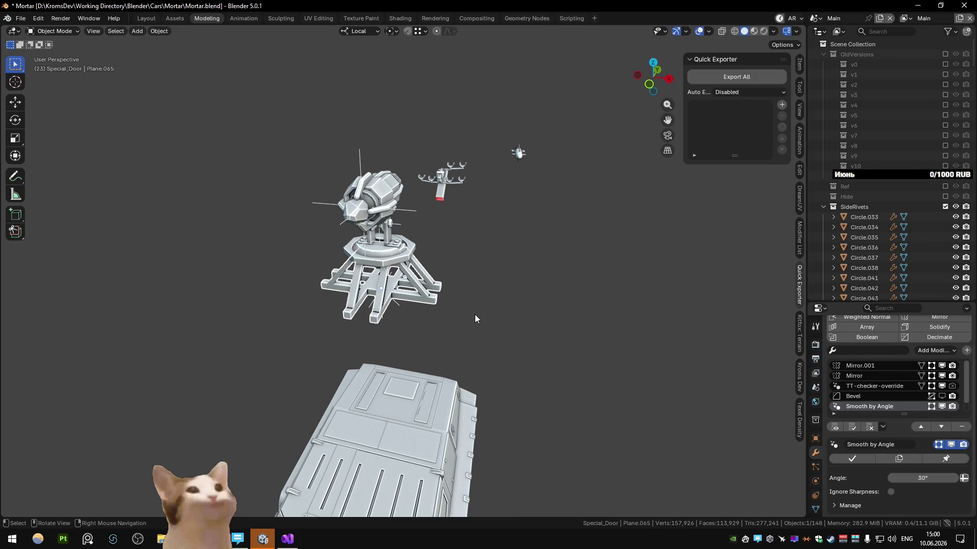
pyautogui.moveTo(475, 315)
pyautogui.mouseDown(button='middle')
pyautogui.moveTo(376, 280)
pyautogui.moveTo(566, 277)
pyautogui.moveTo(483, 298)
pyautogui.moveTo(451, 285)
pyautogui.mouseUp(button='middle')
pyautogui.scroll(5, 375, 280)
pyautogui.click(419, 281)
pyautogui.press('Tab')
pyautogui.press('Tab')
pyautogui.click(354, 281)
# Step: Dismiss the snapping options and box-select the whole mortar barrel assembly from the front
pyautogui.hotkey('shift', 's')
pyautogui.click(349, 336)
pyautogui.scroll(-5, 351, 333)
pyautogui.click(381, 290)
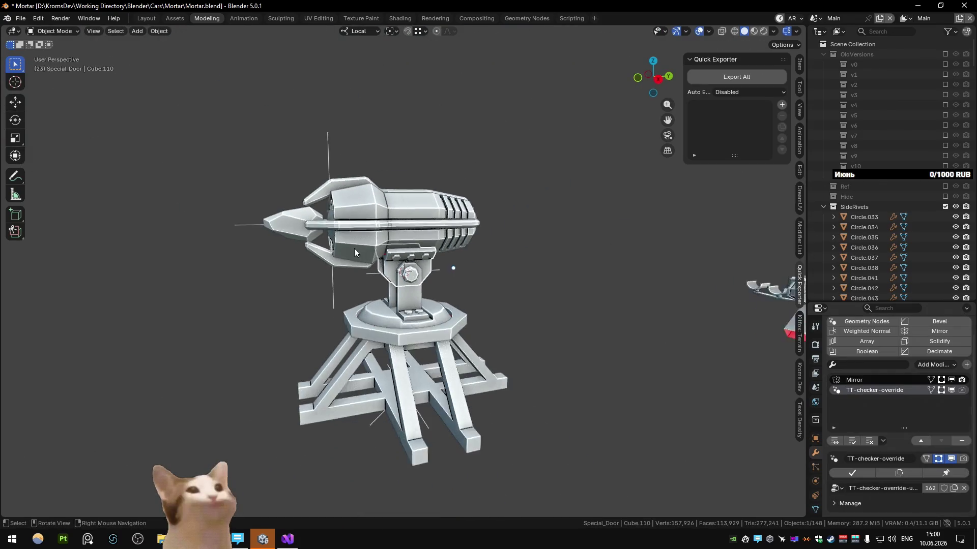
pyautogui.scroll(-2, 383, 290)
pyautogui.moveTo(245, 175); pyautogui.dragTo(398, 276)
pyautogui.moveTo(398, 276); pyautogui.dragTo(333, 219, button='middle')
pyautogui.press('b')
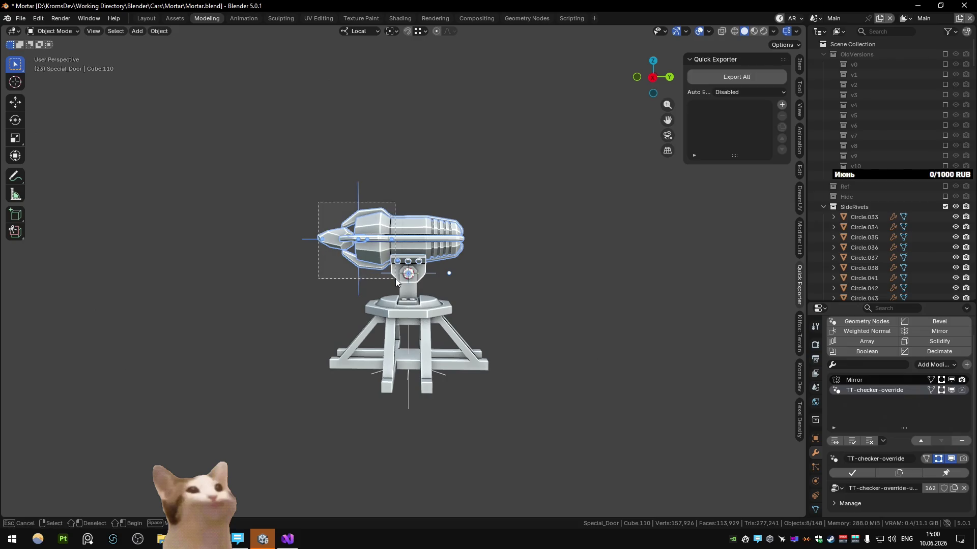
pyautogui.moveTo(328, 174); pyautogui.dragTo(490, 263)
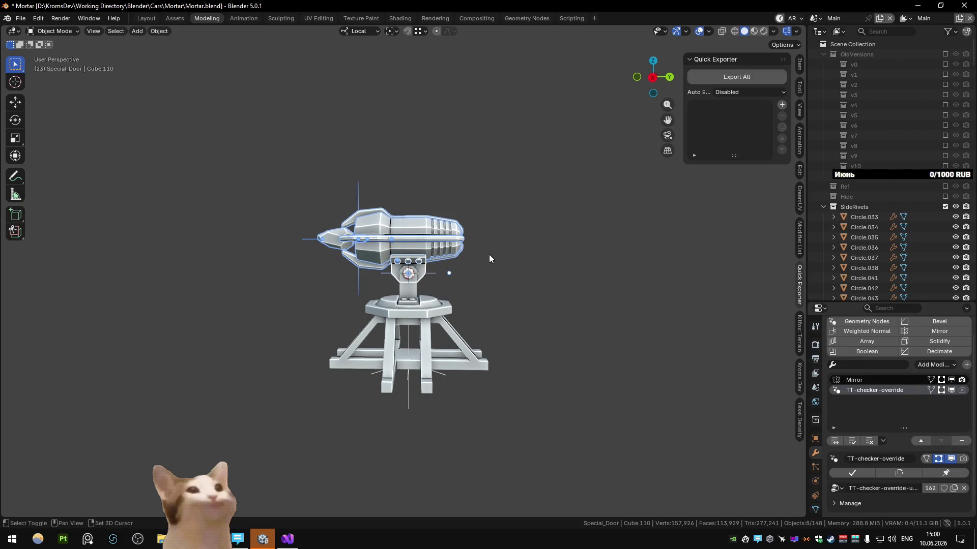
# Step: Switch the pivot to the 3D cursor and trial a local-X barrel rotation, cancelling it
pyautogui.press('r')
pyautogui.press('x')
pyautogui.press('Escape')
pyautogui.press('.')
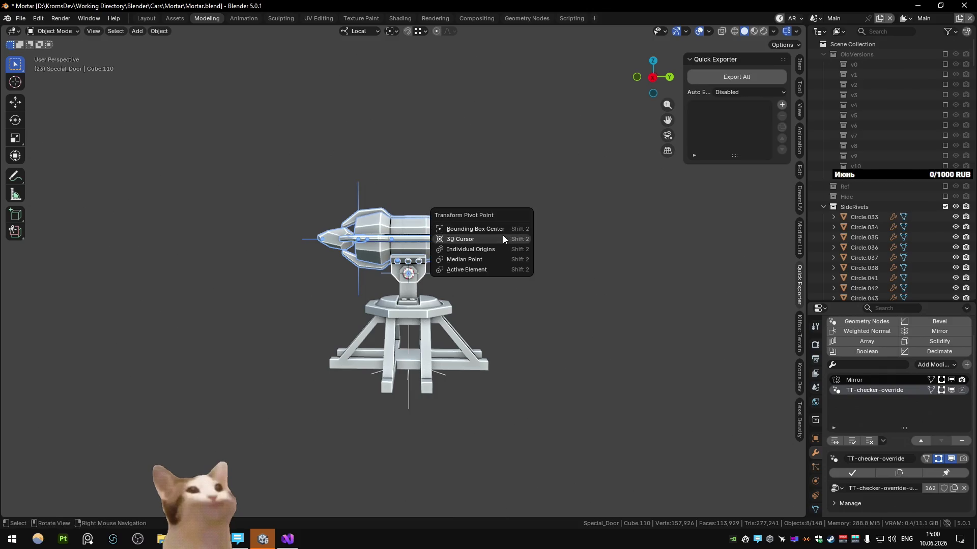
pyautogui.click(508, 233)
pyautogui.press('r')
pyautogui.press('x')
pyautogui.press('Escape')
# Step: Tilt the barrel upward around its local X axis and confirm the rotation
pyautogui.moveTo(465, 283)
pyautogui.mouseDown(button='middle')
pyautogui.moveTo(475, 290)
pyautogui.moveTo(455, 288)
pyautogui.mouseUp(button='middle')
pyautogui.press('Escape')
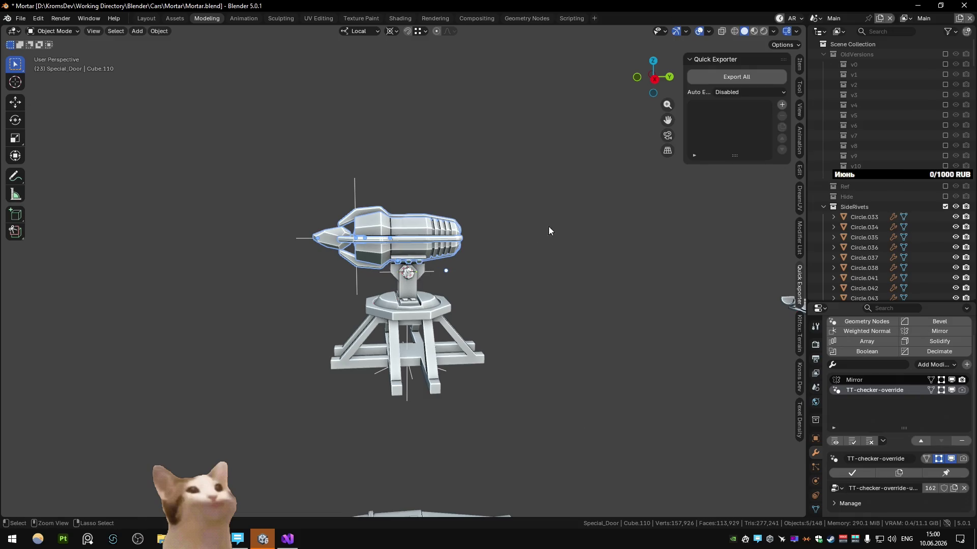
pyautogui.press('r')
pyautogui.press('x')
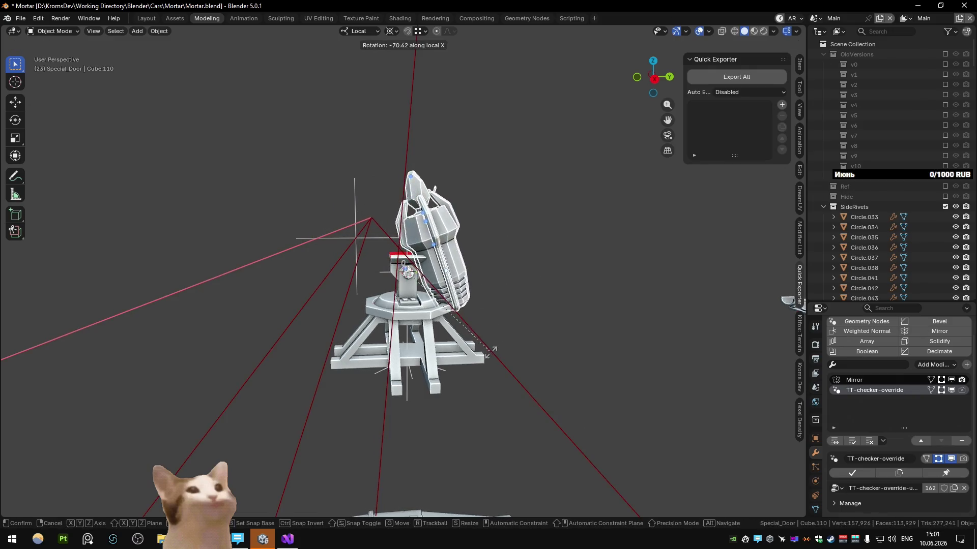
pyautogui.click(483, 315)
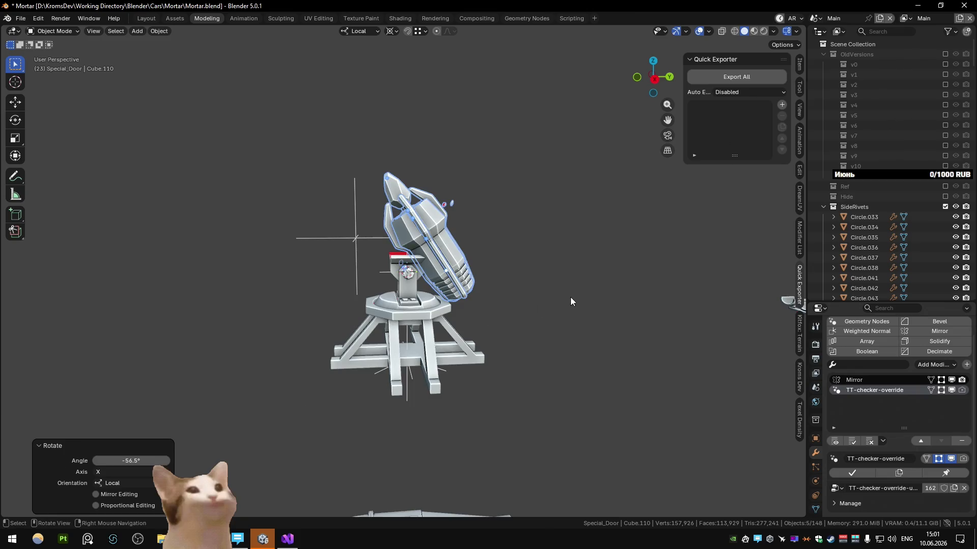
# Step: Check the tilt in Right Ortho, undo it so the barrel is level, and cancel a further rotation
pyautogui.moveTo(572, 298); pyautogui.dragTo(447, 319, button='middle')
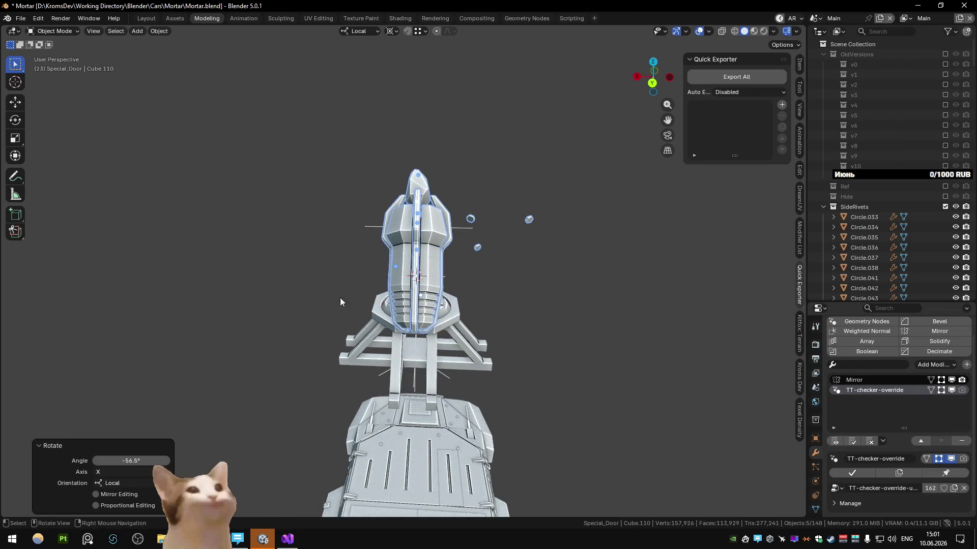
pyautogui.moveTo(341, 302); pyautogui.dragTo(427, 264, button='middle')
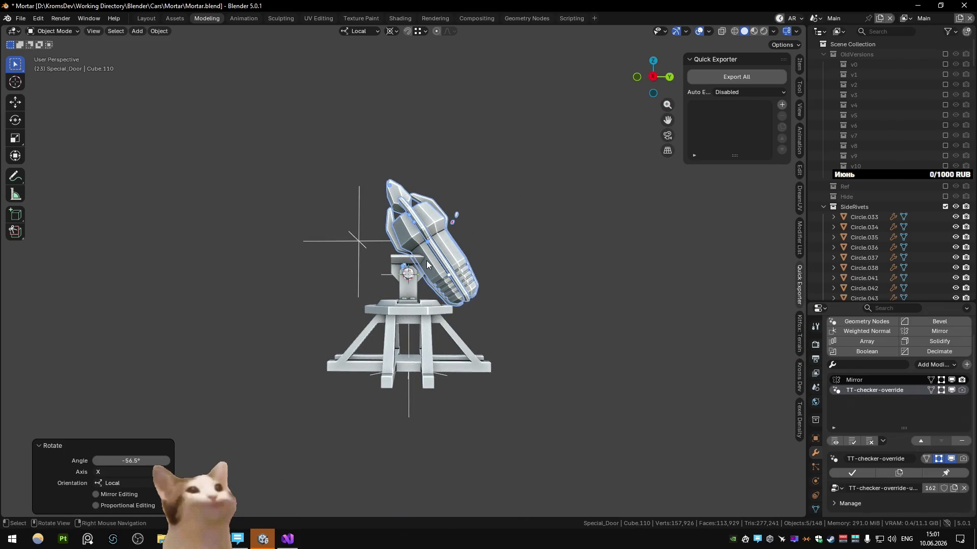
pyautogui.press('KP_3')
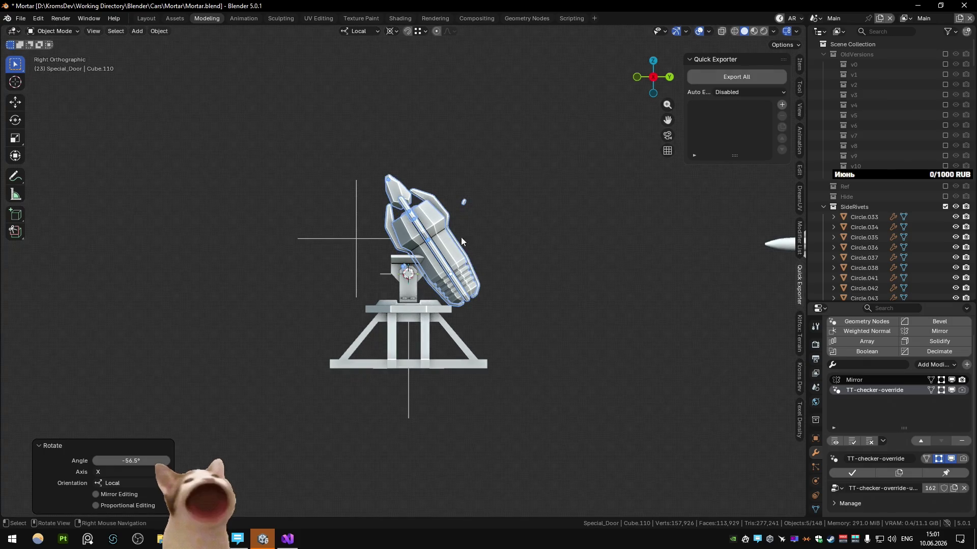
pyautogui.hotkey('ctrl', 'z')
pyautogui.press('r')
pyautogui.press('x')
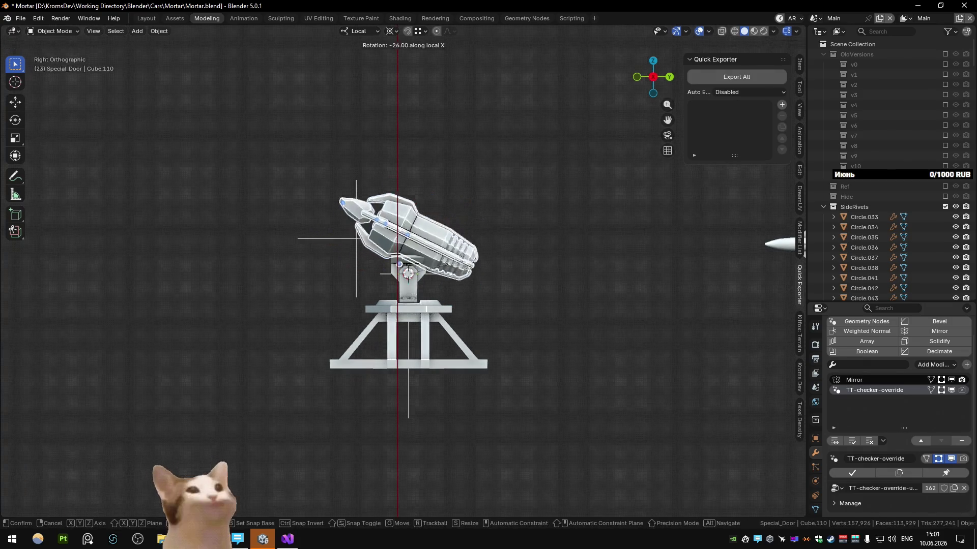
pyautogui.press('Escape')
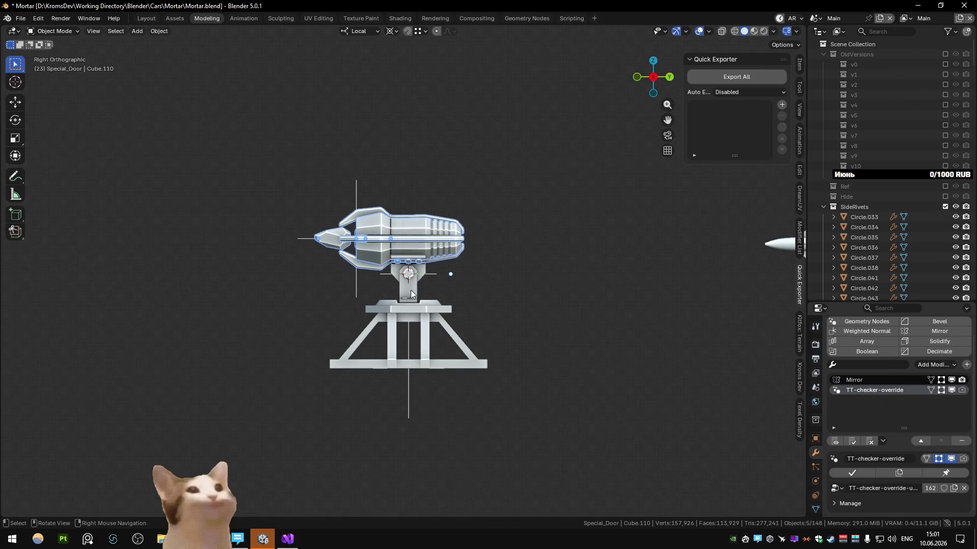
# Step: Centre the view on the turret's base frame, then switch over to the browser window
pyautogui.moveTo(489, 275); pyautogui.dragTo(511, 290, button='middle')
pyautogui.click(424, 344)
pyautogui.click(423, 338)
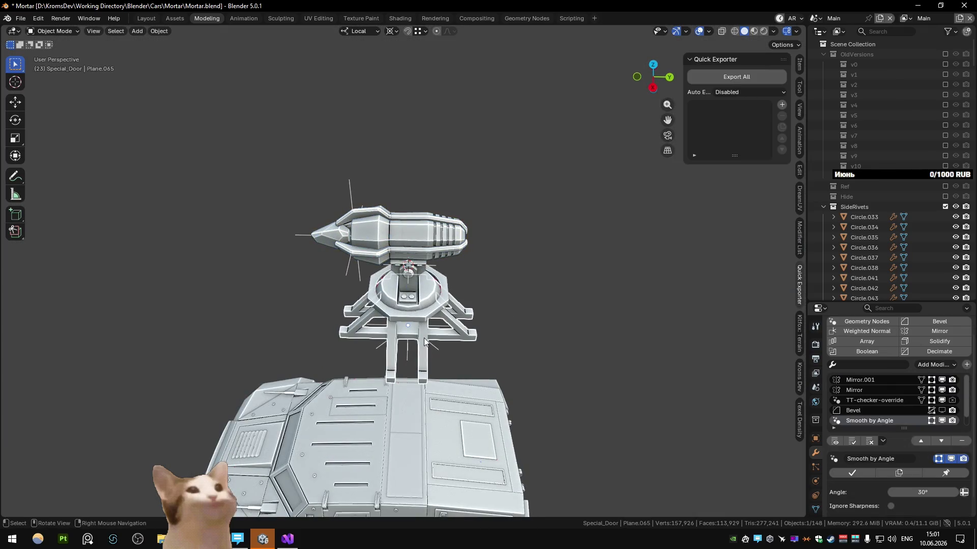
pyautogui.press('KP_Decimal')
pyautogui.moveTo(484, 269)
pyautogui.mouseDown(button='middle')
pyautogui.moveTo(462, 282)
pyautogui.moveTo(396, 277)
pyautogui.mouseUp(button='middle')
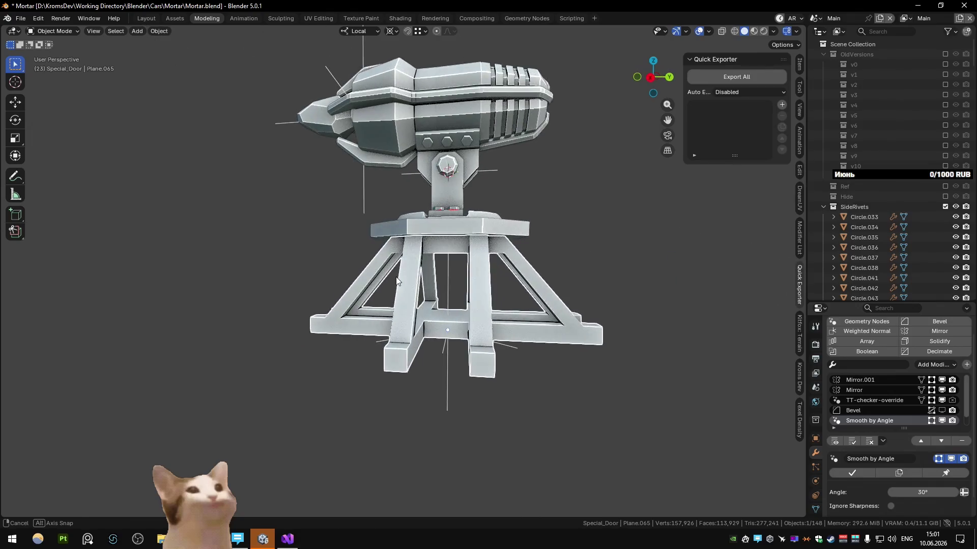
pyautogui.hotkey('alt', 'Tab')
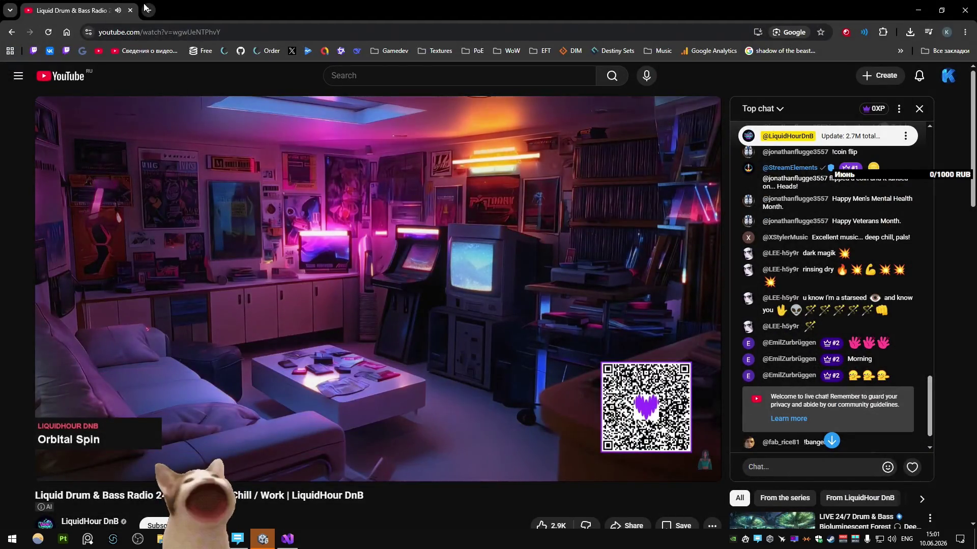
# Step: Search Sketchfab for "turret" low poly models in a new browser tab
pyautogui.hotkey('ctrl', 't')
pyautogui.click(573, 252)
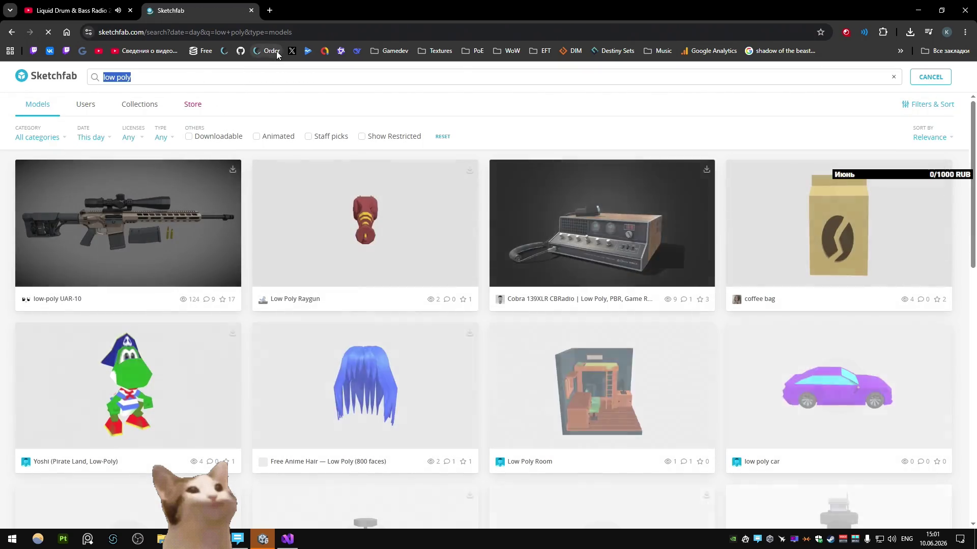
pyautogui.write('turret')
pyautogui.press('Return')
# Step: Set the Date filter to All time and open the Mech Constructor: Turrets model in a new tab
pyautogui.click(91, 138)
pyautogui.click(96, 157)
pyautogui.moveTo(365, 223)
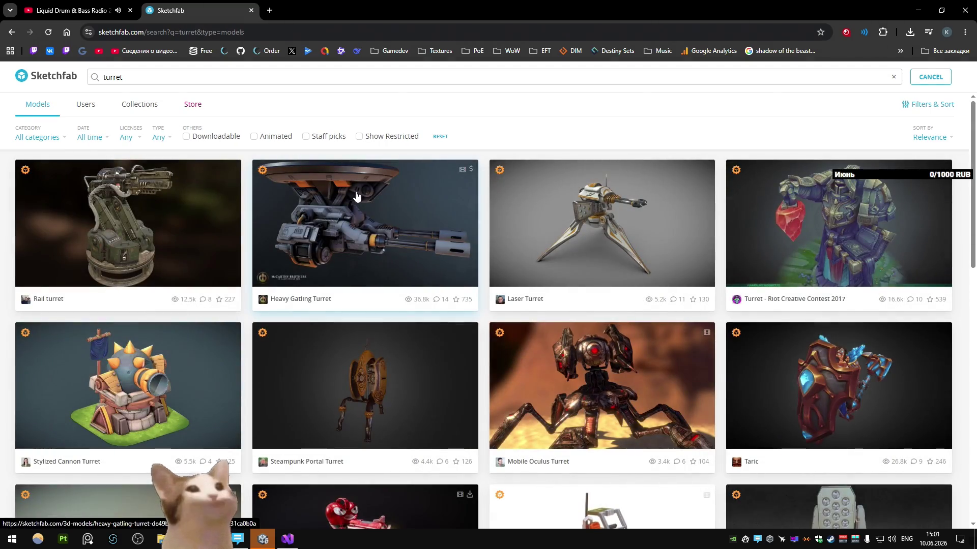
pyautogui.scroll(-2, 405, 211)
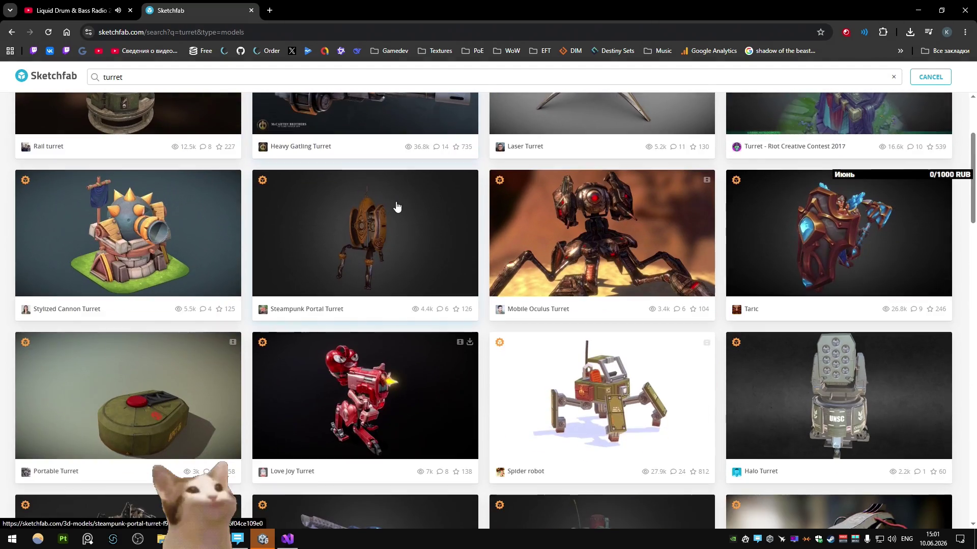
pyautogui.scroll(-3, 395, 207)
pyautogui.scroll(-1, 395, 196)
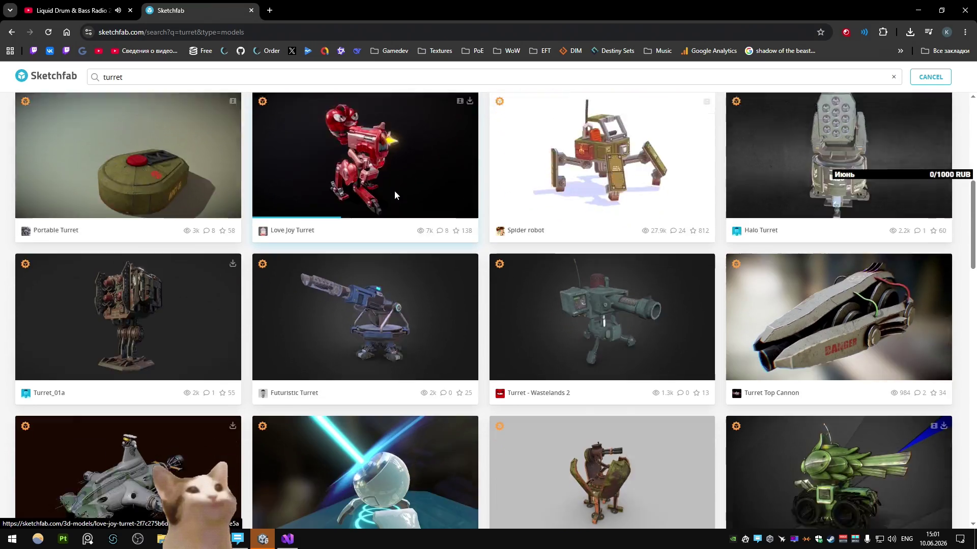
pyautogui.scroll(-1, 397, 202)
pyautogui.scroll(-2, 404, 231)
pyautogui.scroll(-2, 405, 227)
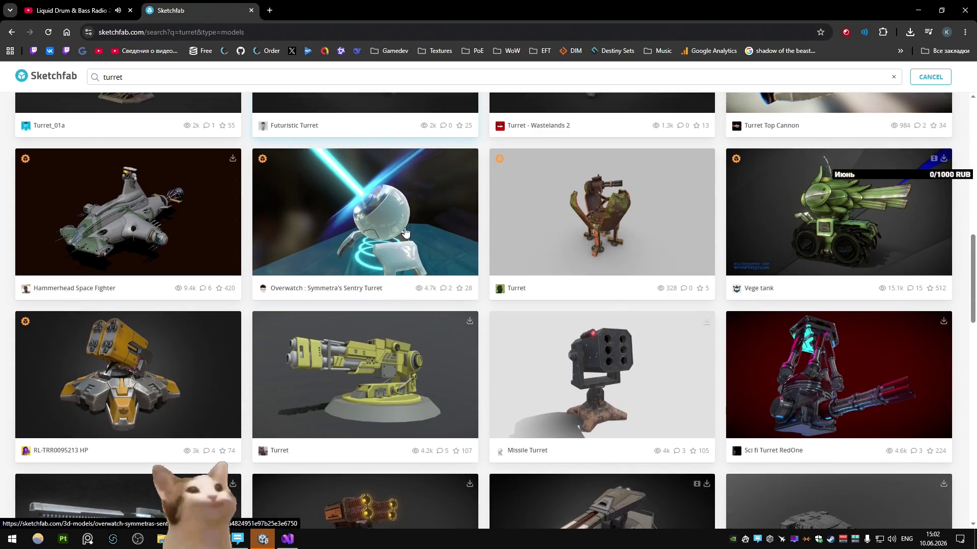
pyautogui.scroll(-2, 404, 226)
pyautogui.scroll(-1, 404, 223)
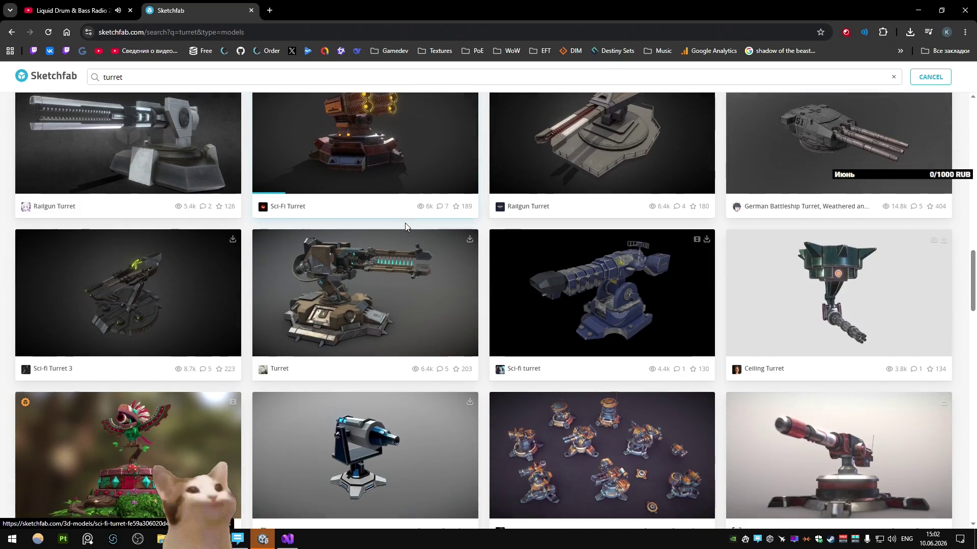
pyautogui.scroll(-2, 404, 223)
pyautogui.scroll(-2, 405, 223)
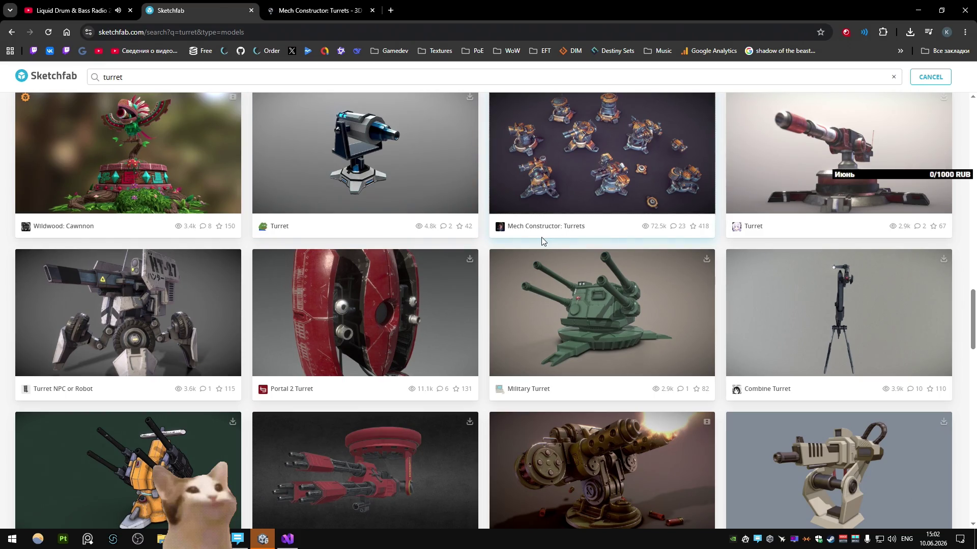
pyautogui.scroll(-3, 528, 226)
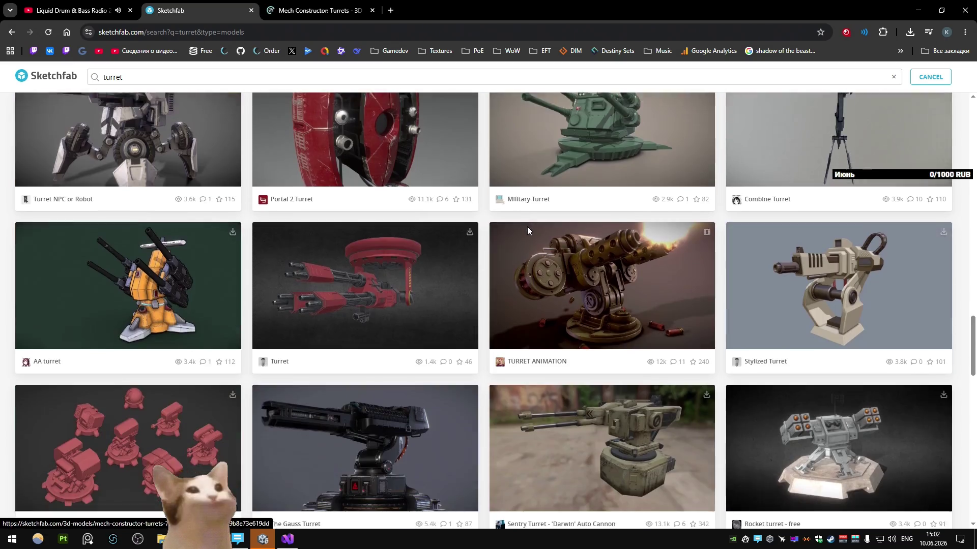
pyautogui.click(339, 6)
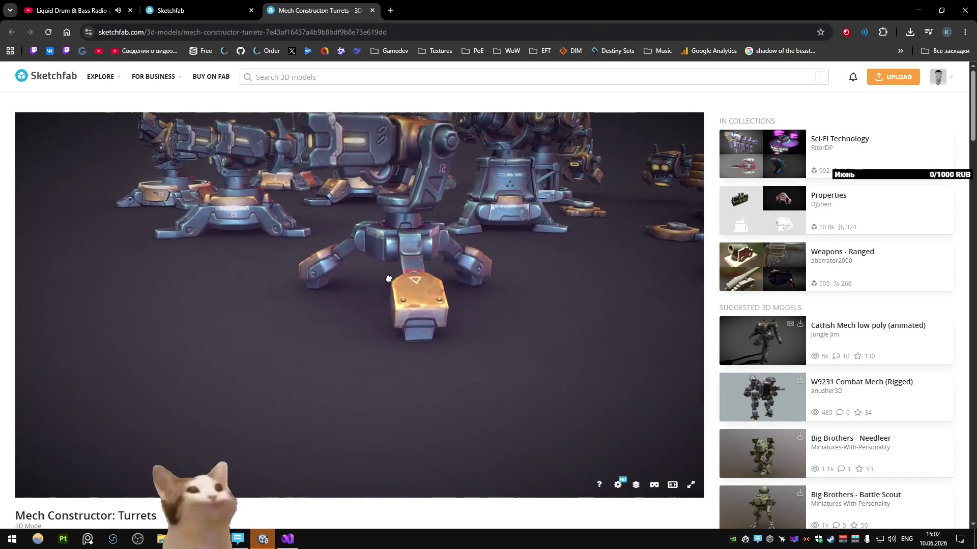
pyautogui.scroll(-5, 427, 267)
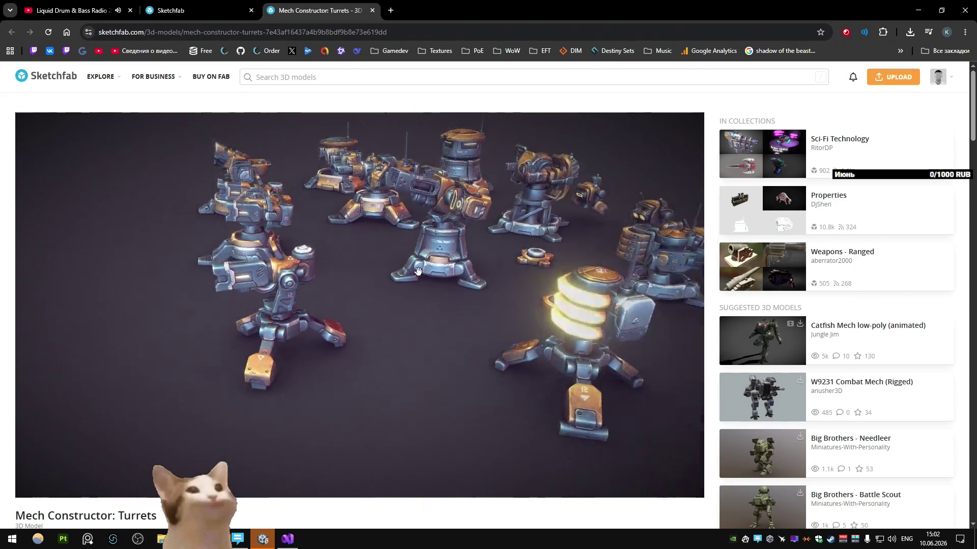
# Step: Orbit the Mech Constructor turret group in the 3D viewer, then close its tab
pyautogui.moveTo(376, 264)
pyautogui.mouseDown()
pyautogui.moveTo(459, 305)
pyautogui.moveTo(410, 295)
pyautogui.moveTo(456, 327)
pyautogui.mouseUp()
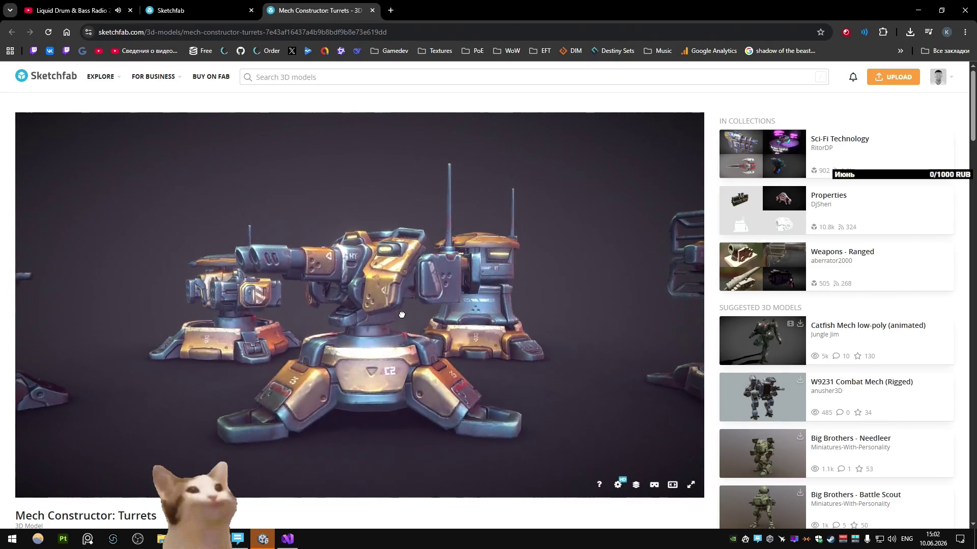
pyautogui.scroll(5, 364, 290)
pyautogui.scroll(-5, 404, 298)
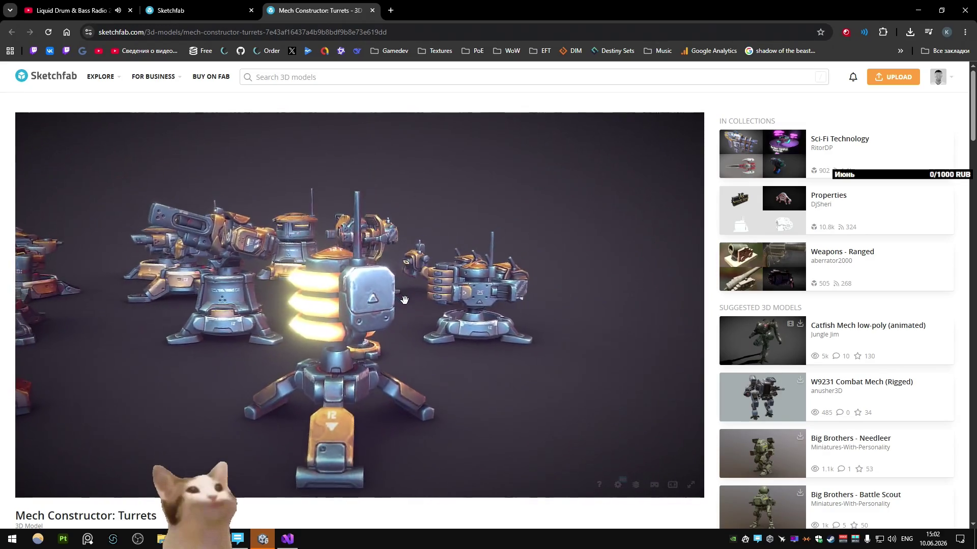
pyautogui.scroll(-5, 390, 305)
pyautogui.moveTo(376, 312)
pyautogui.mouseDown()
pyautogui.moveTo(404, 268)
pyautogui.moveTo(339, 286)
pyautogui.mouseUp()
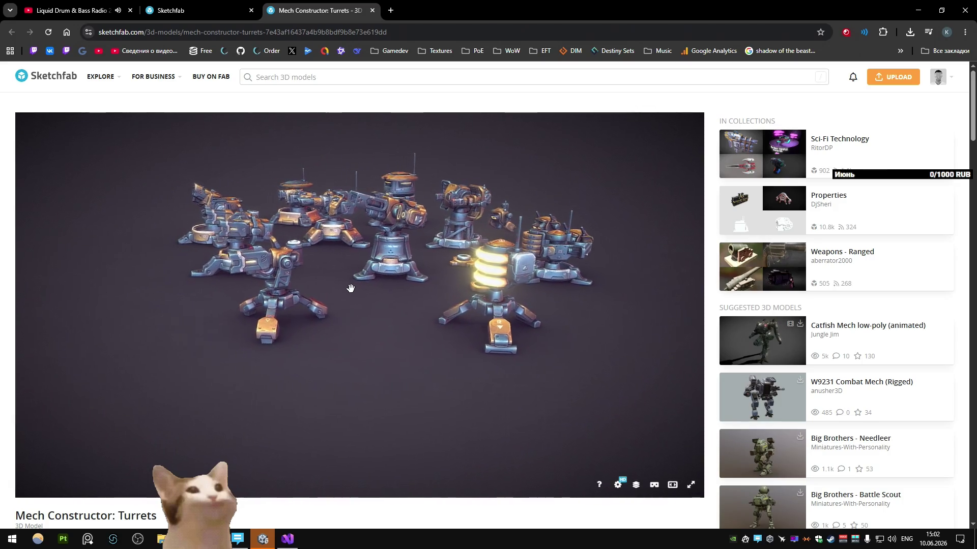
pyautogui.hotkey('ctrl', 'w')
# Step: Return to Blender, save Mortar.blend and orbit out to see the turret and car
pyautogui.hotkey('alt', 'Tab')
pyautogui.click(263, 538)
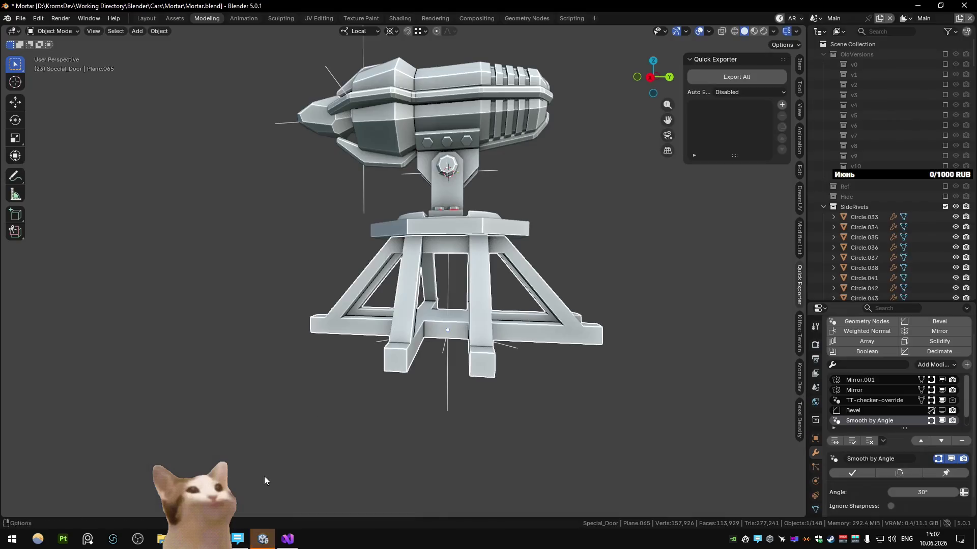
pyautogui.hotkey('ctrl', 's')
pyautogui.moveTo(423, 306)
pyautogui.mouseDown(button='middle')
pyautogui.moveTo(367, 318)
pyautogui.moveTo(291, 266)
pyautogui.mouseUp(button='middle')
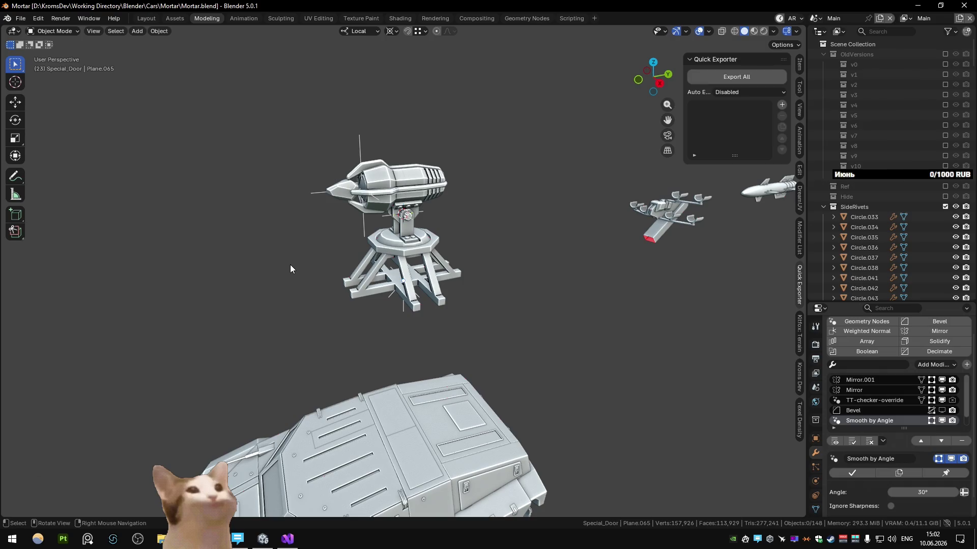
pyautogui.moveTo(291, 266); pyautogui.dragTo(281, 262, button='middle')
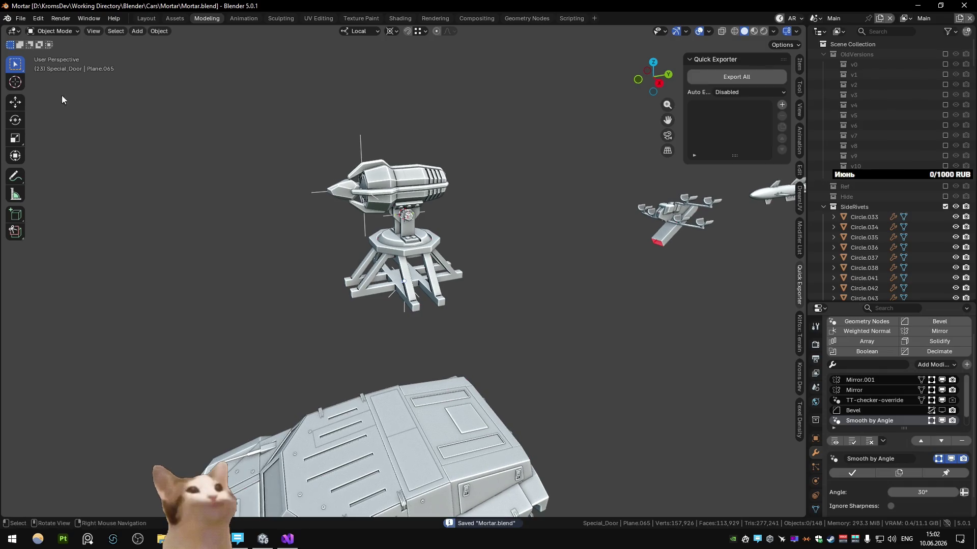
# Step: Open Schizm_Corrent.blend from the Cars/Schizm folder via File > Open
pyautogui.click(21, 17)
pyautogui.click(36, 42)
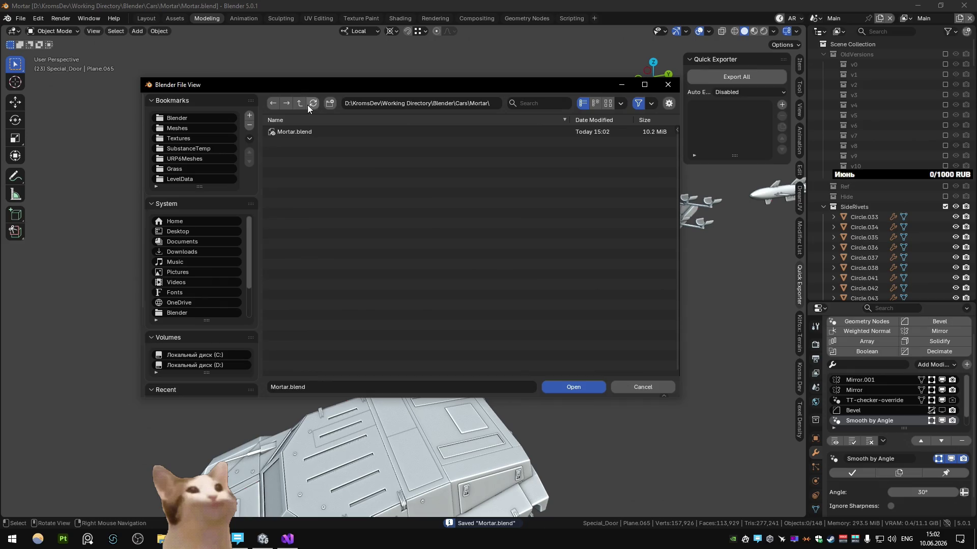
pyautogui.click(300, 104)
pyautogui.click(303, 316)
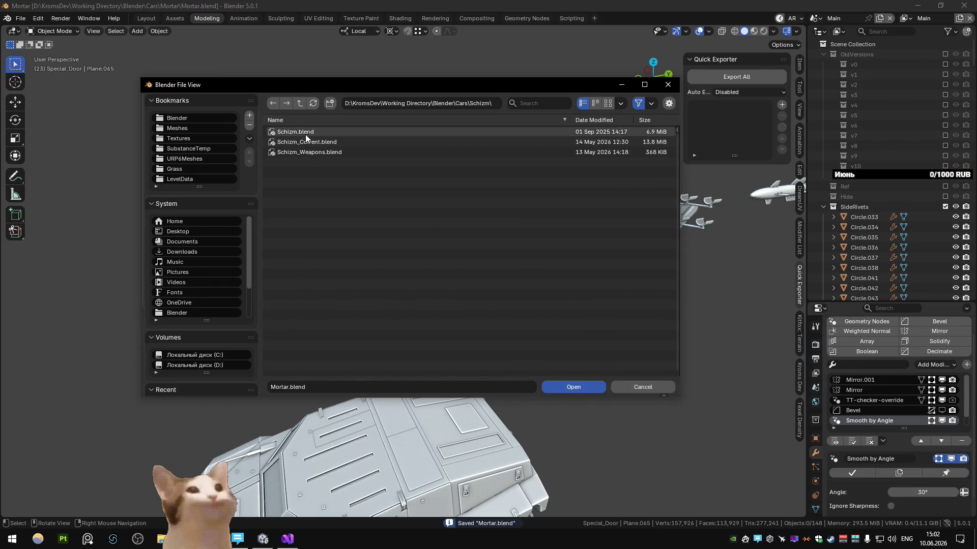
pyautogui.doubleClick(305, 140)
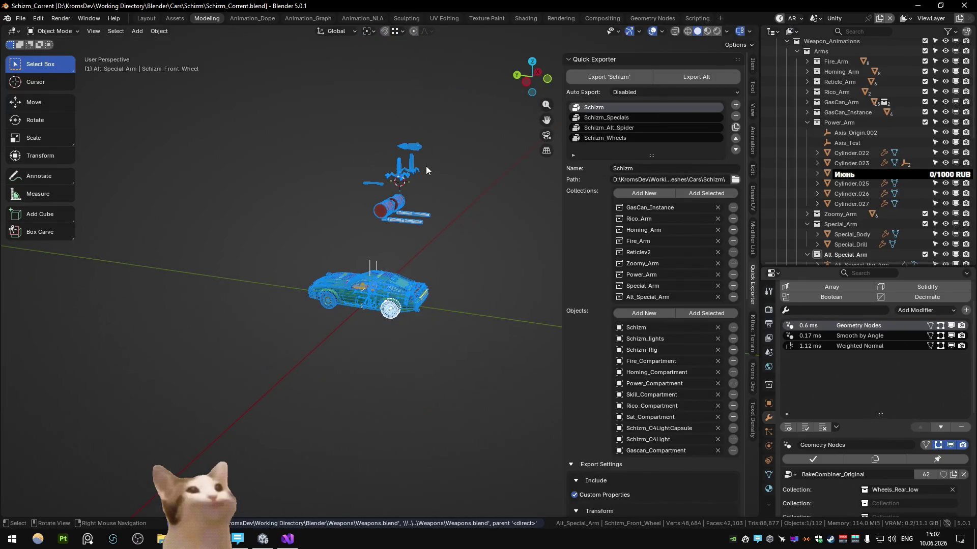
pyautogui.scroll(5, 408, 290)
pyautogui.scroll(-1, 487, 353)
# Step: Select all the spider arm parts with the Alt_Special_Rig armature and copy them
pyautogui.click(487, 354)
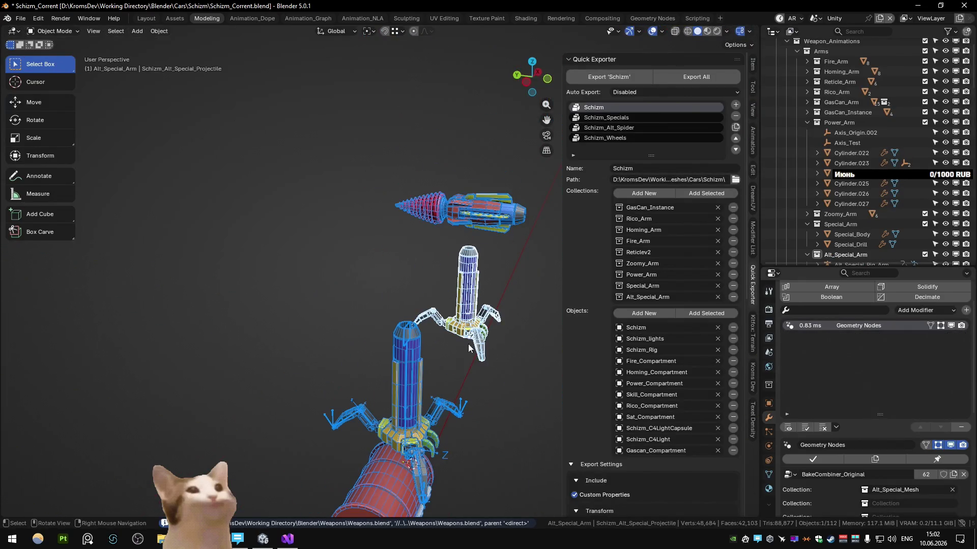
pyautogui.moveTo(487, 354); pyautogui.dragTo(357, 380, button='middle')
pyautogui.click(357, 380)
pyautogui.scroll(3, 357, 380)
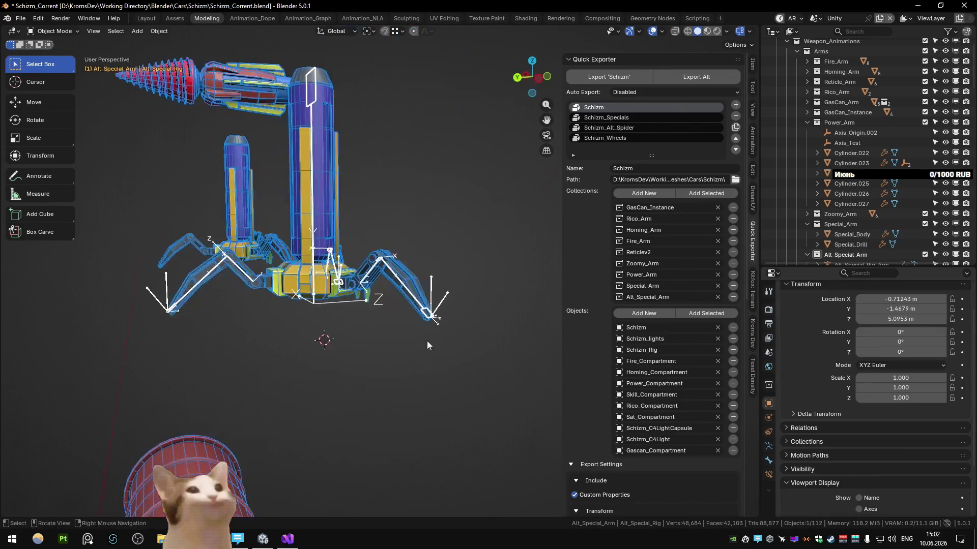
pyautogui.scroll(2, 357, 380)
pyautogui.click(355, 266)
pyautogui.scroll(2, 356, 266)
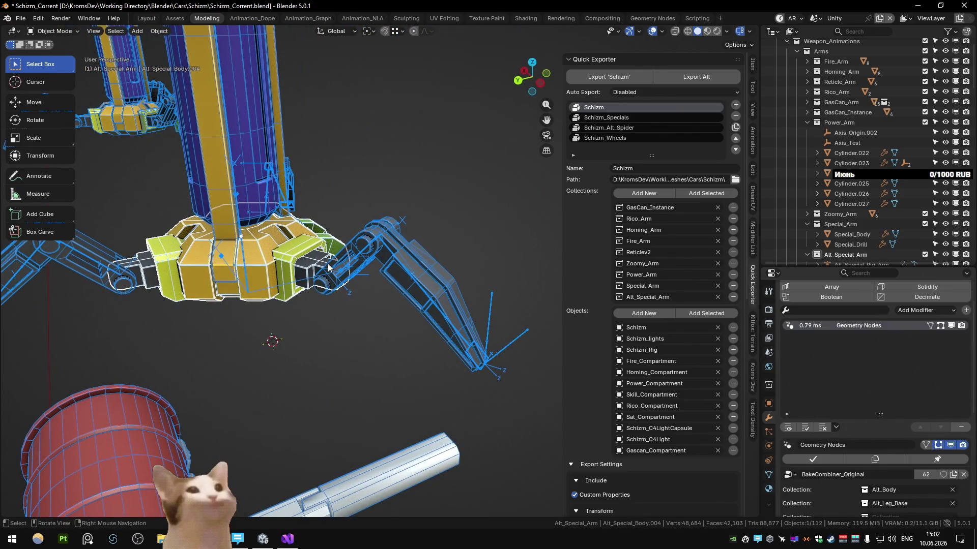
pyautogui.scroll(-10, 355, 266)
pyautogui.moveTo(325, 231); pyautogui.dragTo(381, 288)
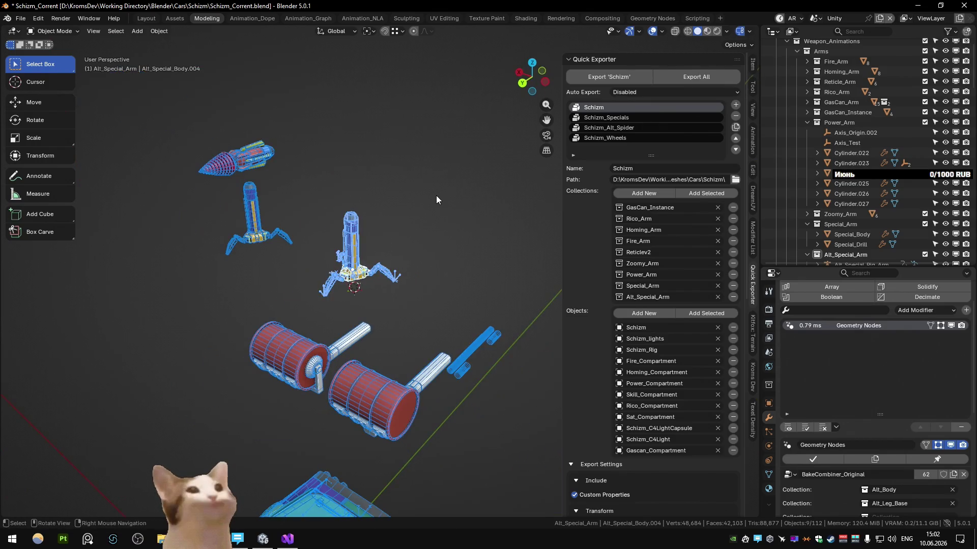
pyautogui.hotkey('ctrl', 'c')
# Step: Reopen Mortar.blend from Open Recent and paste the 21 copied arm objects beside the turret
pyautogui.click(19, 18)
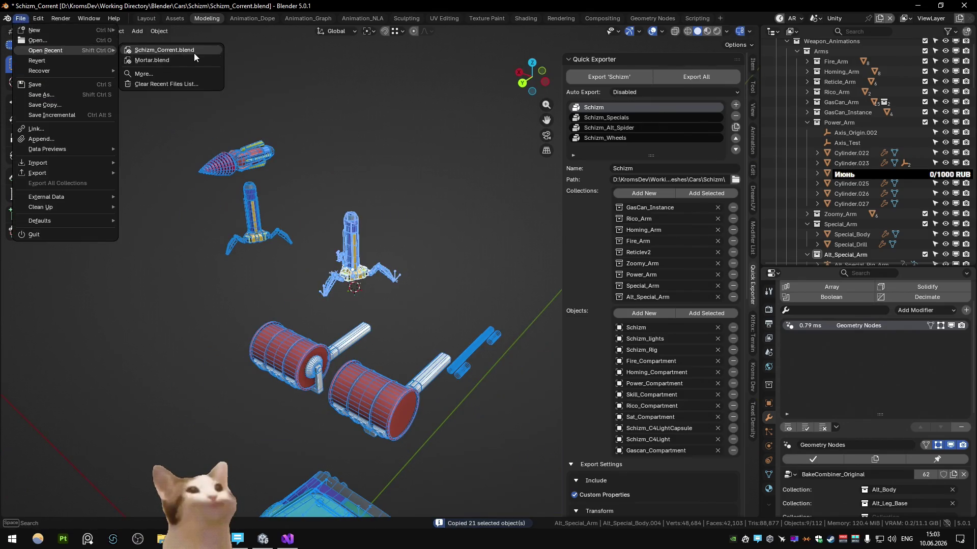
pyautogui.click(197, 70)
pyautogui.click(495, 285)
pyautogui.hotkey('ctrl', 'v')
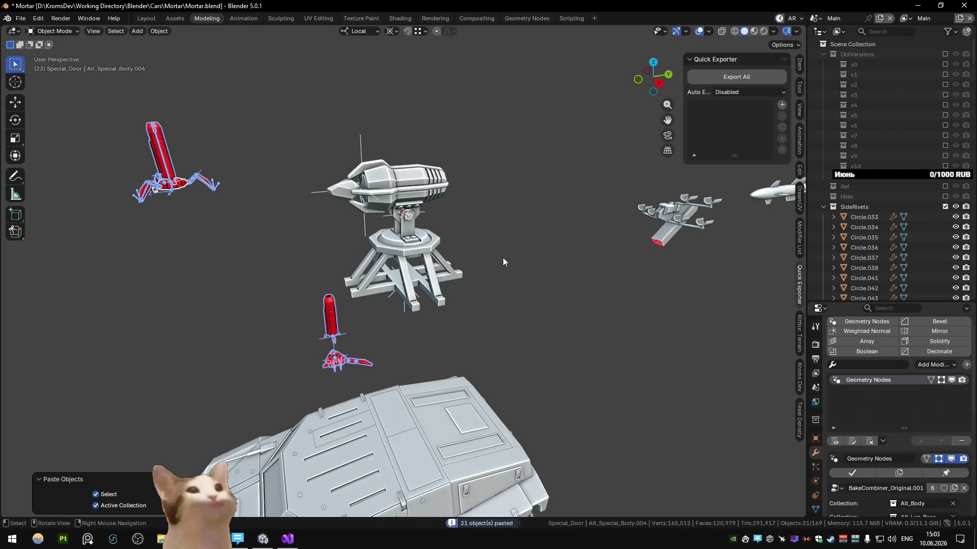
# Step: Delete the lower pasted arm objects, then undo the deletion
pyautogui.moveTo(255, 297); pyautogui.dragTo(336, 367)
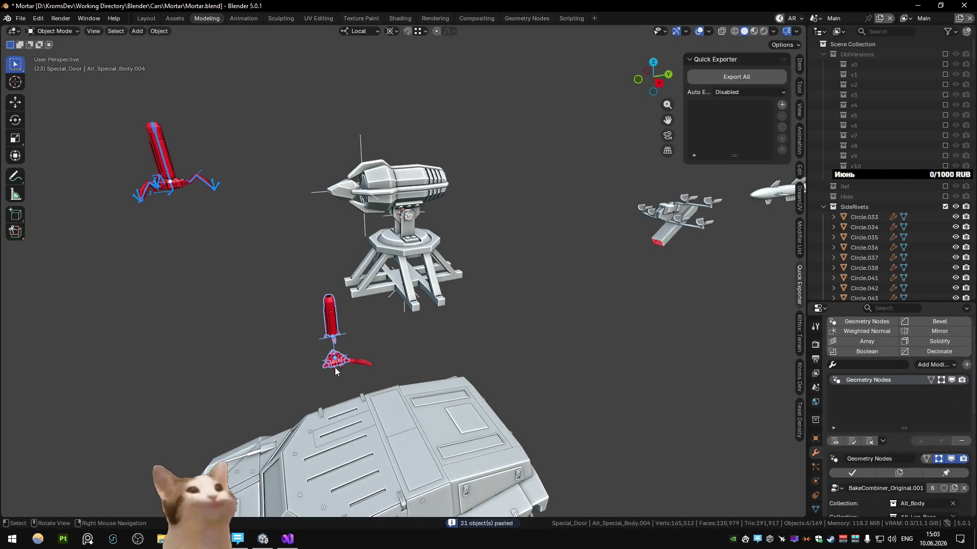
pyautogui.click(182, 188)
pyautogui.click(339, 374)
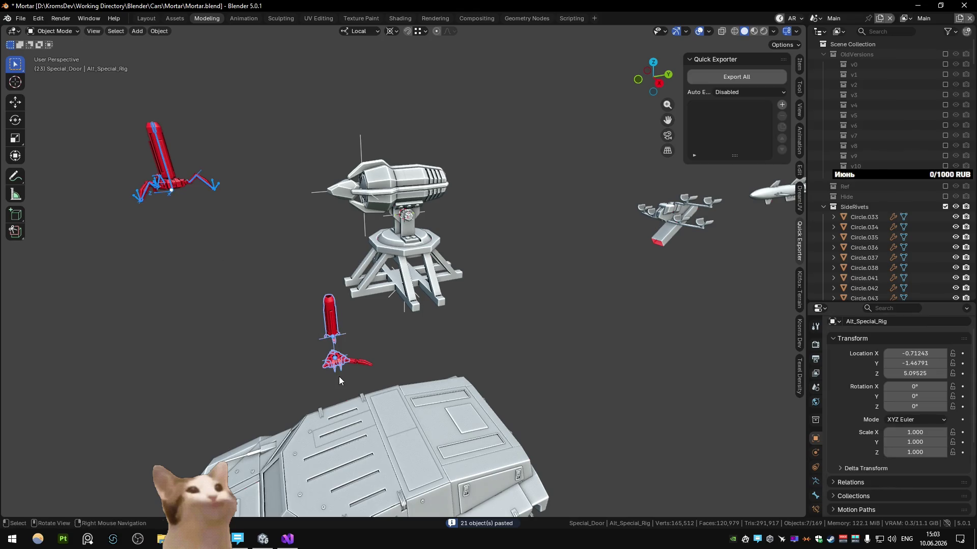
pyautogui.press('Delete')
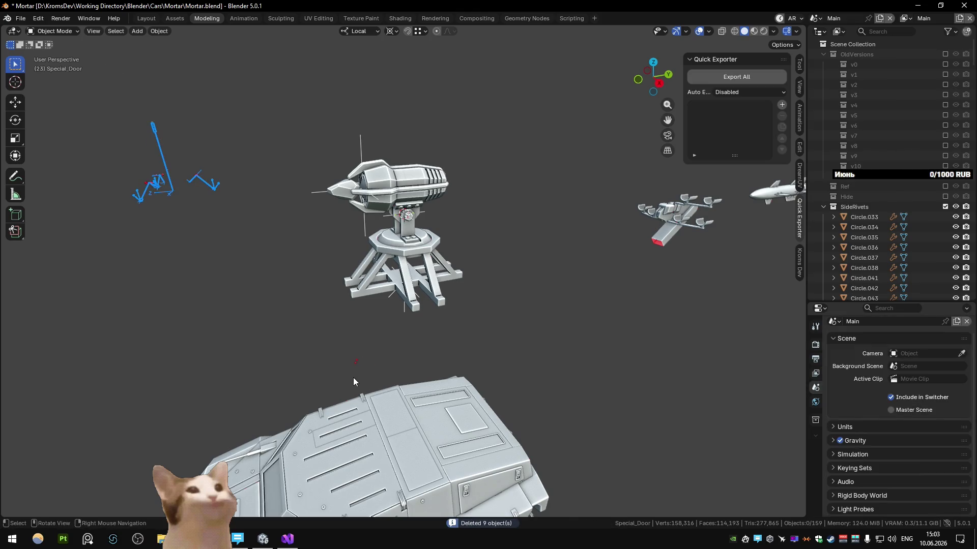
pyautogui.hotkey('ctrl', 'z')
pyautogui.hotkey('ctrl', 'z')
pyautogui.hotkey('ctrl', 'z')
# Step: Delete the upper rig's tall red tube body, leaving its legs and bones
pyautogui.press('KP_Decimal')
pyautogui.moveTo(223, 261)
pyautogui.mouseDown(button='middle')
pyautogui.moveTo(405, 278)
pyautogui.moveTo(413, 340)
pyautogui.moveTo(297, 266)
pyautogui.mouseUp(button='middle')
pyautogui.click(262, 209)
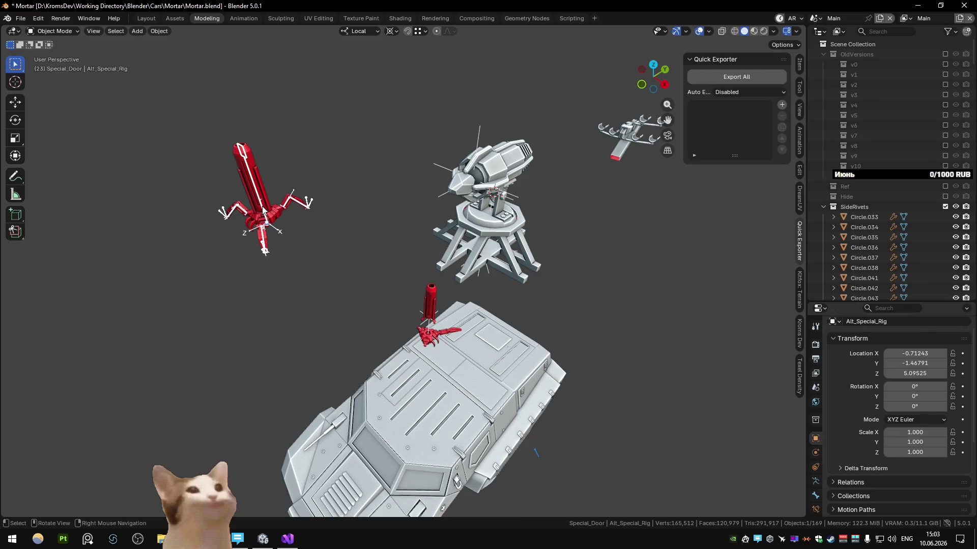
pyautogui.press('Delete')
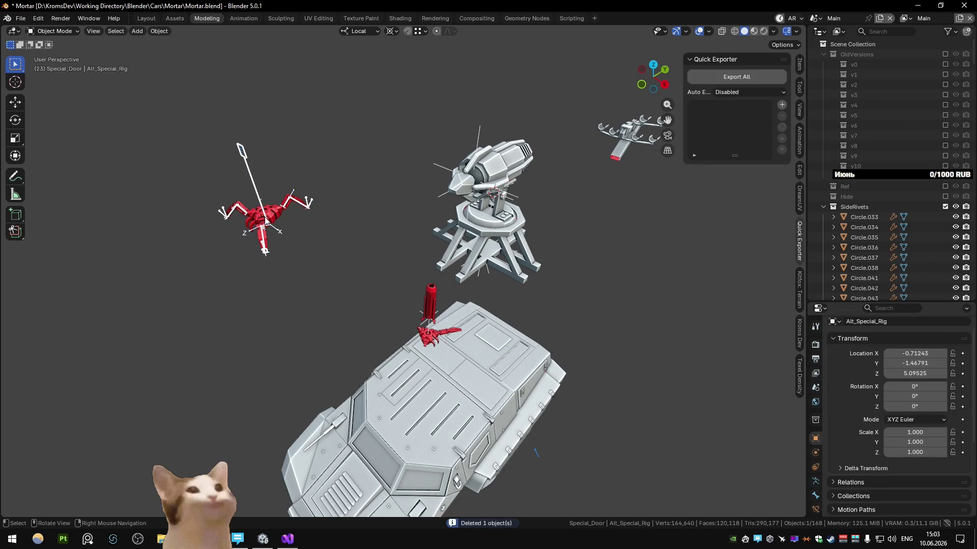
pyautogui.scroll(3, 273, 235)
# Step: Move the rig onto the car's top centre, scale it to about 2.8 and lower it along Z
pyautogui.press('KP_7')
pyautogui.press('g')
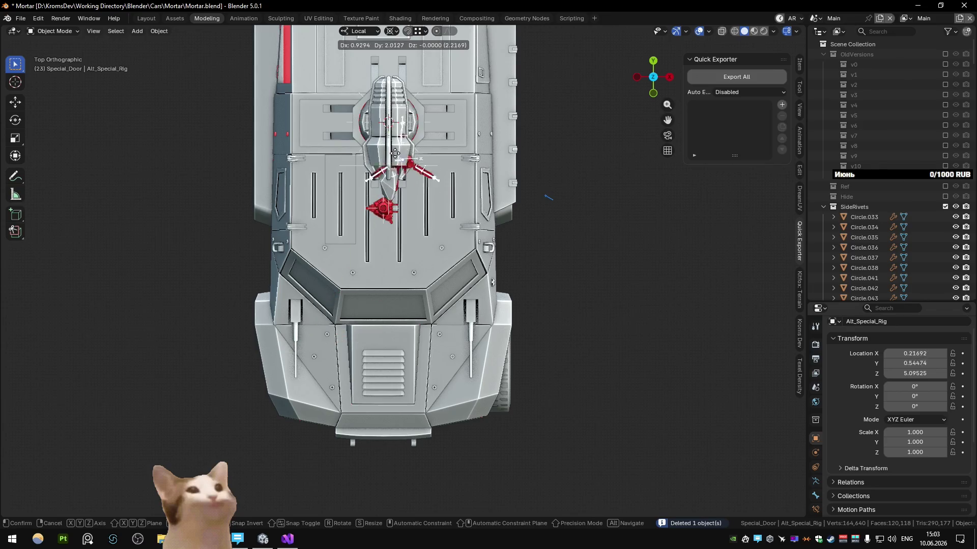
pyautogui.click(499, 163)
pyautogui.scroll(1, 499, 163)
pyautogui.press('s')
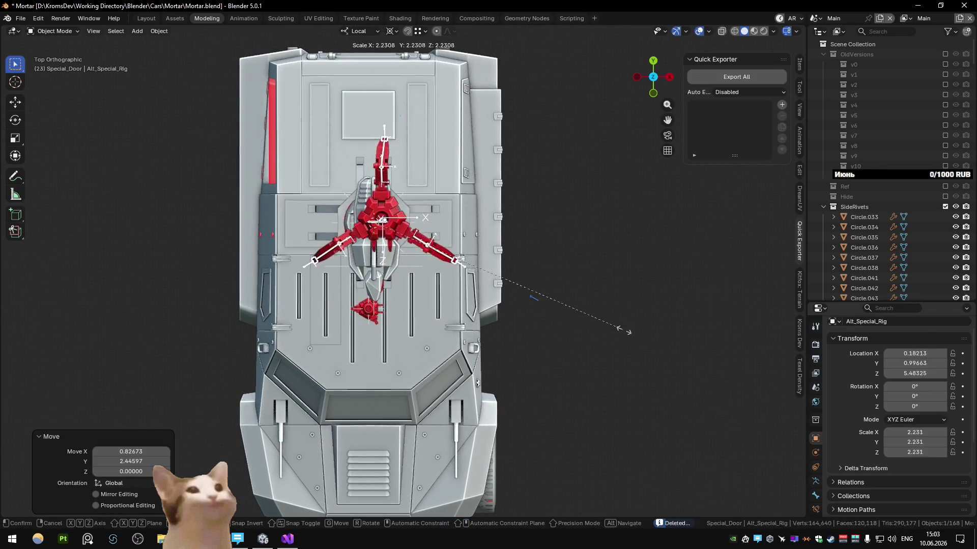
pyautogui.click(691, 349)
pyautogui.press('g')
pyautogui.moveTo(690, 348); pyautogui.dragTo(583, 280, button='middle')
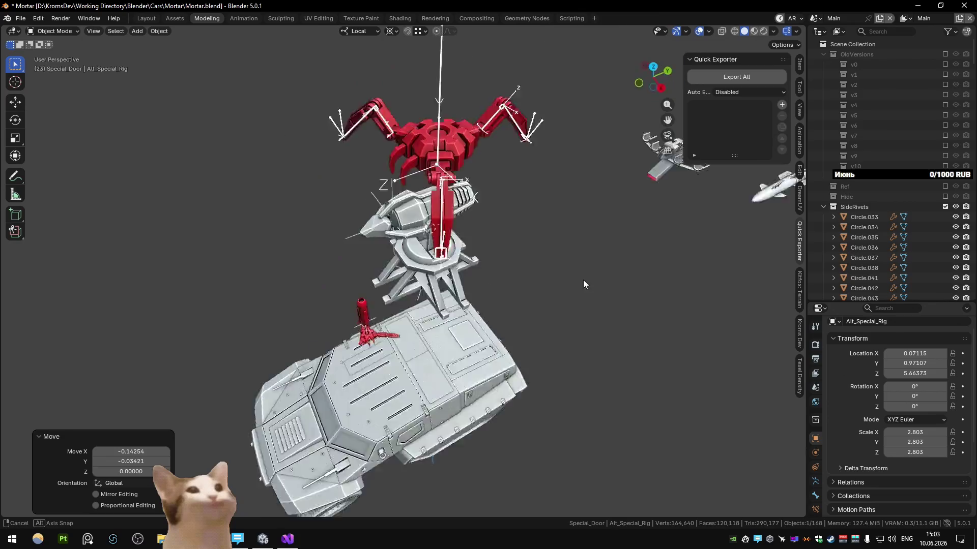
pyautogui.press('z')
pyautogui.press('z')
pyautogui.click(529, 357)
# Step: Hide a turret part and the white tripod base with H
pyautogui.moveTo(529, 356)
pyautogui.mouseDown(button='middle')
pyautogui.moveTo(553, 324)
pyautogui.moveTo(501, 335)
pyautogui.moveTo(529, 361)
pyautogui.mouseUp(button='middle')
pyautogui.click(438, 281)
pyautogui.press('h')
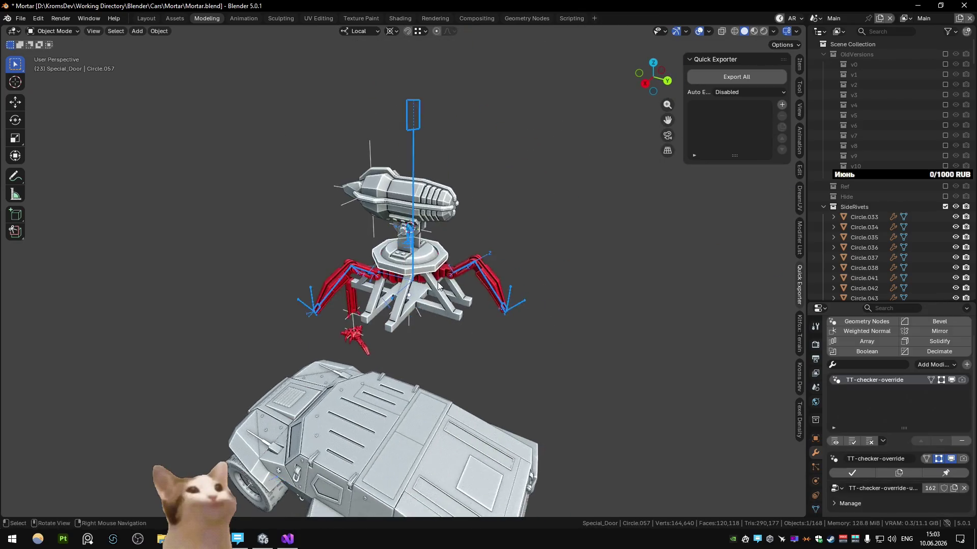
pyautogui.scroll(2, 437, 281)
pyautogui.click(408, 319)
pyautogui.press('h')
# Step: Nudge the red body in side view, clear the rig's rotation with Alt+R and reposition it
pyautogui.moveTo(408, 318)
pyautogui.mouseDown(button='middle')
pyautogui.moveTo(371, 268)
pyautogui.moveTo(475, 269)
pyautogui.mouseUp(button='middle')
pyautogui.click(445, 265)
pyautogui.press('KP_3')
pyautogui.press('g')
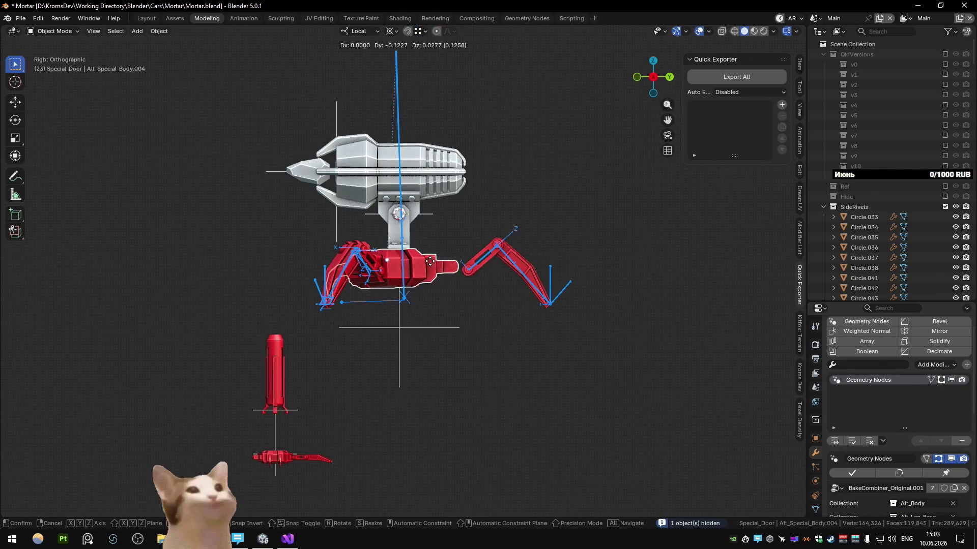
pyautogui.click(437, 265)
pyautogui.click(477, 239)
pyautogui.hotkey('alt', 'r')
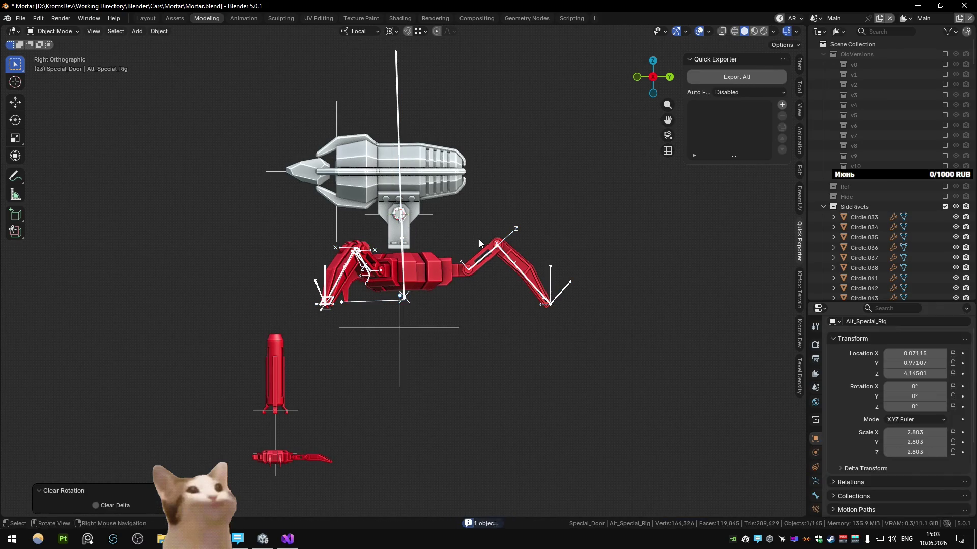
pyautogui.press('g')
pyautogui.click(480, 227)
# Step: Scale the rig to about 3.67 and set its height around 4.09 under the mortar turret
pyautogui.moveTo(480, 228); pyautogui.dragTo(366, 273, button='middle')
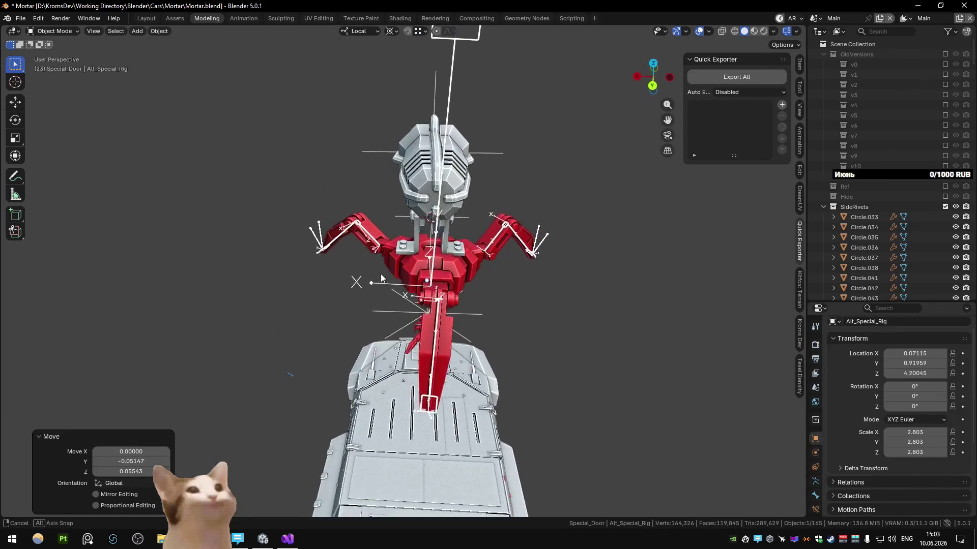
pyautogui.press('KP_7')
pyautogui.press('s')
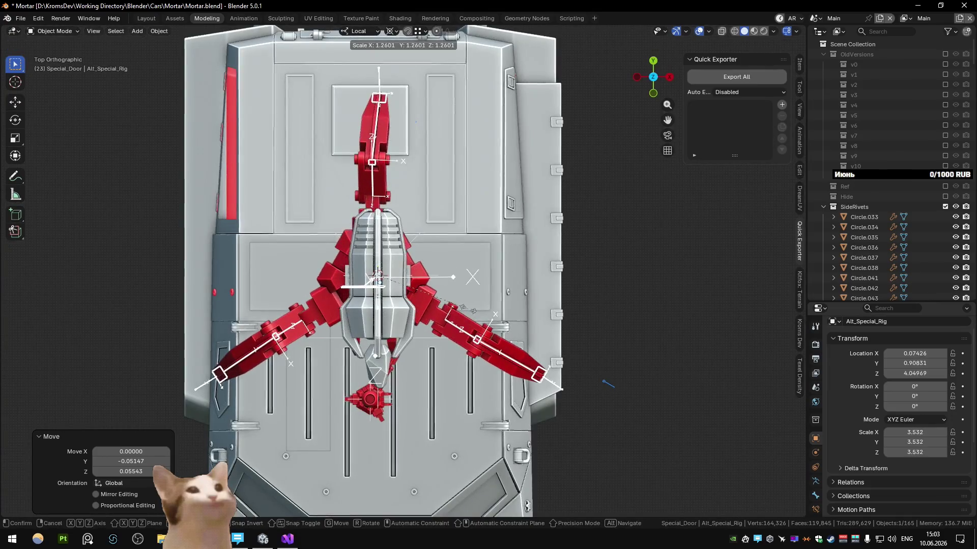
pyautogui.click(473, 310)
pyautogui.press('g')
pyautogui.press('z')
pyautogui.press('z')
pyautogui.click(487, 302)
pyautogui.moveTo(488, 303)
pyautogui.mouseDown(button='middle')
pyautogui.moveTo(304, 209)
pyautogui.moveTo(182, 223)
pyautogui.moveTo(346, 219)
pyautogui.moveTo(277, 219)
pyautogui.moveTo(190, 241)
pyautogui.moveTo(278, 232)
pyautogui.mouseUp(button='middle')
pyautogui.click(182, 222)
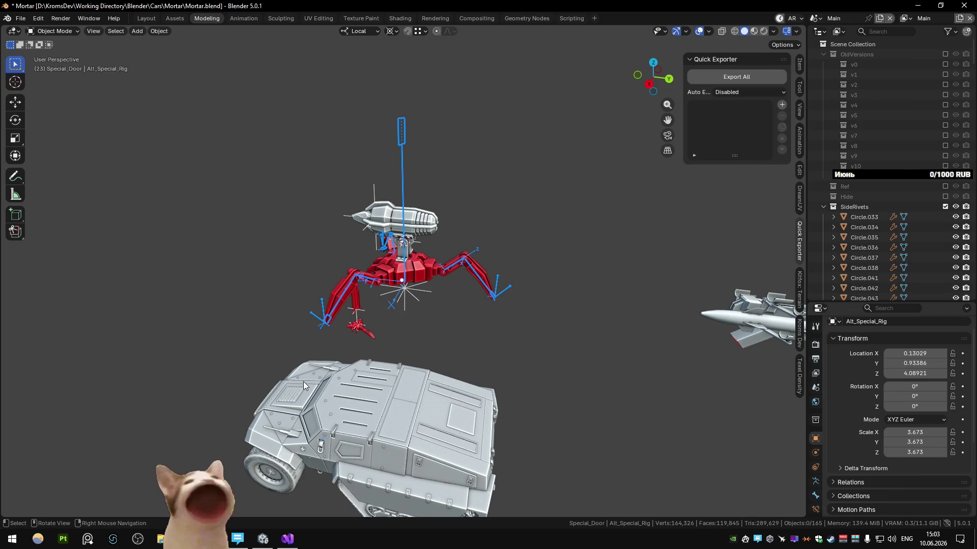
pyautogui.scroll(3, 398, 274)
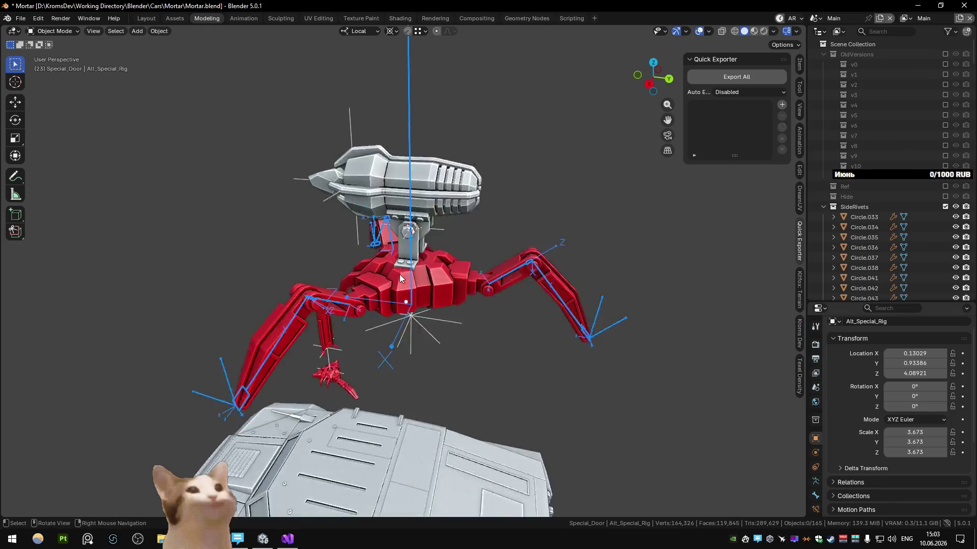
pyautogui.scroll(3, 443, 245)
pyautogui.moveTo(443, 245)
pyautogui.mouseDown(button='middle')
pyautogui.moveTo(361, 276)
pyautogui.moveTo(418, 295)
pyautogui.moveTo(453, 285)
pyautogui.moveTo(407, 259)
pyautogui.moveTo(489, 279)
pyautogui.mouseUp(button='middle')
pyautogui.scroll(-5, 361, 276)
pyautogui.scroll(5, 417, 295)
pyautogui.scroll(-5, 453, 284)
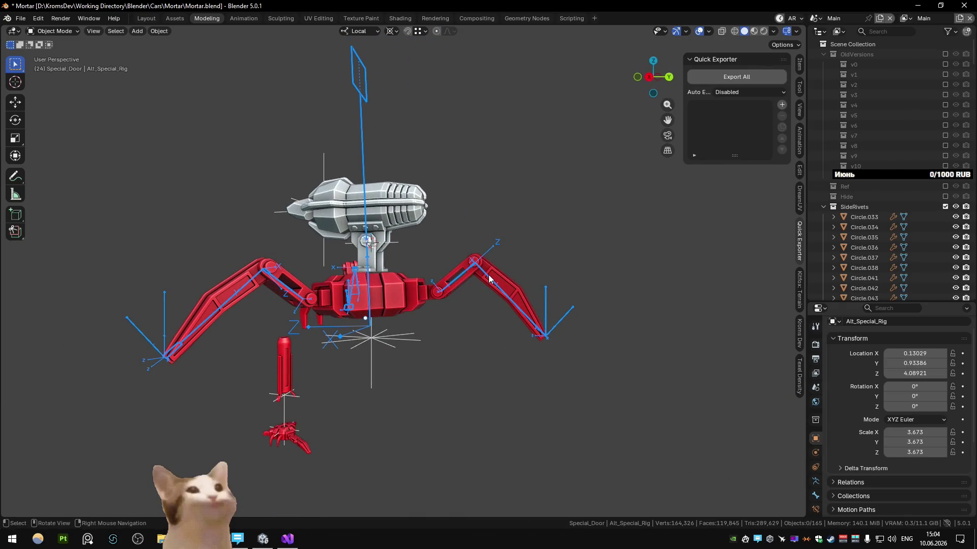
pyautogui.scroll(-5, 273, 277)
pyautogui.moveTo(272, 276)
pyautogui.mouseDown(button='middle')
pyautogui.moveTo(524, 229)
pyautogui.moveTo(418, 309)
pyautogui.moveTo(353, 281)
pyautogui.moveTo(357, 309)
pyautogui.moveTo(529, 299)
pyautogui.moveTo(293, 291)
pyautogui.moveTo(260, 320)
pyautogui.moveTo(288, 290)
pyautogui.mouseUp(button='middle')
pyautogui.scroll(7, 523, 229)
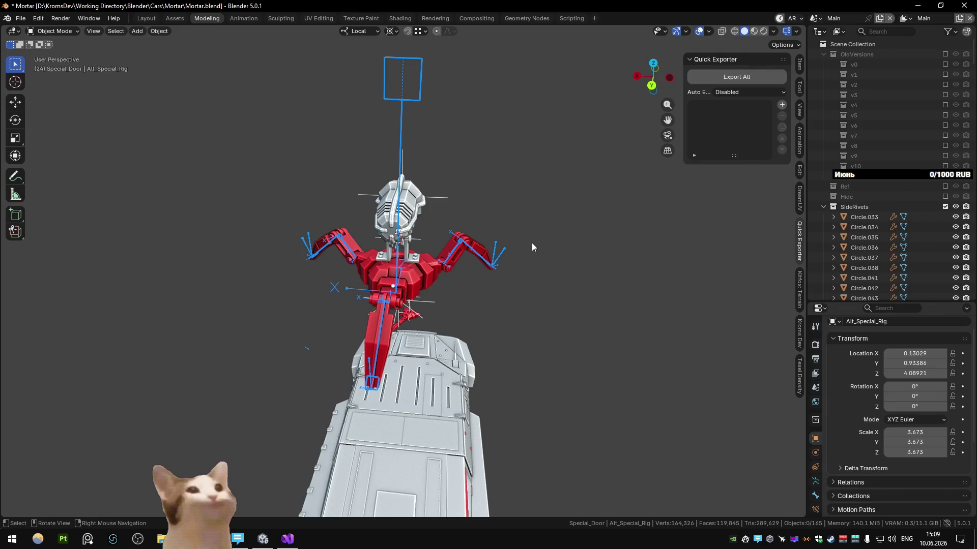
# Step: Hide viewport overlays and switch Viewport Shading colour from Material to Object, then select the turret body
pyautogui.moveTo(389, 174)
pyautogui.mouseDown(button='middle')
pyautogui.moveTo(491, 229)
pyautogui.moveTo(463, 215)
pyautogui.moveTo(489, 217)
pyautogui.moveTo(440, 207)
pyautogui.moveTo(397, 240)
pyautogui.moveTo(473, 282)
pyautogui.moveTo(480, 256)
pyautogui.moveTo(494, 276)
pyautogui.moveTo(485, 327)
pyautogui.moveTo(572, 296)
pyautogui.moveTo(565, 268)
pyautogui.moveTo(512, 270)
pyautogui.moveTo(567, 257)
pyautogui.moveTo(327, 299)
pyautogui.moveTo(477, 291)
pyautogui.moveTo(474, 253)
pyautogui.mouseUp(button='middle')
pyautogui.scroll(5, 494, 276)
pyautogui.scroll(-3, 411, 281)
pyautogui.scroll(2, 477, 290)
pyautogui.scroll(-3, 444, 284)
pyautogui.scroll(3, 443, 284)
pyautogui.click(701, 32)
pyautogui.moveTo(641, 123)
pyautogui.mouseDown(button='middle')
pyautogui.moveTo(584, 203)
pyautogui.moveTo(687, 99)
pyautogui.mouseUp(button='middle')
pyautogui.click(775, 31)
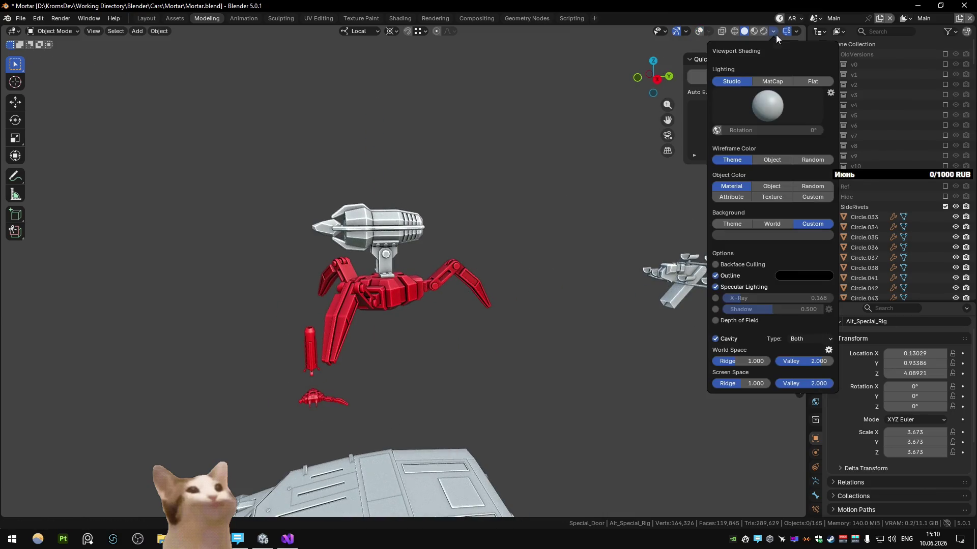
pyautogui.click(731, 198)
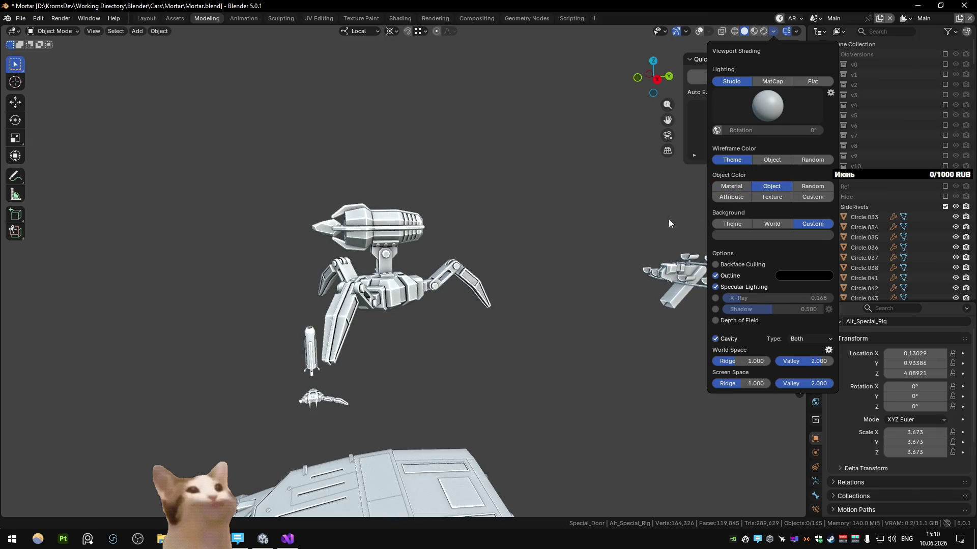
pyautogui.moveTo(409, 280)
pyautogui.mouseDown(button='middle')
pyautogui.moveTo(293, 287)
pyautogui.moveTo(494, 295)
pyautogui.moveTo(555, 274)
pyautogui.moveTo(470, 273)
pyautogui.moveTo(379, 292)
pyautogui.mouseUp(button='middle')
pyautogui.click(379, 292)
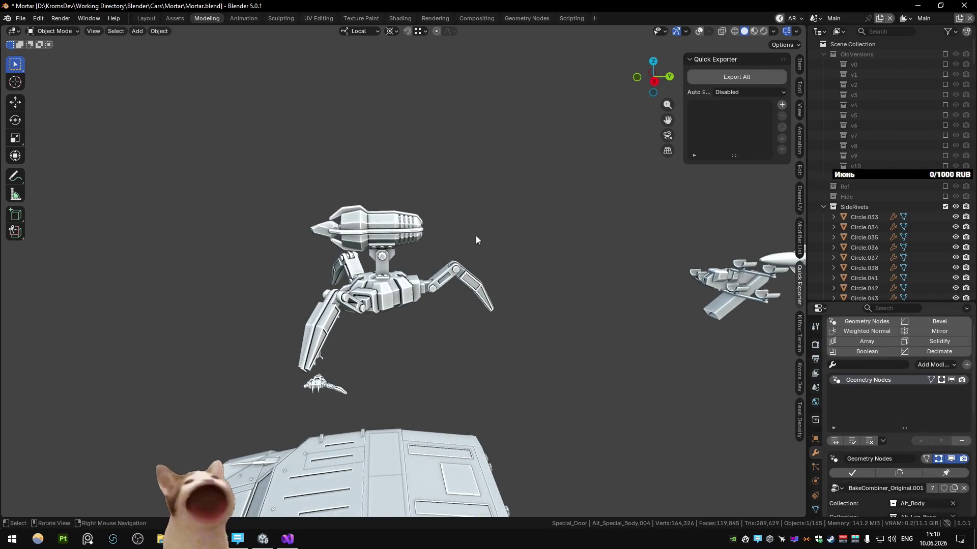
# Step: Re-enable overlays and nudge Alt_Special_Rig up along Z in right-side view
pyautogui.hotkey('shift', 'alt', 'z')
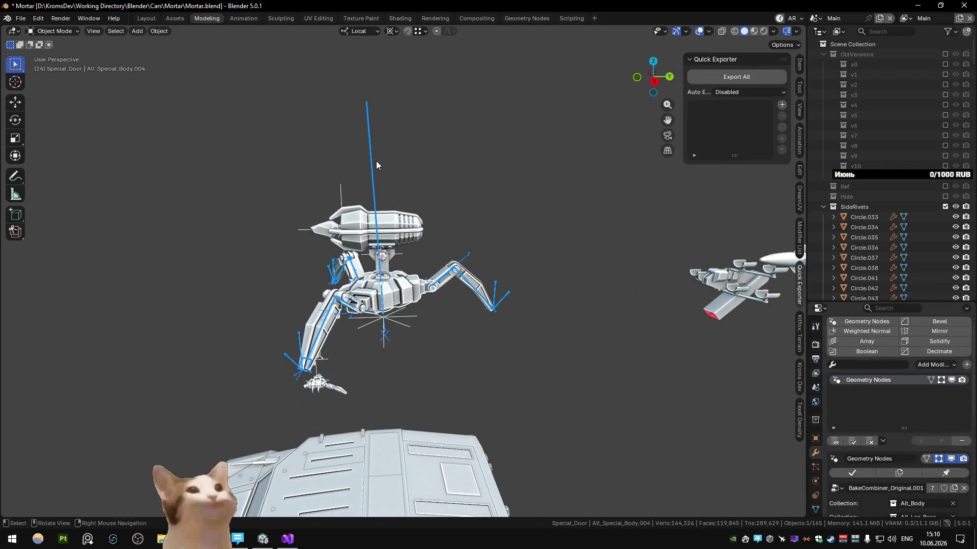
pyautogui.click(377, 160)
pyautogui.press('KP_3')
pyautogui.scroll(3, 377, 160)
pyautogui.press('g')
pyautogui.press('z')
pyautogui.click(412, 198)
pyautogui.moveTo(412, 198); pyautogui.dragTo(430, 223, button='middle')
pyautogui.scroll(-2, 430, 224)
pyautogui.scroll(-3, 435, 238)
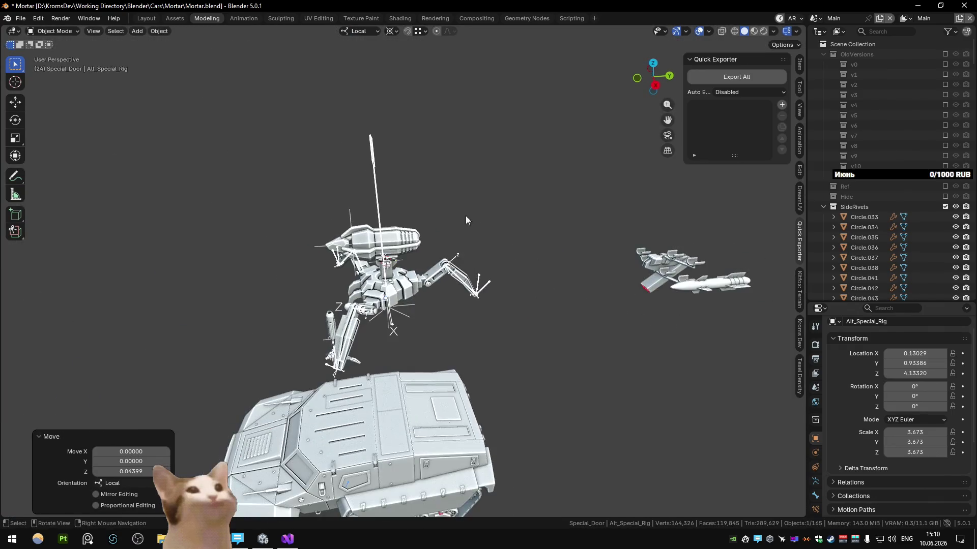
# Step: Briefly check the rig in Pose Mode, hide overlays again and inspect the Plane.065 part around the vehicle
pyautogui.hotkey('ctrl', 'Tab')
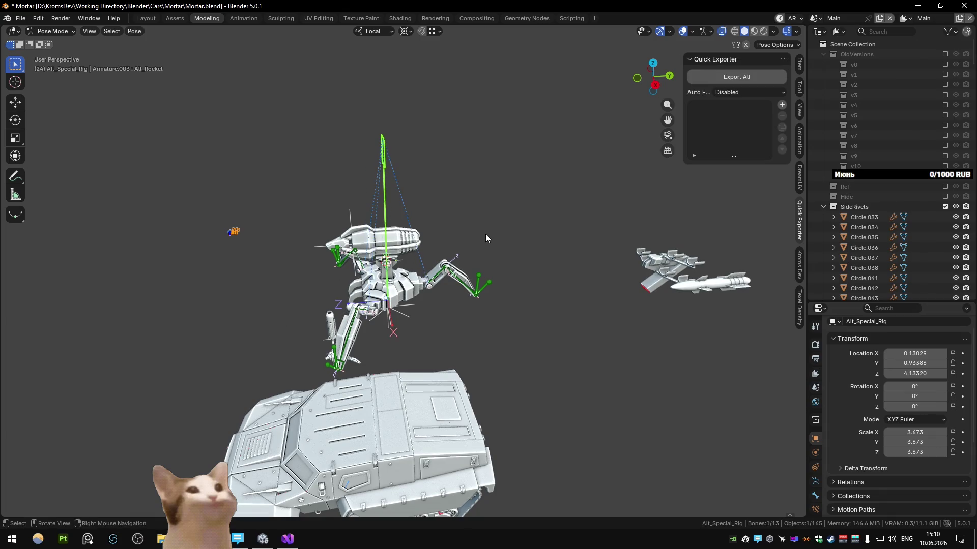
pyautogui.hotkey('ctrl', 'Tab')
pyautogui.moveTo(464, 228)
pyautogui.mouseDown(button='middle')
pyautogui.moveTo(456, 190)
pyautogui.moveTo(356, 209)
pyautogui.moveTo(414, 176)
pyautogui.moveTo(496, 180)
pyautogui.moveTo(479, 199)
pyautogui.moveTo(476, 250)
pyautogui.mouseUp(button='middle')
pyautogui.click(699, 30)
pyautogui.scroll(-4, 496, 179)
pyautogui.scroll(3, 476, 255)
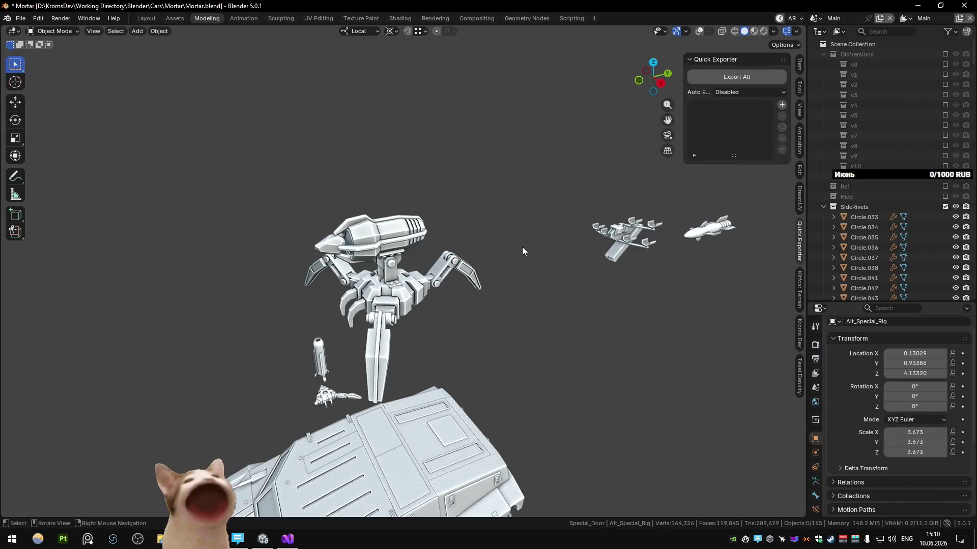
pyautogui.moveTo(477, 309)
pyautogui.mouseDown(button='middle')
pyautogui.moveTo(497, 303)
pyautogui.moveTo(420, 319)
pyautogui.moveTo(463, 350)
pyautogui.moveTo(471, 275)
pyautogui.moveTo(529, 262)
pyautogui.moveTo(509, 307)
pyautogui.moveTo(524, 259)
pyautogui.moveTo(547, 244)
pyautogui.moveTo(481, 258)
pyautogui.moveTo(464, 288)
pyautogui.mouseUp(button='middle')
pyautogui.click(450, 339)
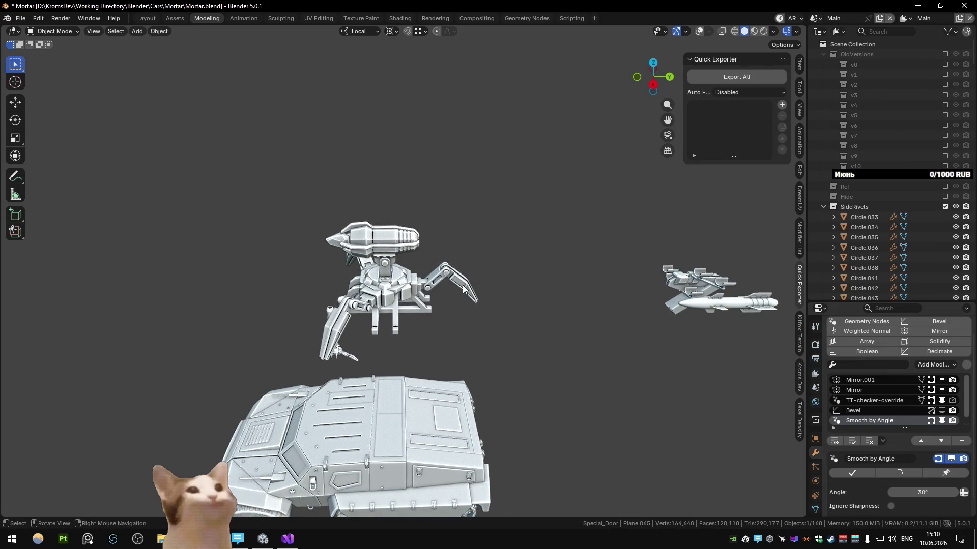
pyautogui.moveTo(480, 315)
pyautogui.mouseDown(button='middle')
pyautogui.moveTo(509, 295)
pyautogui.moveTo(479, 304)
pyautogui.mouseUp(button='middle')
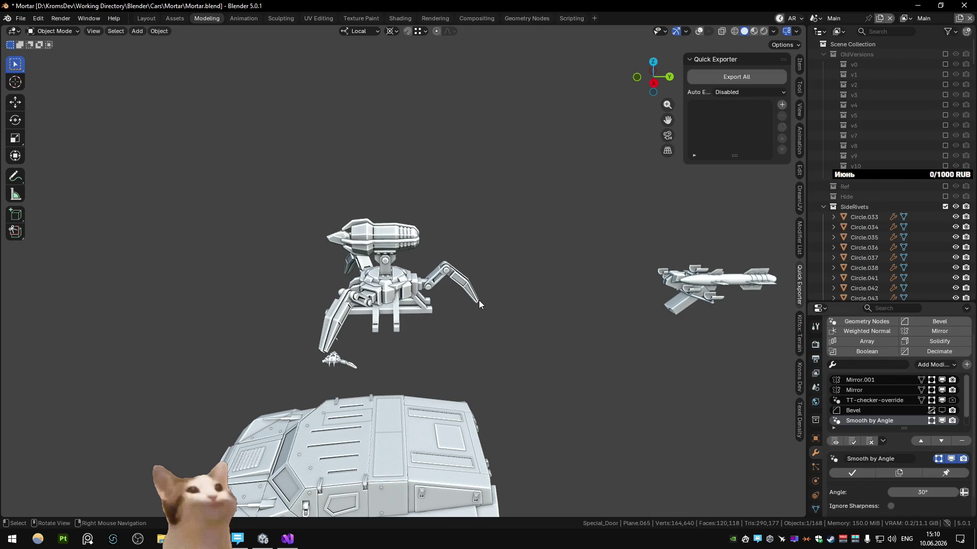
pyautogui.moveTo(475, 304)
pyautogui.mouseDown(button='middle')
pyautogui.moveTo(504, 280)
pyautogui.moveTo(577, 288)
pyautogui.moveTo(550, 294)
pyautogui.mouseUp(button='middle')
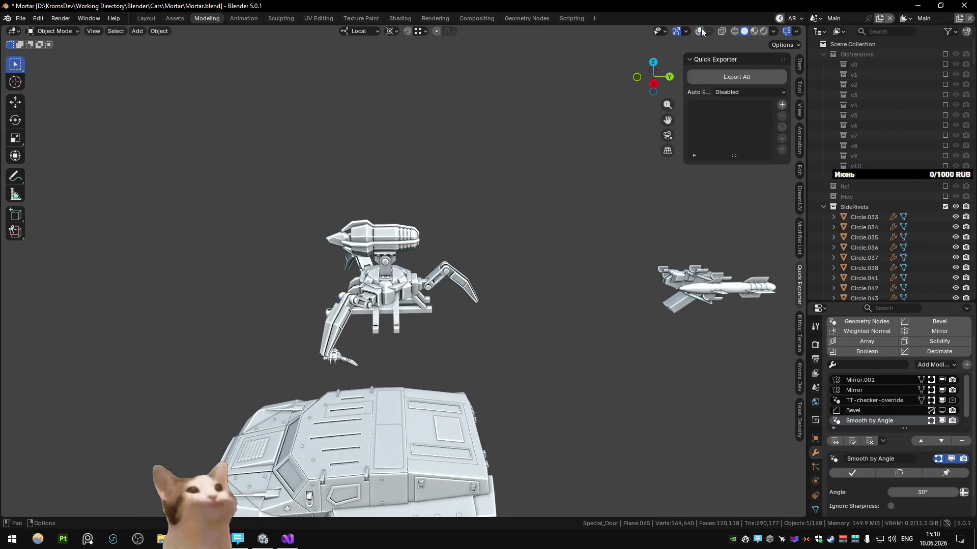
pyautogui.scroll(3, 414, 248)
pyautogui.scroll(-3, 414, 249)
# Step: Box-select the turret rig together with its attached parts
pyautogui.click(394, 258)
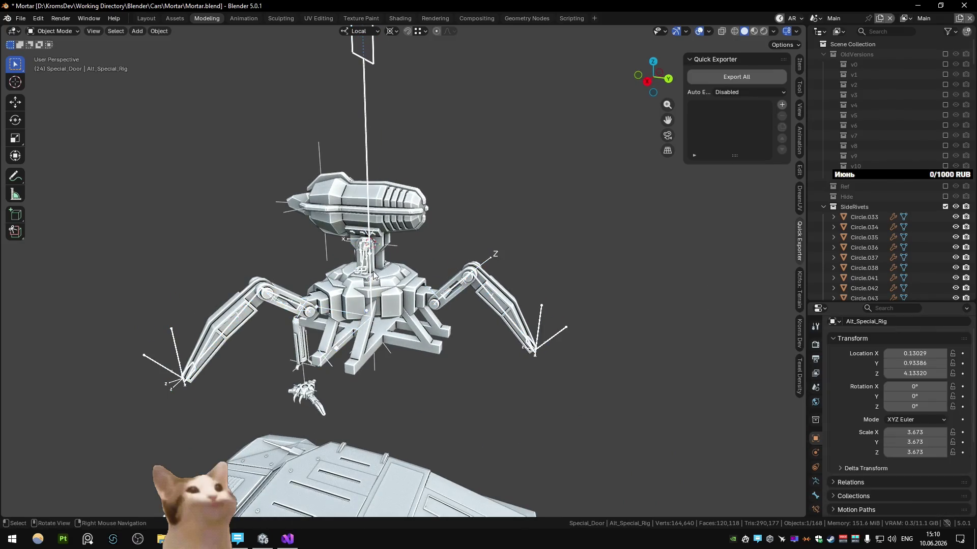
pyautogui.scroll(-2, 395, 259)
pyautogui.moveTo(276, 189)
pyautogui.mouseDown()
pyautogui.moveTo(469, 297)
pyautogui.moveTo(389, 219)
pyautogui.mouseUp()
pyautogui.scroll(-3, 410, 217)
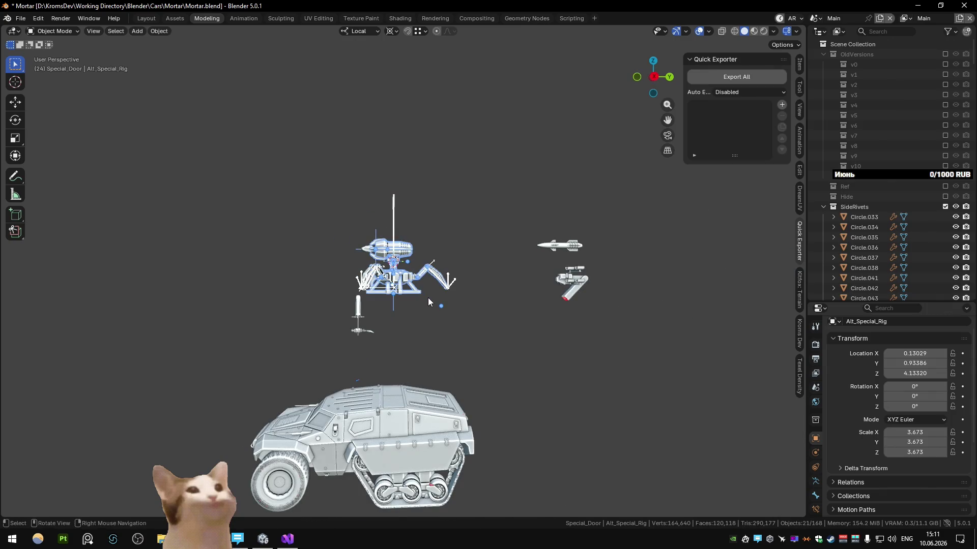
# Step: Move the rig over the vehicle in Top view, lower it, and switch transform orientation to Global
pyautogui.press('KP_7')
pyautogui.press('g')
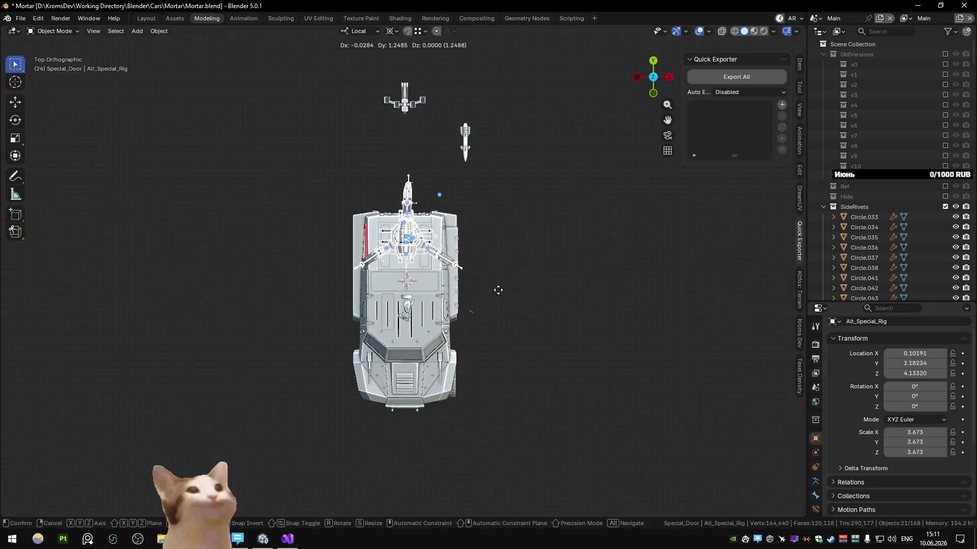
pyautogui.click(523, 298)
pyautogui.moveTo(522, 298); pyautogui.dragTo(502, 245, button='middle')
pyautogui.press('g')
pyautogui.press('z')
pyautogui.press('z')
pyautogui.click(513, 332)
pyautogui.hotkey('ctrl', 'alt', 'z')
pyautogui.click(474, 259)
# Step: Lower the rig along global Z and slide it along Y until it sits on the vehicle roof
pyautogui.press('g')
pyautogui.press('z')
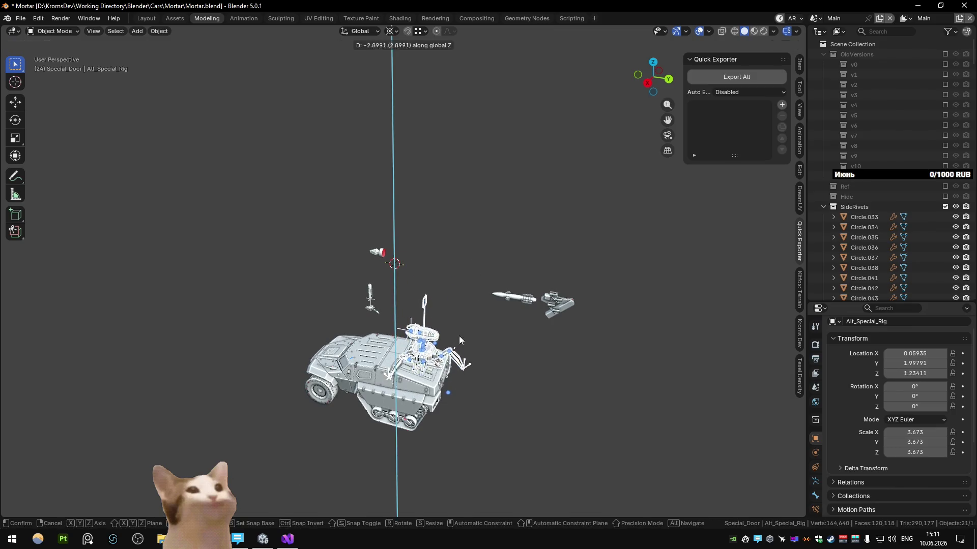
pyautogui.click(459, 336)
pyautogui.moveTo(458, 336); pyautogui.dragTo(404, 350, button='middle')
pyautogui.press('KP_Decimal')
pyautogui.press('g')
pyautogui.press('z')
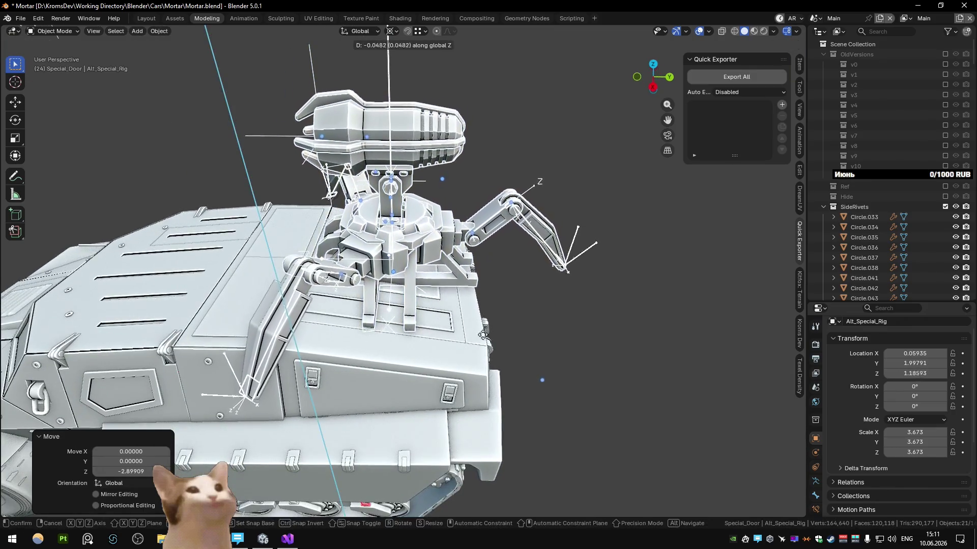
pyautogui.click(458, 475)
pyautogui.press('g')
pyautogui.press('y')
pyautogui.click(336, 217)
pyautogui.press('g')
pyautogui.press('z')
pyautogui.click(499, 258)
# Step: Orbit around the tank to check the rig's placement on the roof, then begin lifting it off again
pyautogui.moveTo(499, 257)
pyautogui.mouseDown(button='middle')
pyautogui.moveTo(366, 233)
pyautogui.moveTo(435, 286)
pyautogui.mouseUp(button='middle')
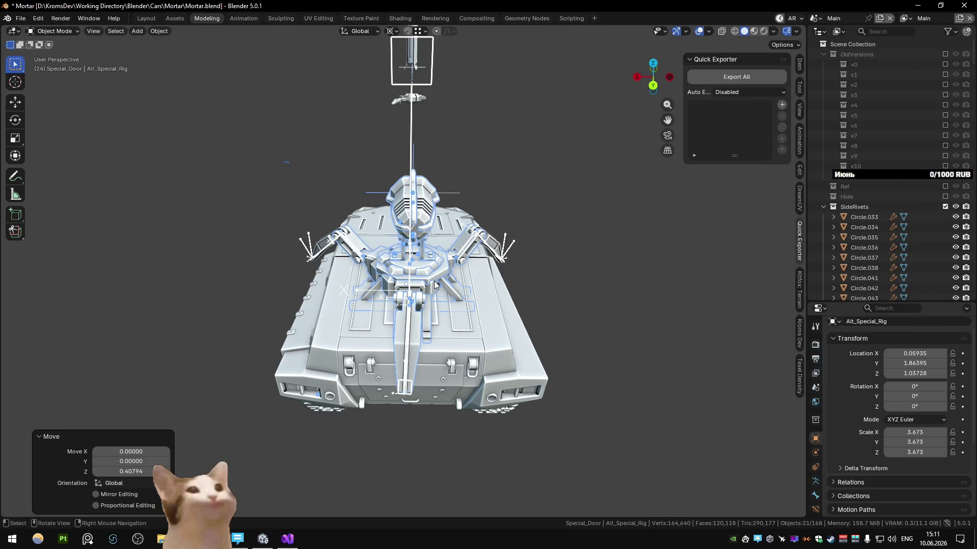
pyautogui.moveTo(435, 286)
pyautogui.mouseDown(button='middle')
pyautogui.moveTo(359, 275)
pyautogui.moveTo(354, 304)
pyautogui.mouseUp(button='middle')
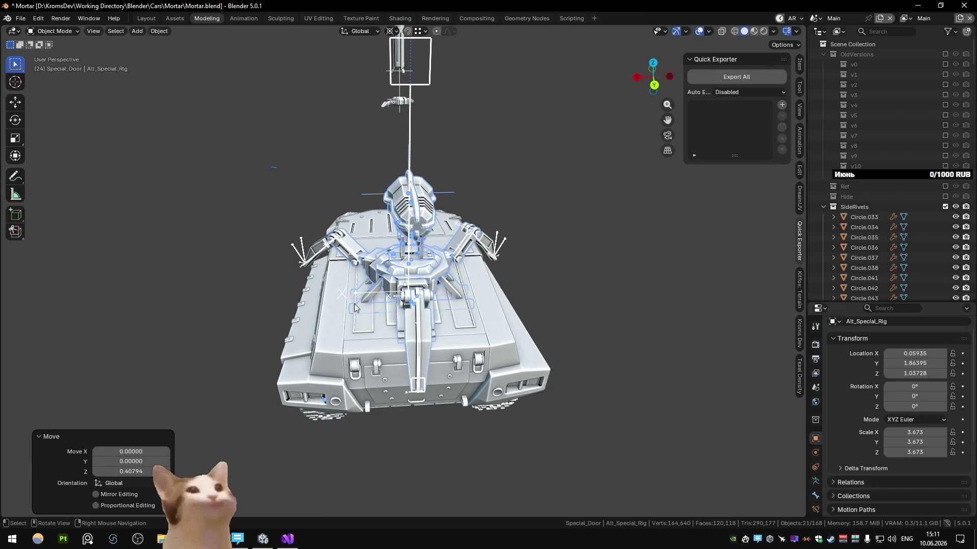
pyautogui.moveTo(355, 304)
pyautogui.mouseDown(button='middle')
pyautogui.moveTo(383, 311)
pyautogui.moveTo(308, 282)
pyautogui.mouseUp(button='middle')
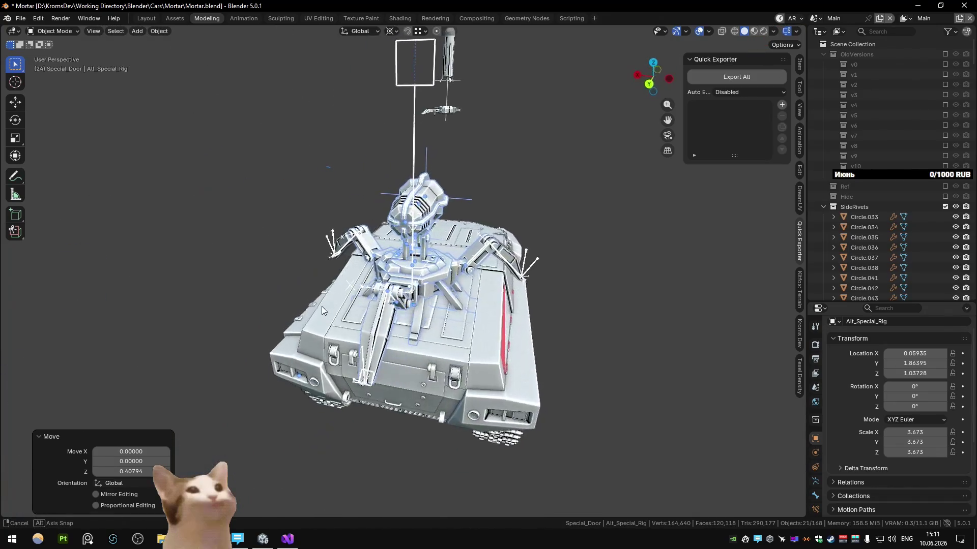
pyautogui.moveTo(459, 271)
pyautogui.mouseDown(button='middle')
pyautogui.moveTo(430, 317)
pyautogui.moveTo(487, 286)
pyautogui.moveTo(493, 297)
pyautogui.moveTo(265, 282)
pyautogui.moveTo(186, 287)
pyautogui.moveTo(425, 269)
pyautogui.mouseUp(button='middle')
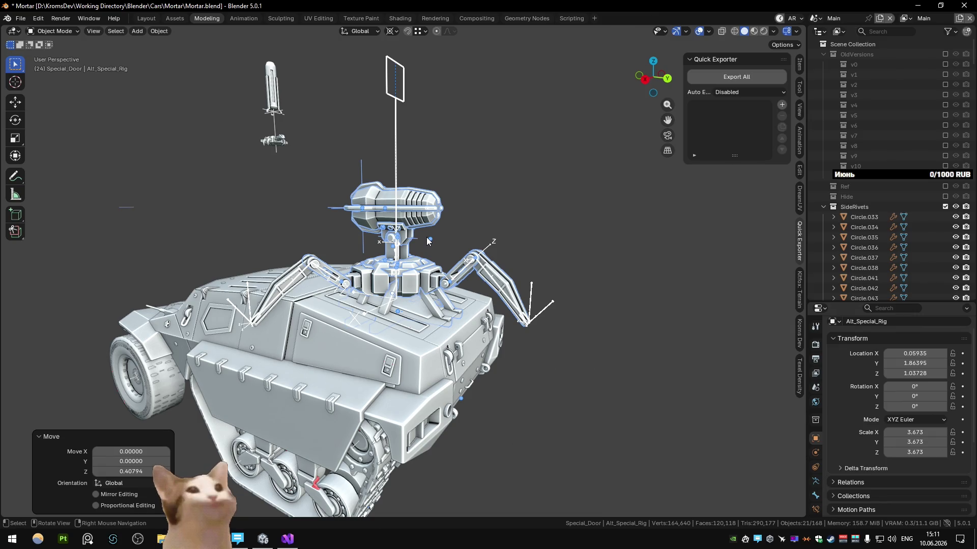
pyautogui.rightClick(427, 237)
pyautogui.moveTo(491, 173)
pyautogui.mouseDown(button='middle')
pyautogui.moveTo(484, 247)
pyautogui.moveTo(546, 278)
pyautogui.mouseUp(button='middle')
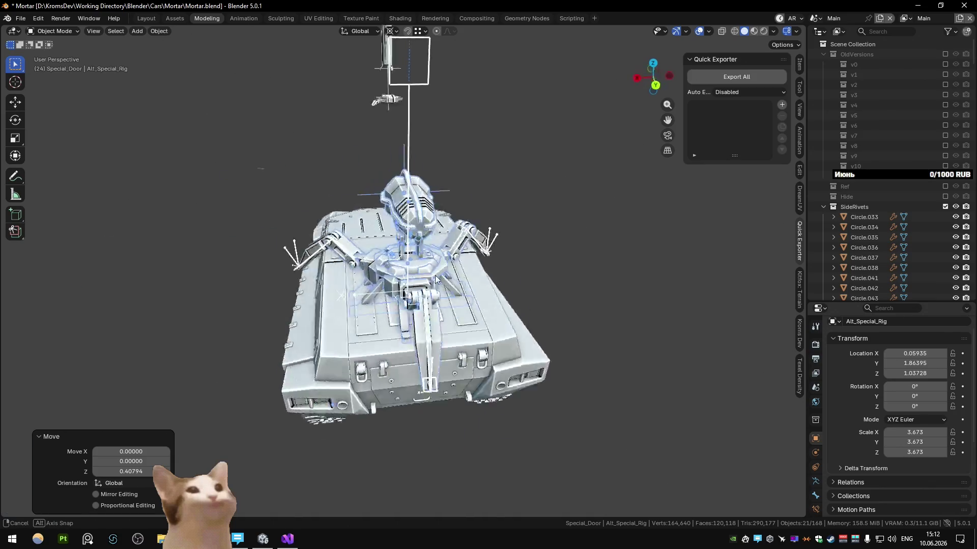
pyautogui.scroll(-4, 546, 277)
pyautogui.press('g')
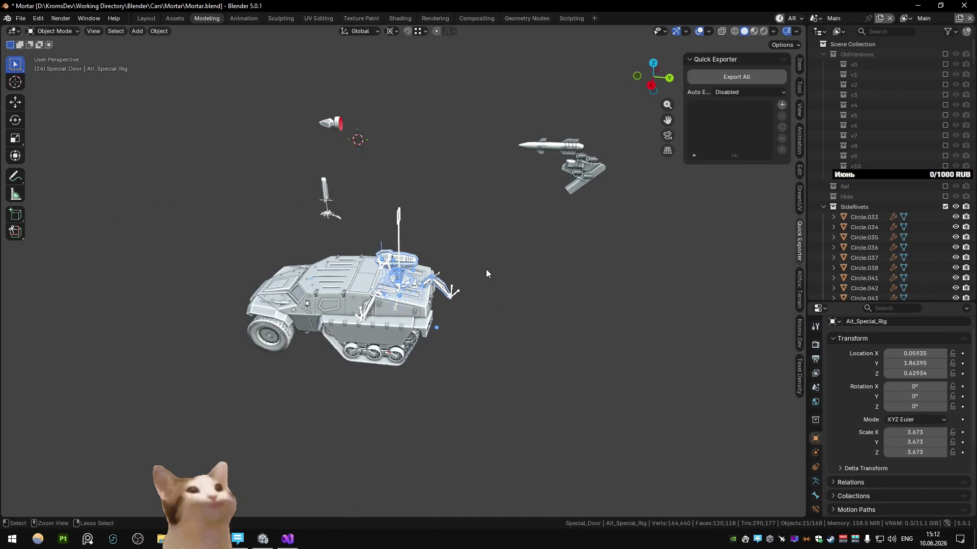
# Step: Hide the tank body and Alt_Special_Body.004 to inspect the rig, then unhide everything with Alt+H
pyautogui.click(424, 185)
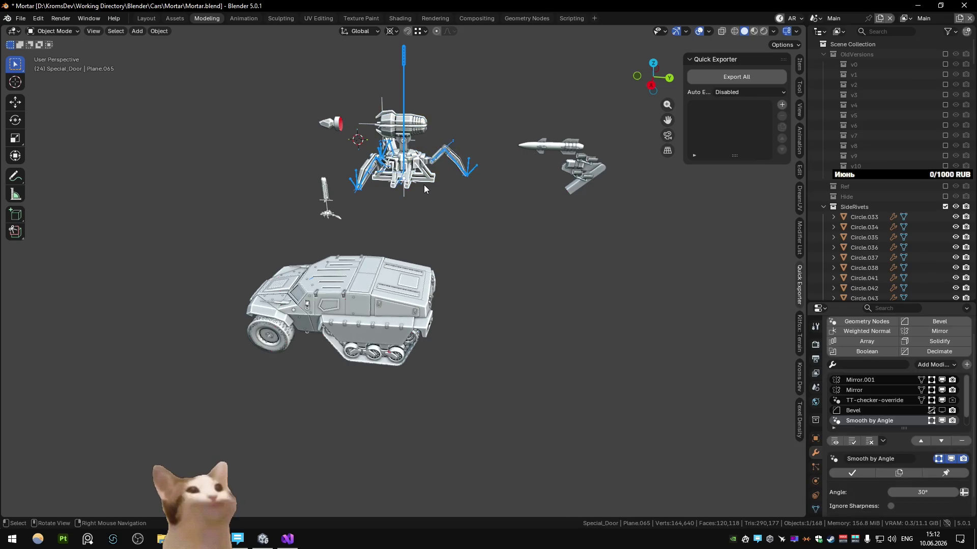
pyautogui.press('KP_3')
pyautogui.scroll(4, 419, 180)
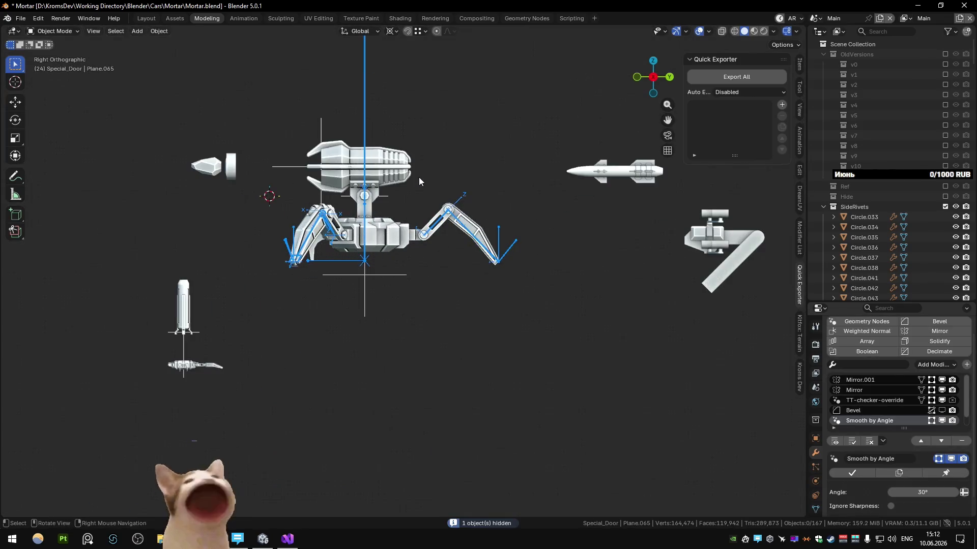
pyautogui.moveTo(390, 223)
pyautogui.mouseDown(button='middle')
pyautogui.moveTo(375, 281)
pyautogui.moveTo(354, 266)
pyautogui.mouseUp(button='middle')
pyautogui.scroll(4, 375, 281)
pyautogui.press('h')
pyautogui.scroll(-3, 354, 266)
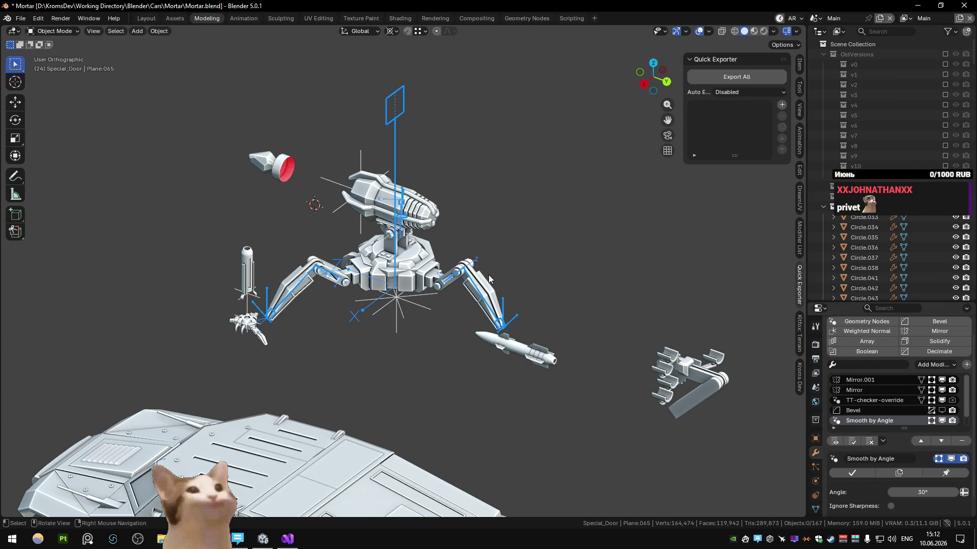
pyautogui.moveTo(488, 275); pyautogui.dragTo(367, 288, button='middle')
pyautogui.click(369, 289)
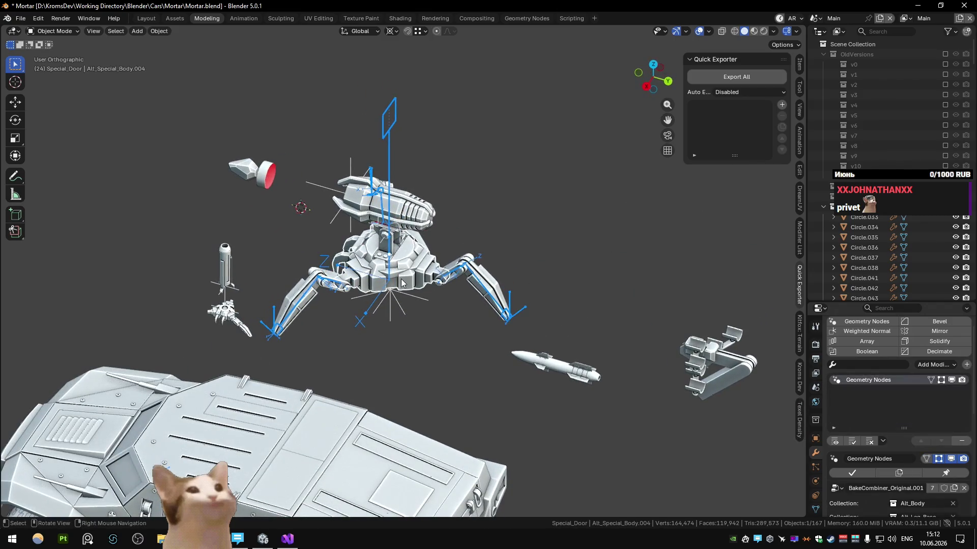
pyautogui.press('h')
pyautogui.scroll(2, 386, 292)
pyautogui.moveTo(385, 292)
pyautogui.mouseDown(button='middle')
pyautogui.moveTo(413, 236)
pyautogui.moveTo(391, 288)
pyautogui.moveTo(413, 275)
pyautogui.moveTo(386, 279)
pyautogui.moveTo(404, 283)
pyautogui.mouseUp(button='middle')
pyautogui.hotkey('ctrl', 'z')
pyautogui.press('h')
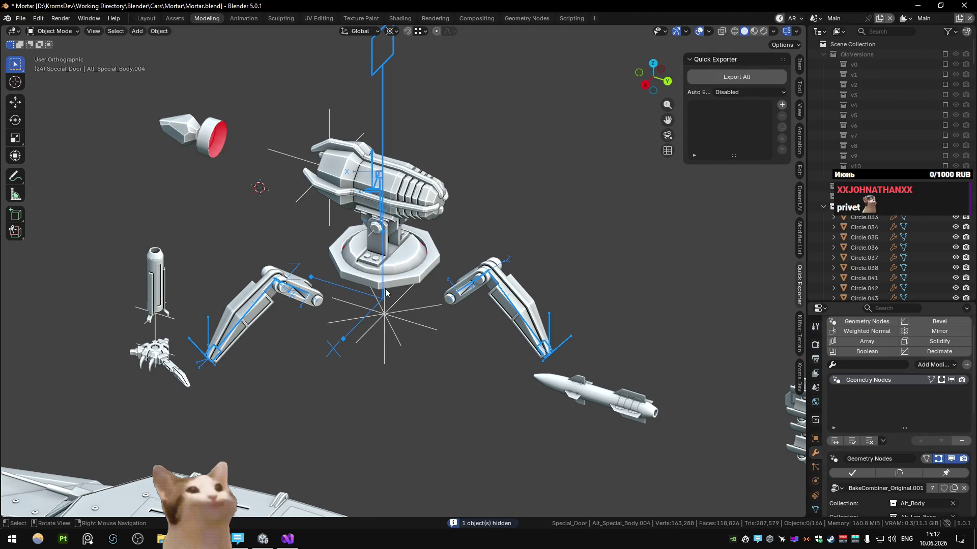
pyautogui.moveTo(386, 290); pyautogui.dragTo(405, 269, button='middle')
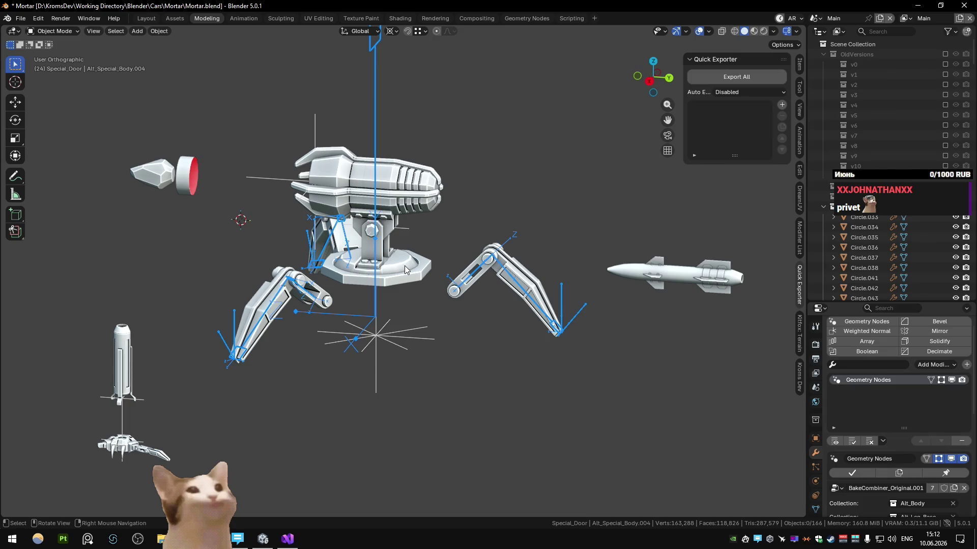
pyautogui.hotkey('alt', 'h')
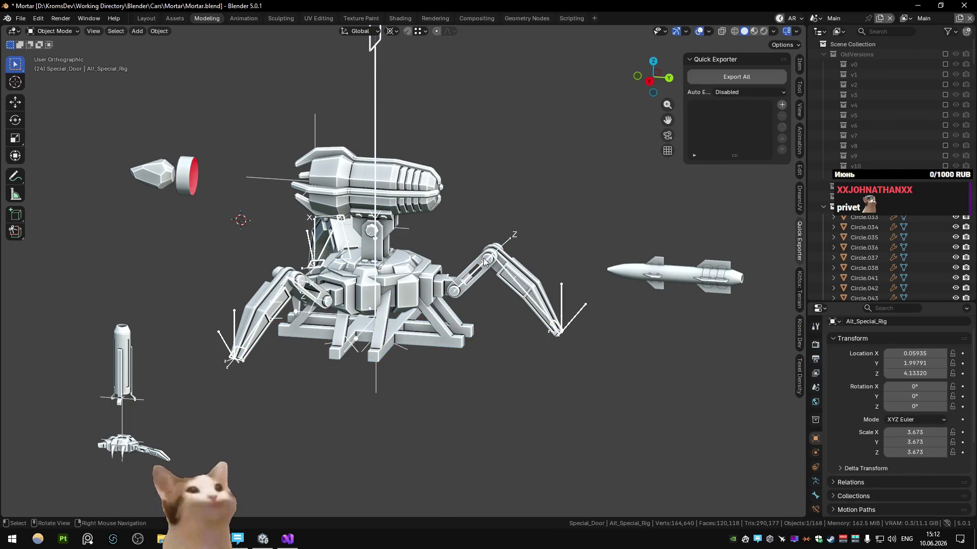
# Step: Make Alt_Special_Rig active, enter Pose Mode and select the Leg_1_Middle bone
pyautogui.moveTo(483, 258)
pyautogui.mouseDown(button='middle')
pyautogui.moveTo(463, 318)
pyautogui.moveTo(428, 319)
pyautogui.mouseUp(button='middle')
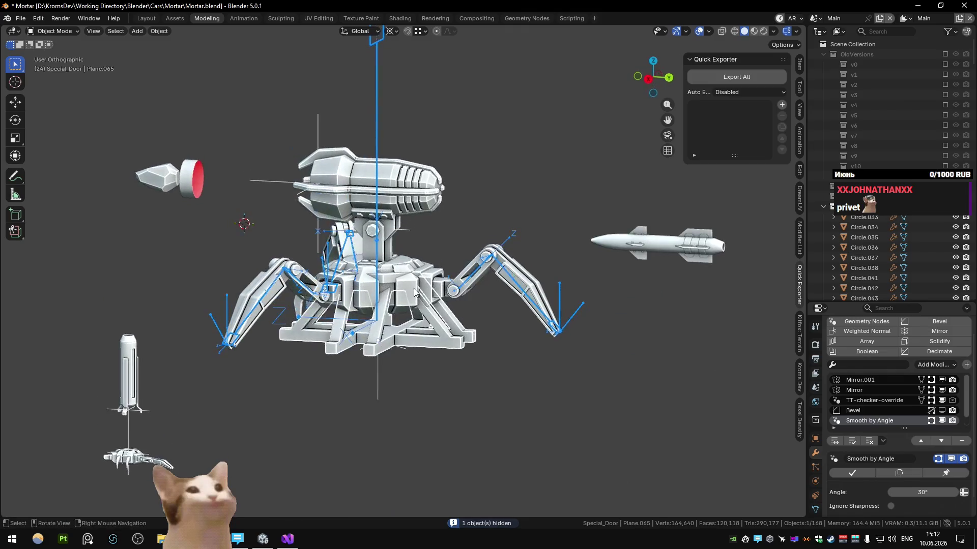
pyautogui.click(427, 319)
pyautogui.click(328, 314)
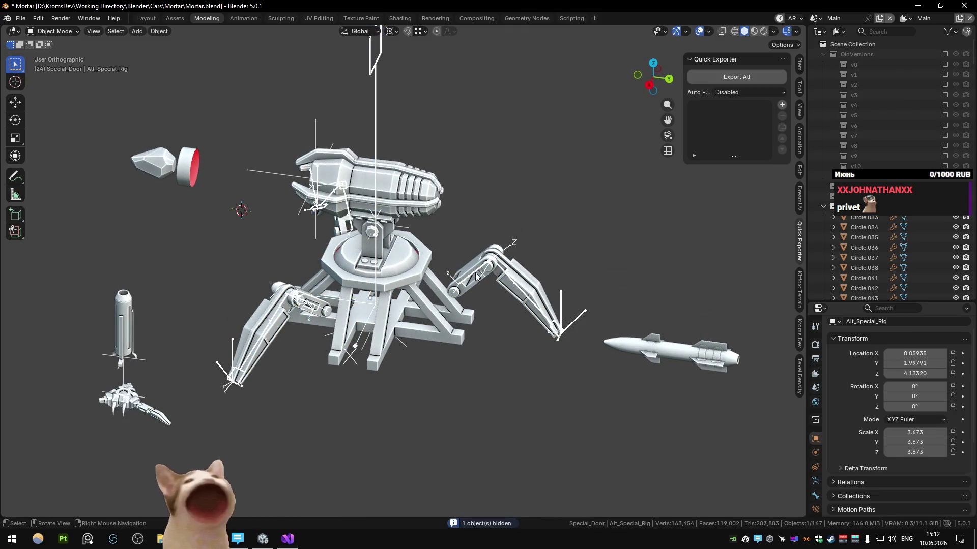
pyautogui.hotkey('ctrl', 'Tab')
pyautogui.click(466, 282)
pyautogui.moveTo(467, 282)
pyautogui.mouseDown(button='middle')
pyautogui.moveTo(494, 304)
pyautogui.moveTo(452, 310)
pyautogui.moveTo(479, 280)
pyautogui.mouseUp(button='middle')
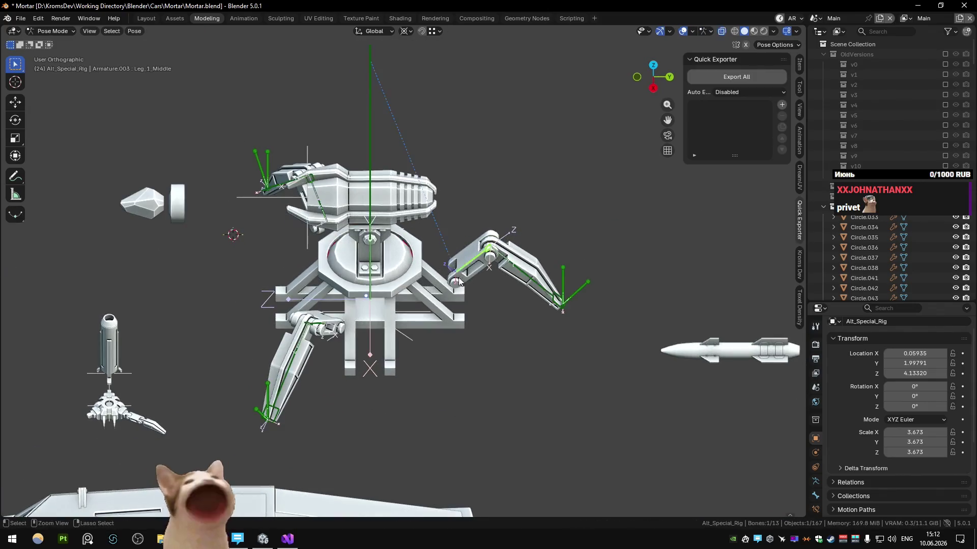
# Step: Try rotating and moving the Leg_1_Middle bone along X in Pose Mode, then undo the move
pyautogui.press('r')
pyautogui.press('x')
pyautogui.press('Escape')
pyautogui.rightClick(443, 279)
pyautogui.press('Escape')
pyautogui.press('g')
pyautogui.press('x')
pyautogui.click(382, 263)
pyautogui.hotkey('ctrl', 'z')
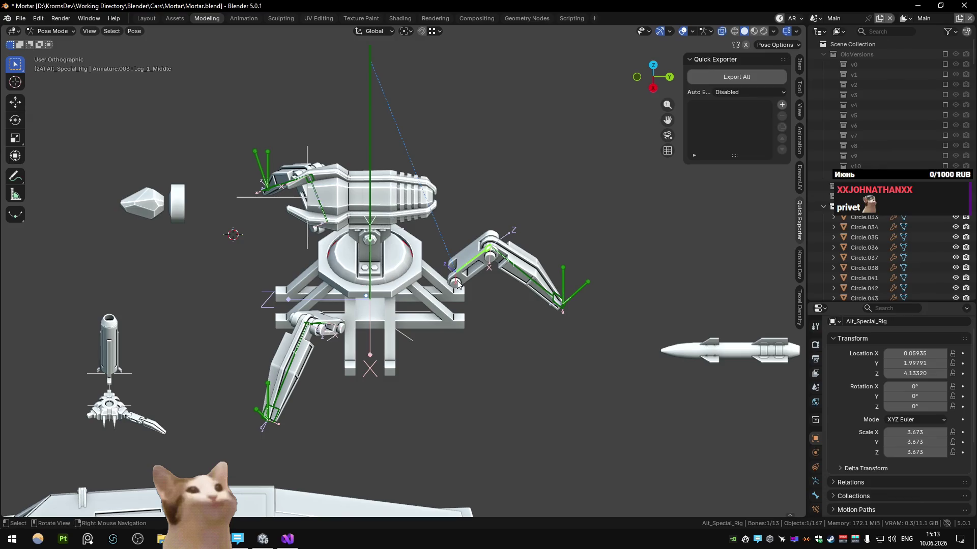
# Step: Move the leg bone along Y in Edit Mode and inspect the mortar from several angles
pyautogui.press('Tab')
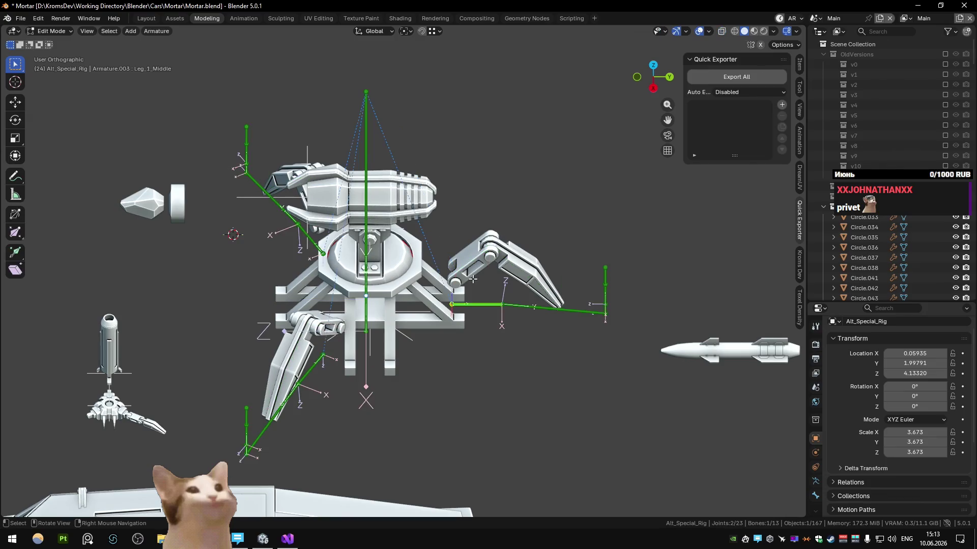
pyautogui.press('Tab')
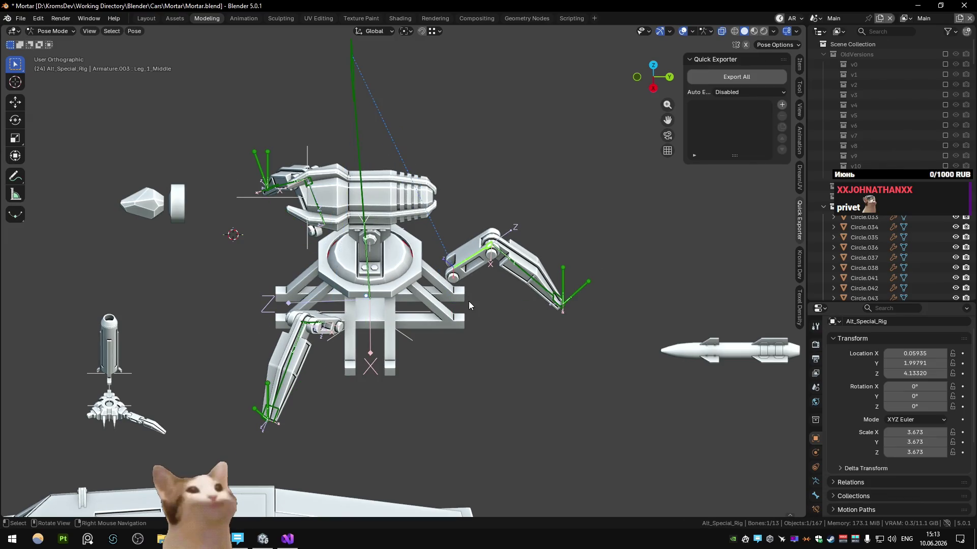
pyautogui.press('Tab')
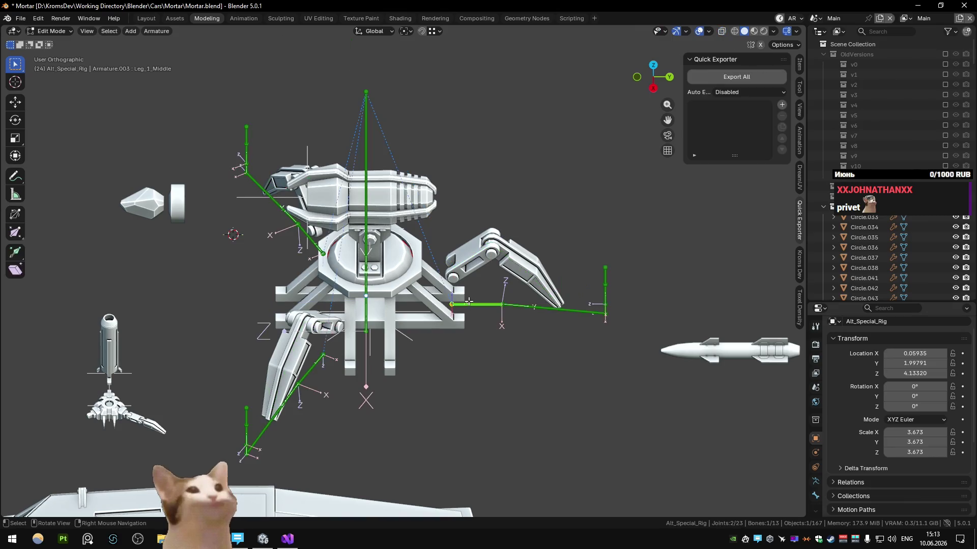
pyautogui.press('g')
pyautogui.press('x')
pyautogui.press('y')
pyautogui.click(462, 302)
pyautogui.press('Tab')
pyautogui.moveTo(452, 272)
pyautogui.mouseDown(button='middle')
pyautogui.moveTo(431, 220)
pyautogui.moveTo(410, 254)
pyautogui.moveTo(480, 238)
pyautogui.mouseUp(button='middle')
pyautogui.press('Tab')
pyautogui.press('Tab')
pyautogui.moveTo(493, 197); pyautogui.dragTo(482, 202, button='middle')
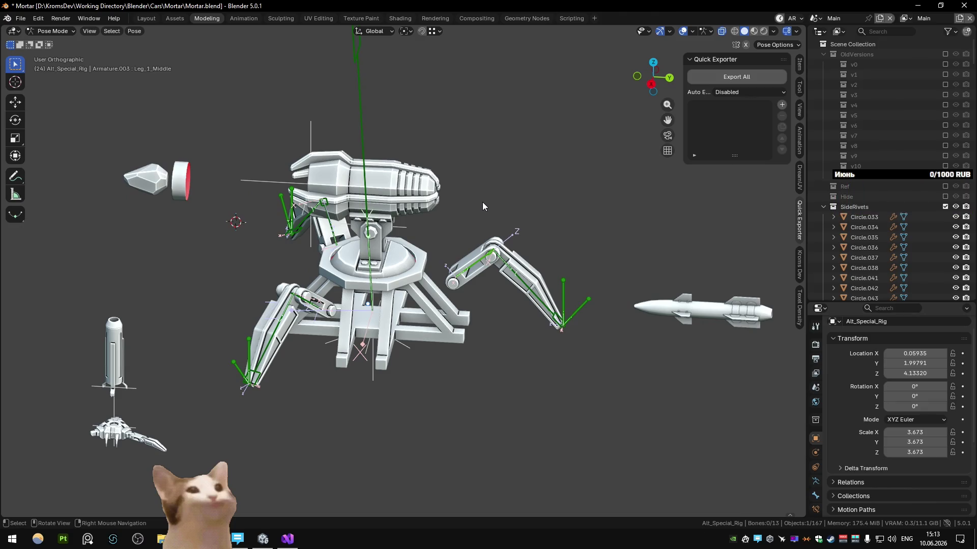
pyautogui.moveTo(482, 203)
pyautogui.mouseDown(button='middle')
pyautogui.moveTo(486, 210)
pyautogui.moveTo(439, 244)
pyautogui.mouseUp(button='middle')
pyautogui.scroll(2, 446, 256)
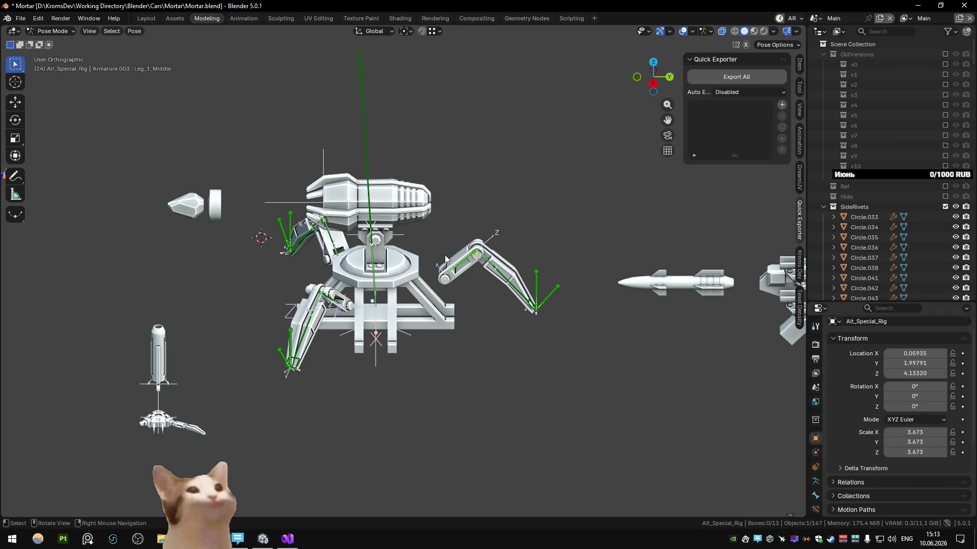
pyautogui.moveTo(413, 271)
pyautogui.mouseDown(button='middle')
pyautogui.moveTo(484, 257)
pyautogui.moveTo(457, 244)
pyautogui.moveTo(400, 255)
pyautogui.moveTo(423, 233)
pyautogui.moveTo(415, 268)
pyautogui.moveTo(372, 270)
pyautogui.moveTo(414, 265)
pyautogui.mouseUp(button='middle')
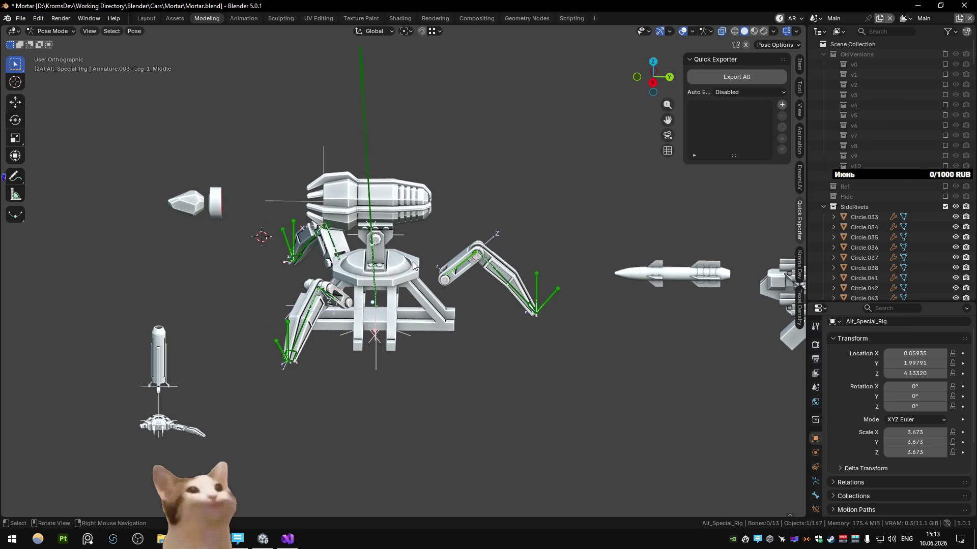
pyautogui.scroll(-5, 413, 264)
pyautogui.scroll(2, 214, 241)
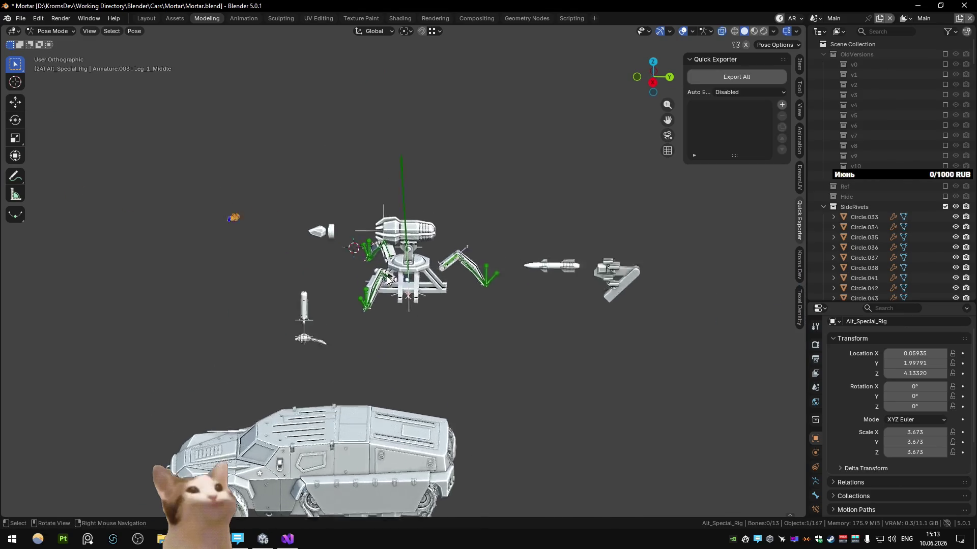
pyautogui.scroll(2, 213, 241)
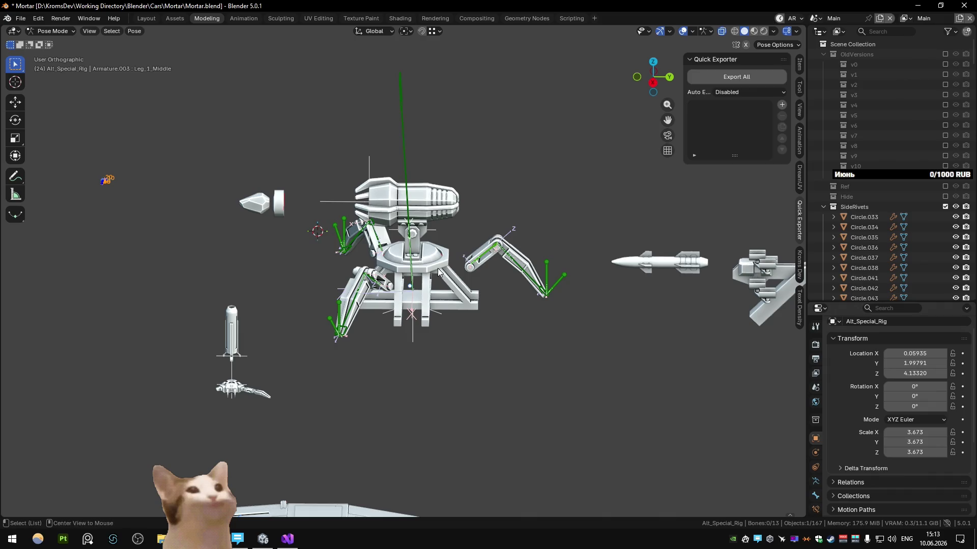
pyautogui.scroll(3, 351, 271)
pyautogui.moveTo(350, 271)
pyautogui.mouseDown(button='middle')
pyautogui.moveTo(362, 297)
pyautogui.moveTo(398, 280)
pyautogui.moveTo(358, 286)
pyautogui.moveTo(365, 252)
pyautogui.moveTo(369, 315)
pyautogui.mouseUp(button='middle')
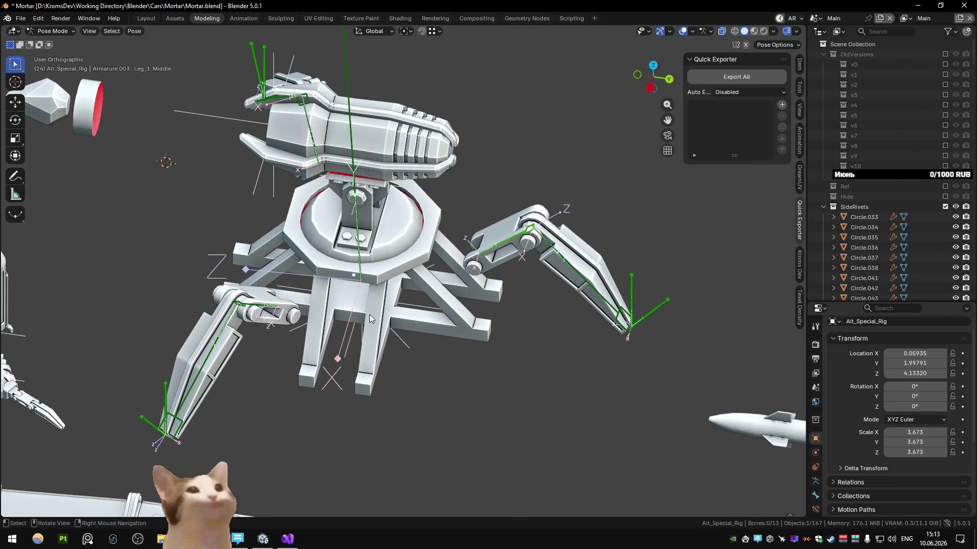
pyautogui.scroll(-4, 370, 314)
pyautogui.scroll(-2, 368, 311)
# Step: Reopen Mortar.blend from Open Recent, choosing Don't Save to discard the bone edits
pyautogui.click(21, 18)
pyautogui.moveTo(45, 51)
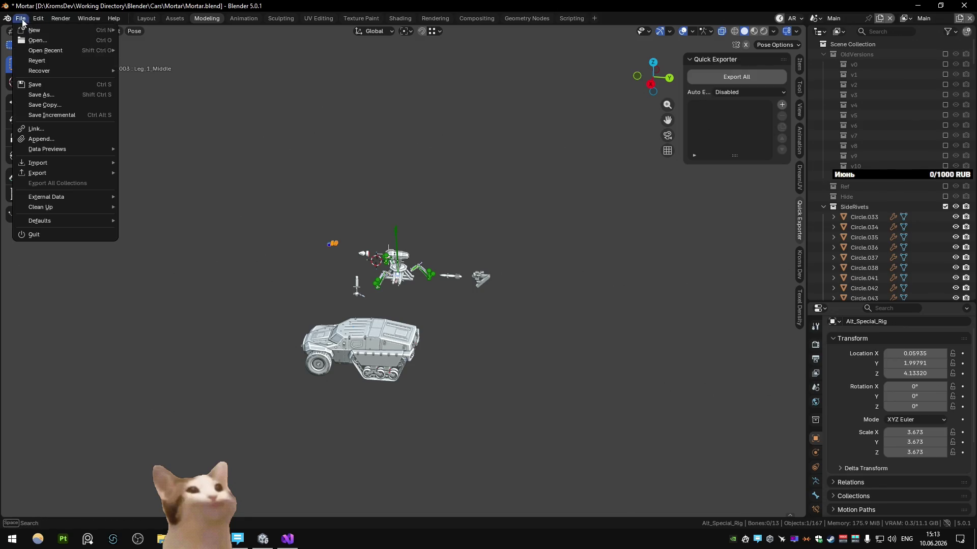
pyautogui.click(182, 50)
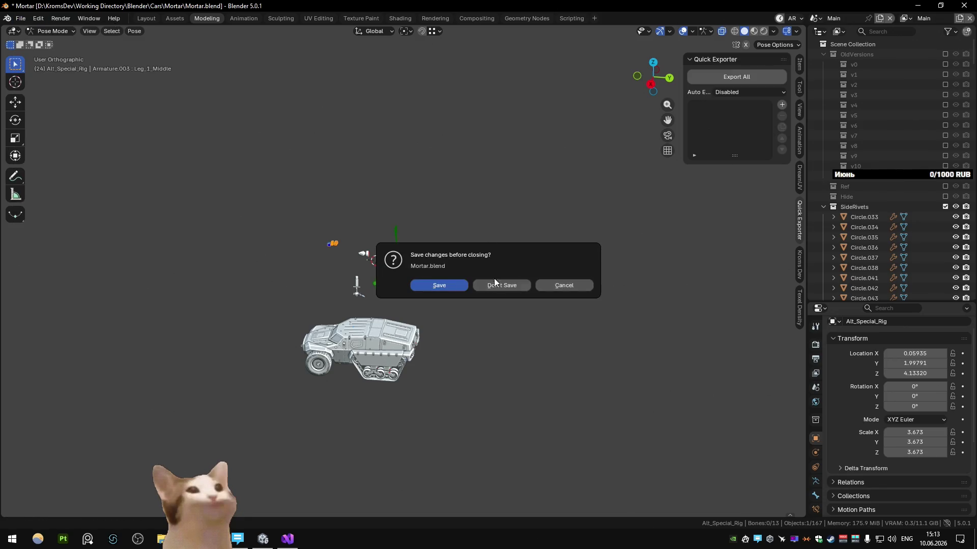
pyautogui.click(493, 280)
pyautogui.scroll(3, 491, 208)
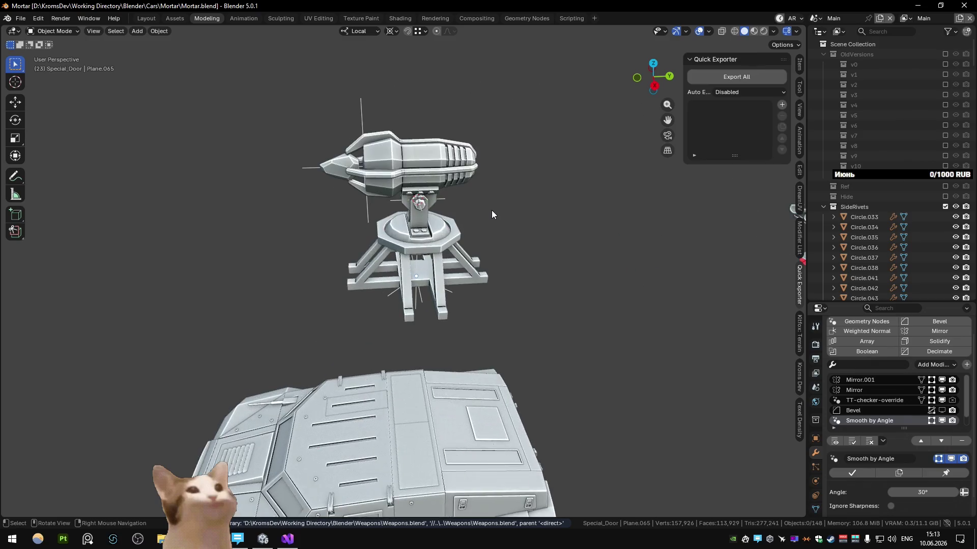
# Step: Paste the 21 copied alt special arm objects with Ctrl+V and frame the upper arm body
pyautogui.hotkey('ctrl', 'v')
pyautogui.click(295, 239)
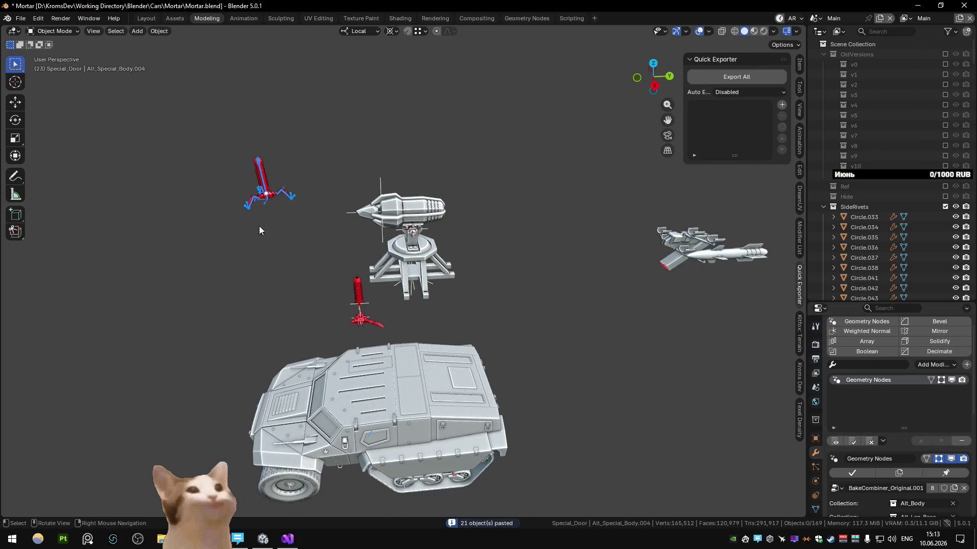
pyautogui.click(359, 326)
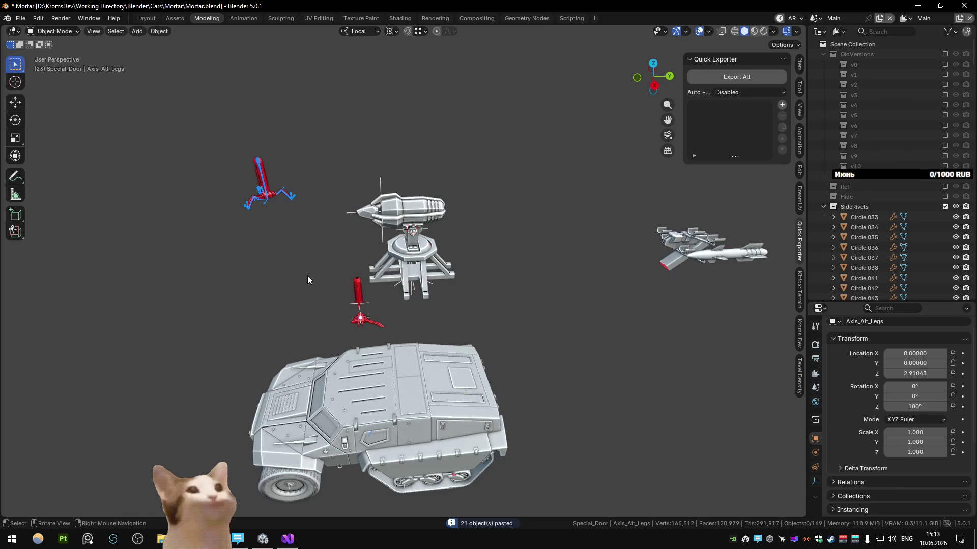
pyautogui.click(231, 221)
pyautogui.press('KP_Decimal')
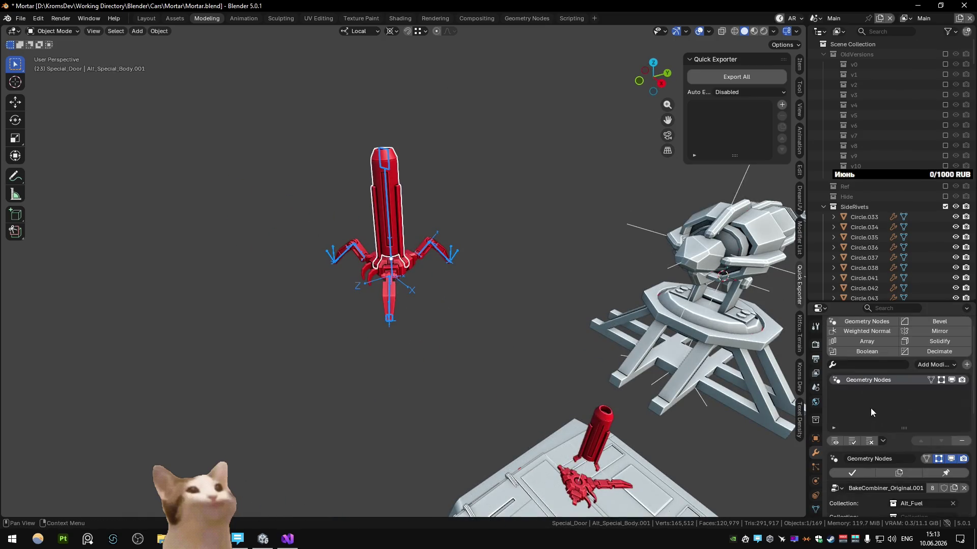
pyautogui.scroll(-4, 870, 409)
# Step: Click through the lower arm cluster and Alt_Leg_Tip.005 and inspect the pasted parts beside the vehicle
pyautogui.click(414, 264)
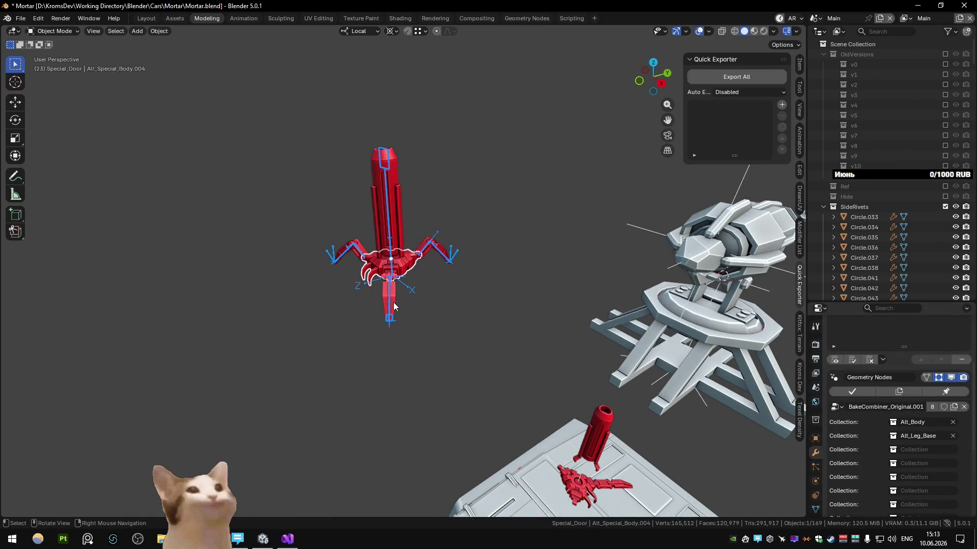
pyautogui.click(394, 306)
pyautogui.moveTo(394, 306); pyautogui.dragTo(343, 205, button='middle')
pyautogui.press('KP_3')
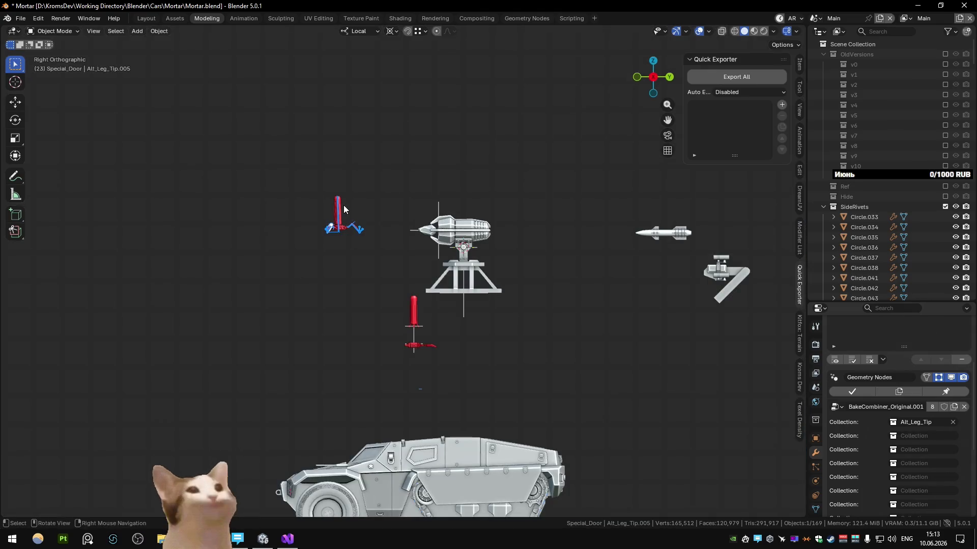
pyautogui.moveTo(447, 354); pyautogui.dragTo(490, 377, button='middle')
pyautogui.moveTo(405, 345)
pyautogui.mouseDown(button='middle')
pyautogui.moveTo(427, 348)
pyautogui.moveTo(425, 296)
pyautogui.moveTo(476, 309)
pyautogui.mouseUp(button='middle')
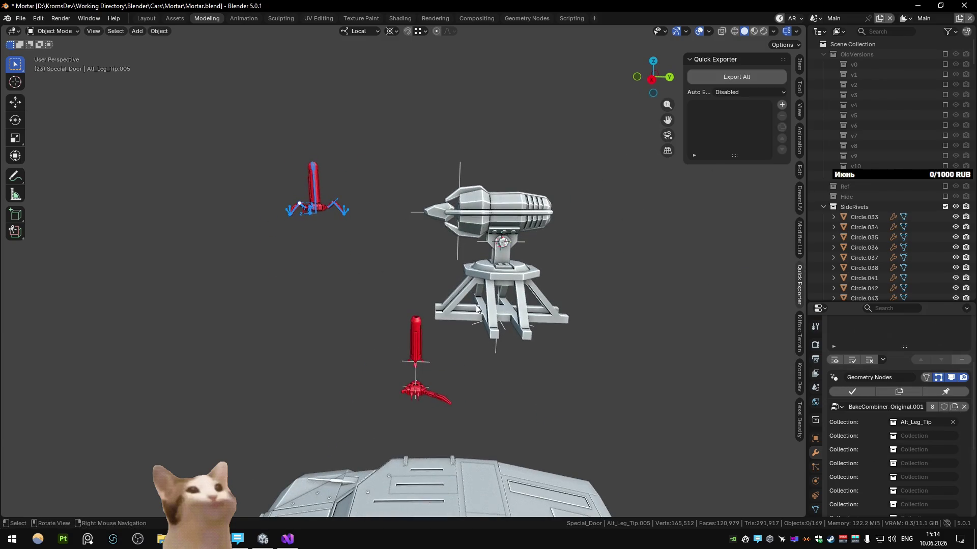
# Step: Hide the turret's base frame from side view and box-select the turret gun objects
pyautogui.press('KP_3')
pyautogui.click(500, 297)
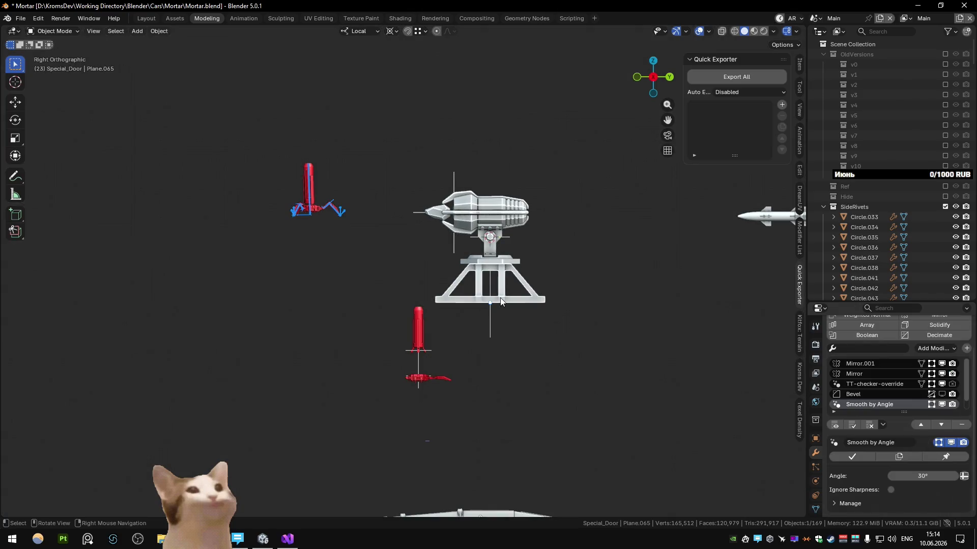
pyautogui.press('h')
pyautogui.moveTo(538, 335)
pyautogui.mouseDown()
pyautogui.moveTo(451, 186)
pyautogui.moveTo(570, 349)
pyautogui.mouseUp()
pyautogui.moveTo(449, 195); pyautogui.dragTo(458, 206)
pyautogui.moveTo(457, 206); pyautogui.dragTo(441, 287, button='middle')
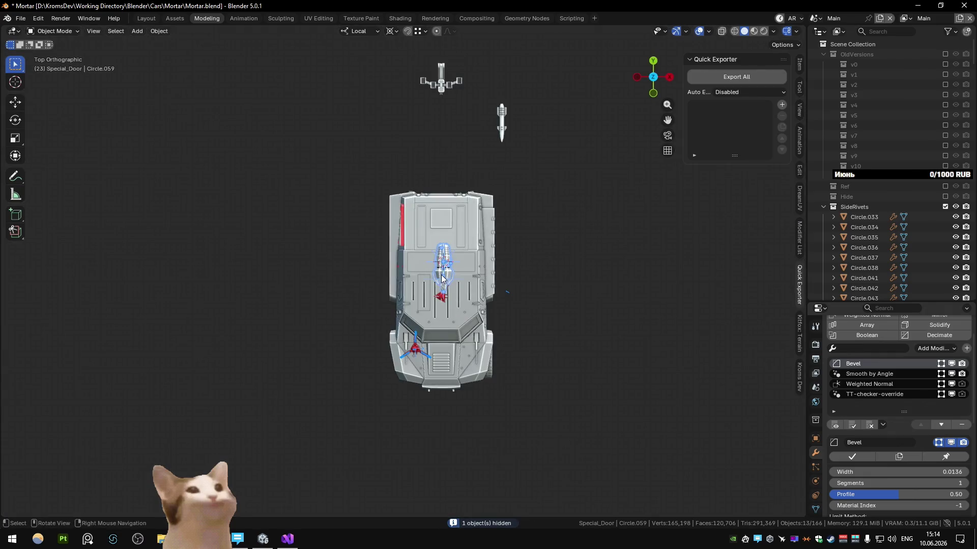
# Step: Move the turret along Y, lower it on Z toward the roof, then undo the lowering
pyautogui.press('g')
pyautogui.press('y')
pyautogui.click(442, 229)
pyautogui.moveTo(442, 229)
pyautogui.mouseDown(button='middle')
pyautogui.moveTo(436, 194)
pyautogui.moveTo(495, 233)
pyautogui.mouseUp(button='middle')
pyautogui.press('g')
pyautogui.press('z')
pyautogui.click(467, 251)
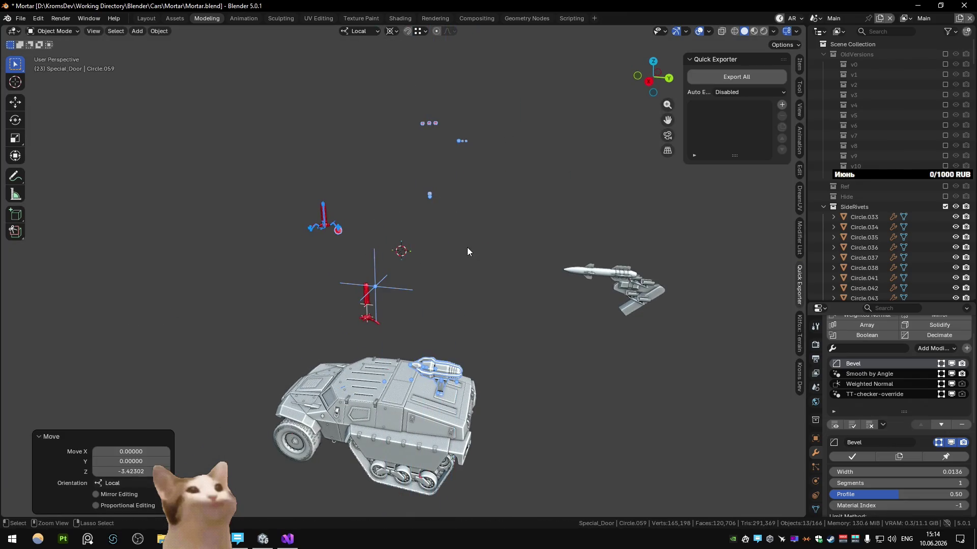
pyautogui.hotkey('ctrl', 'z')
# Step: Switch to global orientation and move the gun along Y and down Z onto the vehicle roof
pyautogui.keyDown('alt'); pyautogui.click(426, 231); pyautogui.keyUp('alt')
pyautogui.click(414, 238)
pyautogui.press(',')
pyautogui.click(411, 219)
pyautogui.press('g')
pyautogui.press('y')
pyautogui.click(458, 254)
pyautogui.press('g')
pyautogui.press('z')
pyautogui.click(454, 388)
pyautogui.moveTo(454, 388)
pyautogui.mouseDown(button='middle')
pyautogui.moveTo(335, 399)
pyautogui.moveTo(348, 351)
pyautogui.moveTo(373, 360)
pyautogui.mouseUp(button='middle')
# Step: Edit the gun's Location X, adjust its height on global Z, then undo the placement
pyautogui.click(800, 66)
pyautogui.doubleClick(733, 85)
pyautogui.write('0')
pyautogui.press('Return')
pyautogui.press('g')
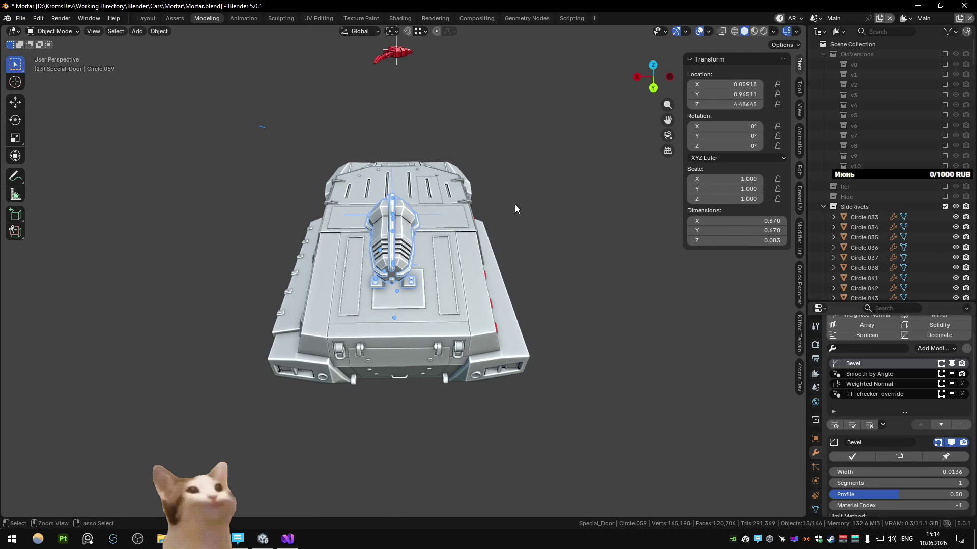
pyautogui.press('x')
pyautogui.press('z')
pyautogui.click(506, 219)
pyautogui.moveTo(507, 218)
pyautogui.mouseDown(button='middle')
pyautogui.moveTo(631, 179)
pyautogui.moveTo(506, 196)
pyautogui.moveTo(540, 215)
pyautogui.moveTo(470, 200)
pyautogui.moveTo(316, 214)
pyautogui.moveTo(314, 225)
pyautogui.moveTo(348, 187)
pyautogui.moveTo(545, 205)
pyautogui.moveTo(524, 201)
pyautogui.moveTo(483, 236)
pyautogui.moveTo(462, 227)
pyautogui.moveTo(486, 278)
pyautogui.mouseUp(button='middle')
pyautogui.scroll(-4, 478, 284)
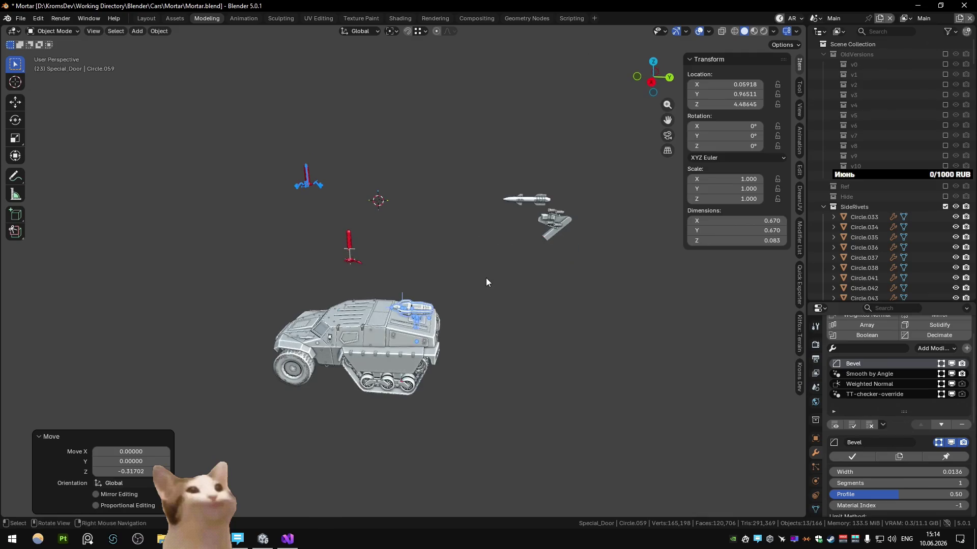
pyautogui.hotkey('ctrl', 'z')
pyautogui.hotkey('ctrl', 'z')
pyautogui.hotkey('ctrl', 'z')
pyautogui.hotkey('ctrl', 'z')
pyautogui.hotkey('ctrl', 'z')
pyautogui.hotkey('ctrl', 'z')
pyautogui.hotkey('ctrl', 'z')
pyautogui.hotkey('ctrl', 'z')
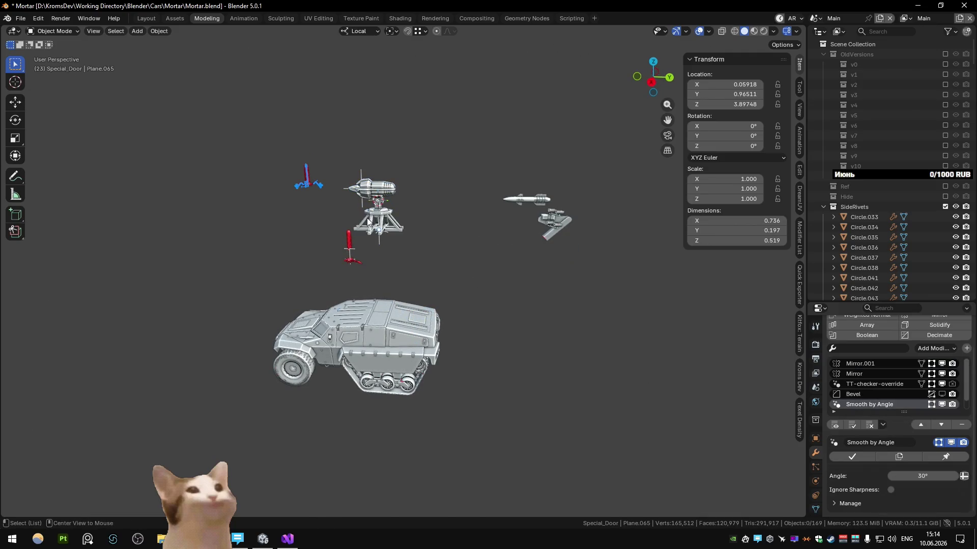
pyautogui.scroll(5, 420, 264)
pyautogui.scroll(3, 421, 263)
pyautogui.moveTo(421, 264); pyautogui.dragTo(454, 259, button='middle')
pyautogui.scroll(-3, 455, 260)
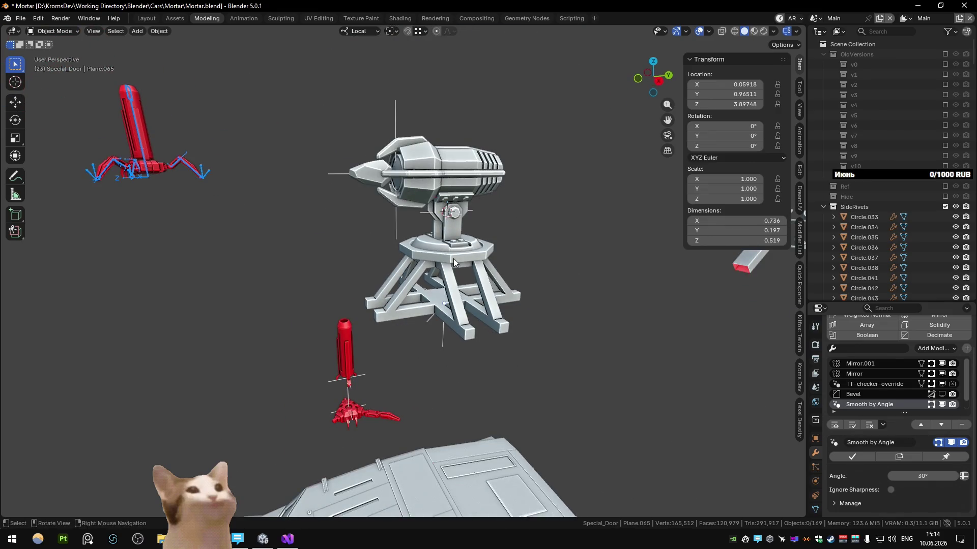
pyautogui.scroll(3, 374, 415)
pyautogui.scroll(3, 372, 403)
pyautogui.moveTo(392, 371)
pyautogui.mouseDown(button='middle')
pyautogui.moveTo(353, 353)
pyautogui.moveTo(402, 365)
pyautogui.mouseUp(button='middle')
pyautogui.moveTo(317, 385)
pyautogui.mouseDown(button='middle')
pyautogui.moveTo(368, 390)
pyautogui.moveTo(320, 392)
pyautogui.moveTo(450, 287)
pyautogui.moveTo(420, 286)
pyautogui.moveTo(514, 277)
pyautogui.moveTo(377, 282)
pyautogui.mouseUp(button='middle')
pyautogui.scroll(-5, 321, 393)
pyautogui.scroll(5, 377, 281)
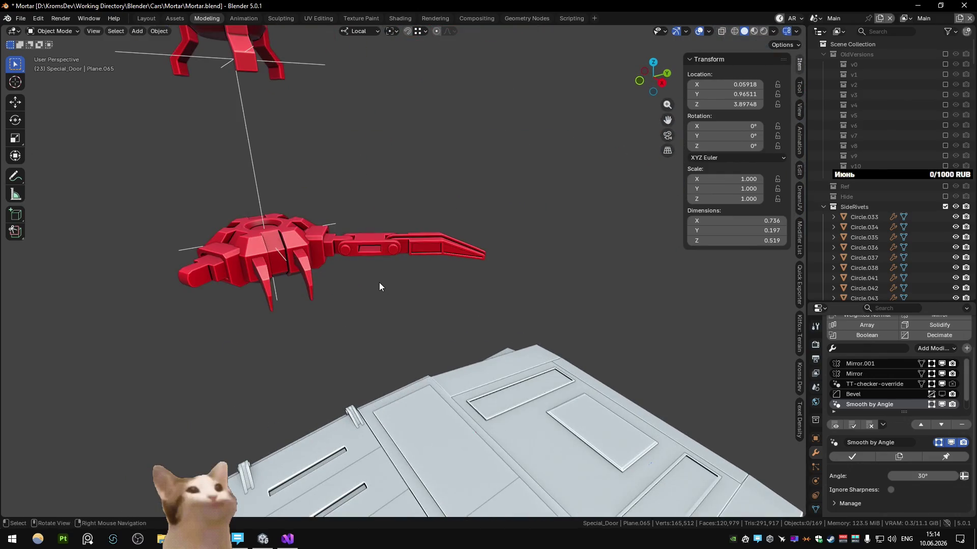
pyautogui.scroll(-4, 384, 278)
pyautogui.scroll(-3, 386, 273)
pyautogui.moveTo(413, 242); pyautogui.dragTo(389, 289, button='middle')
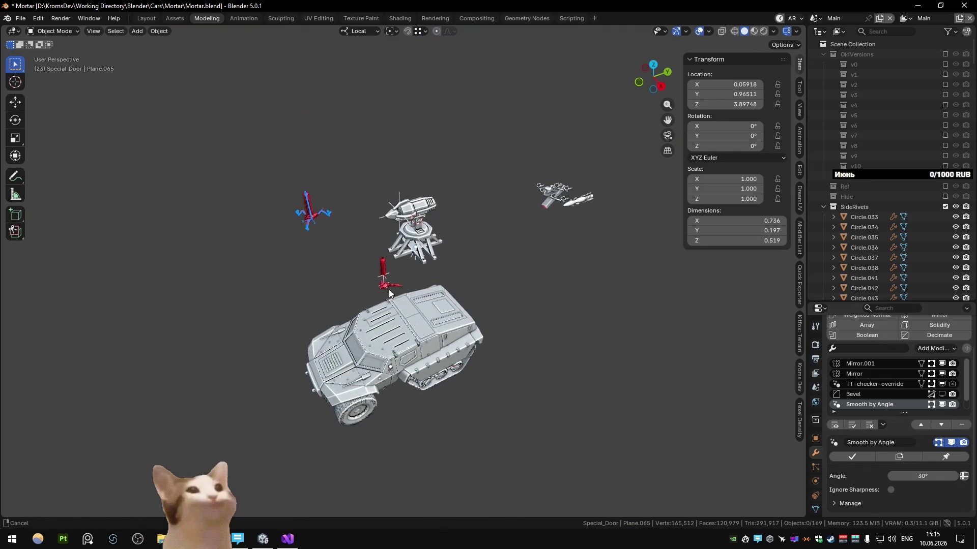
pyautogui.scroll(3, 390, 292)
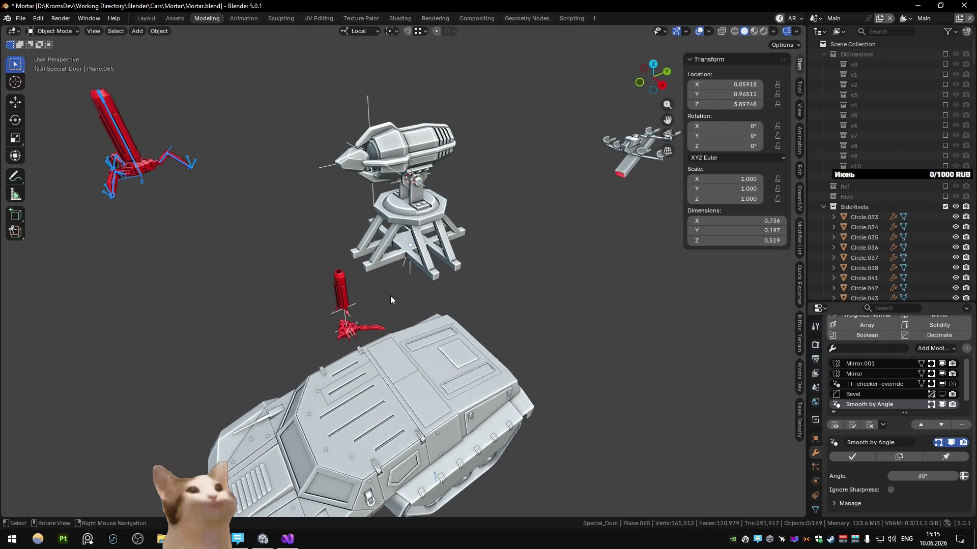
pyautogui.moveTo(224, 266); pyautogui.dragTo(274, 268, button='middle')
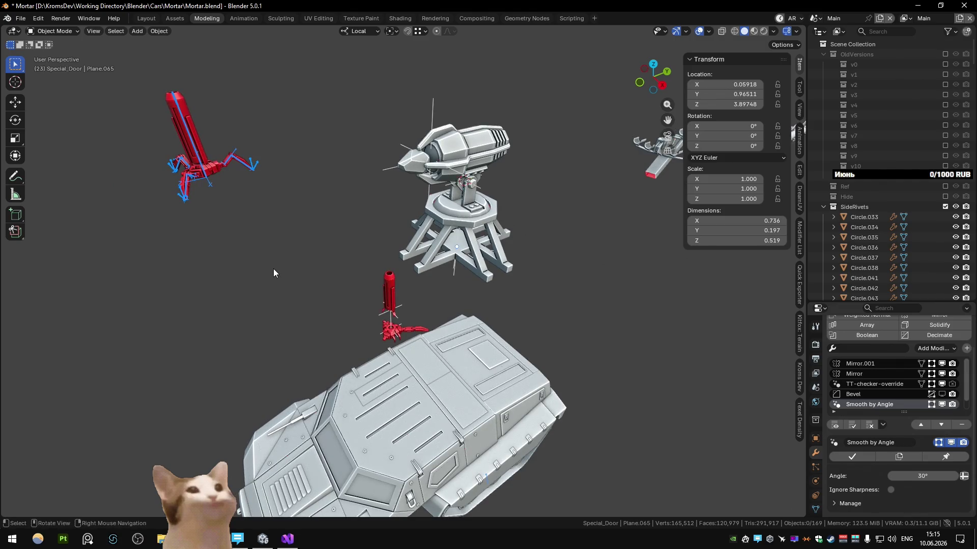
pyautogui.click(464, 248)
pyautogui.moveTo(462, 249); pyautogui.dragTo(419, 228, button='middle')
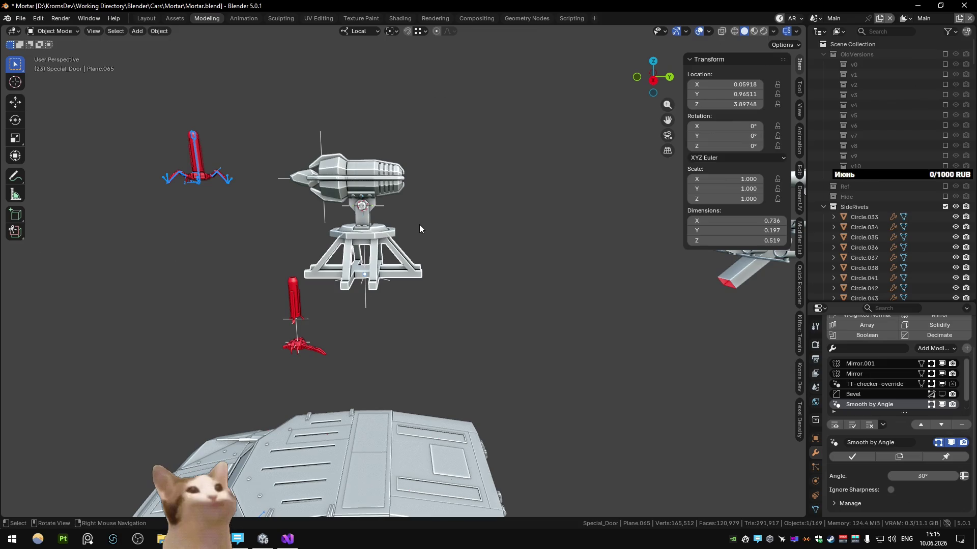
pyautogui.moveTo(419, 224)
pyautogui.mouseDown(button='middle')
pyautogui.moveTo(436, 216)
pyautogui.moveTo(430, 228)
pyautogui.mouseUp(button='middle')
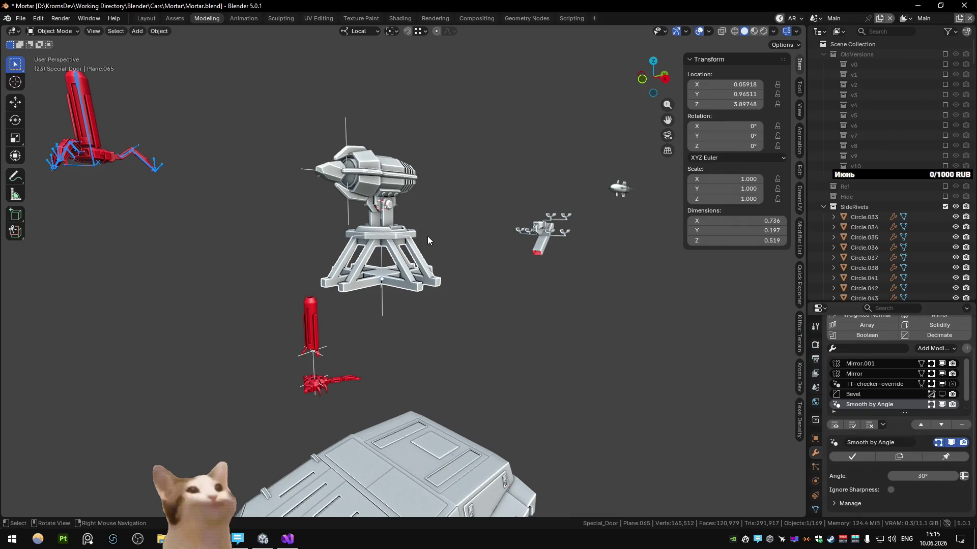
pyautogui.scroll(5, 427, 237)
pyautogui.press('Tab')
pyautogui.moveTo(412, 252)
pyautogui.mouseDown(button='middle')
pyautogui.moveTo(389, 274)
pyautogui.moveTo(428, 305)
pyautogui.mouseUp(button='middle')
# Step: Delete the diagonal brace faces from the leg base using see-through display
pyautogui.hotkey('alt', 'z')
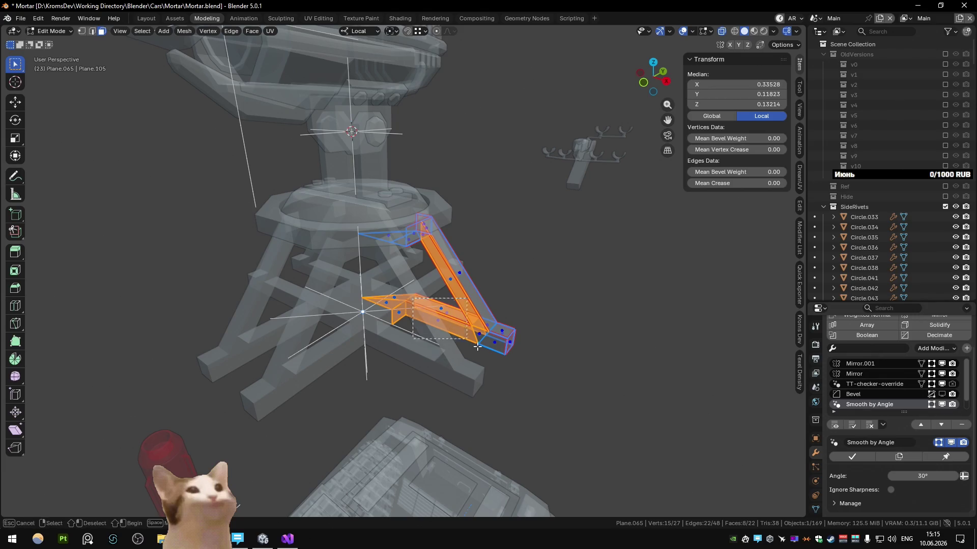
pyautogui.click(424, 331)
pyautogui.press('l')
pyautogui.press('x')
pyautogui.click(430, 344)
pyautogui.hotkey('alt', 'z')
pyautogui.press('Tab')
pyautogui.scroll(-5, 458, 321)
pyautogui.moveTo(477, 302)
pyautogui.mouseDown(button='middle')
pyautogui.moveTo(437, 314)
pyautogui.moveTo(239, 276)
pyautogui.moveTo(508, 308)
pyautogui.moveTo(277, 317)
pyautogui.moveTo(262, 289)
pyautogui.moveTo(287, 272)
pyautogui.moveTo(388, 311)
pyautogui.moveTo(266, 310)
pyautogui.moveTo(332, 300)
pyautogui.moveTo(419, 314)
pyautogui.mouseUp(button='middle')
# Step: Extrude the end face of a leg on the base and return to object mode
pyautogui.press('Tab')
pyautogui.scroll(5, 422, 315)
pyautogui.scroll(3, 480, 296)
pyautogui.scroll(-5, 480, 296)
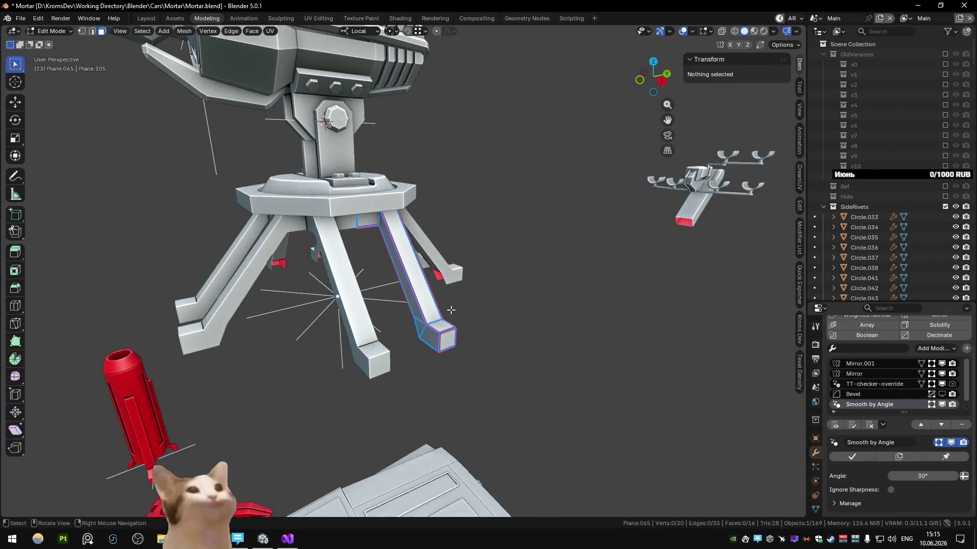
pyautogui.click(439, 337)
pyautogui.press('e')
pyautogui.click(321, 377)
pyautogui.press('Tab')
pyautogui.scroll(-5, 321, 377)
pyautogui.moveTo(325, 340)
pyautogui.mouseDown(button='middle')
pyautogui.moveTo(220, 333)
pyautogui.moveTo(400, 331)
pyautogui.moveTo(484, 301)
pyautogui.moveTo(306, 270)
pyautogui.moveTo(334, 281)
pyautogui.moveTo(483, 282)
pyautogui.moveTo(388, 280)
pyautogui.moveTo(423, 268)
pyautogui.mouseUp(button='middle')
pyautogui.scroll(-3, 220, 333)
pyautogui.scroll(4, 307, 269)
pyautogui.scroll(-3, 483, 280)
pyautogui.scroll(-2, 490, 266)
pyautogui.scroll(2, 489, 265)
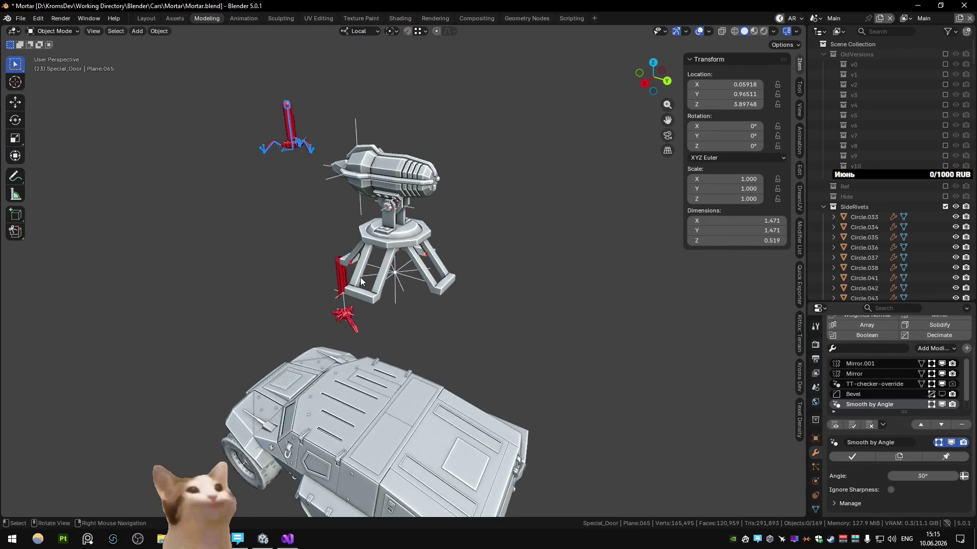
pyautogui.scroll(3, 421, 267)
pyautogui.scroll(2, 420, 268)
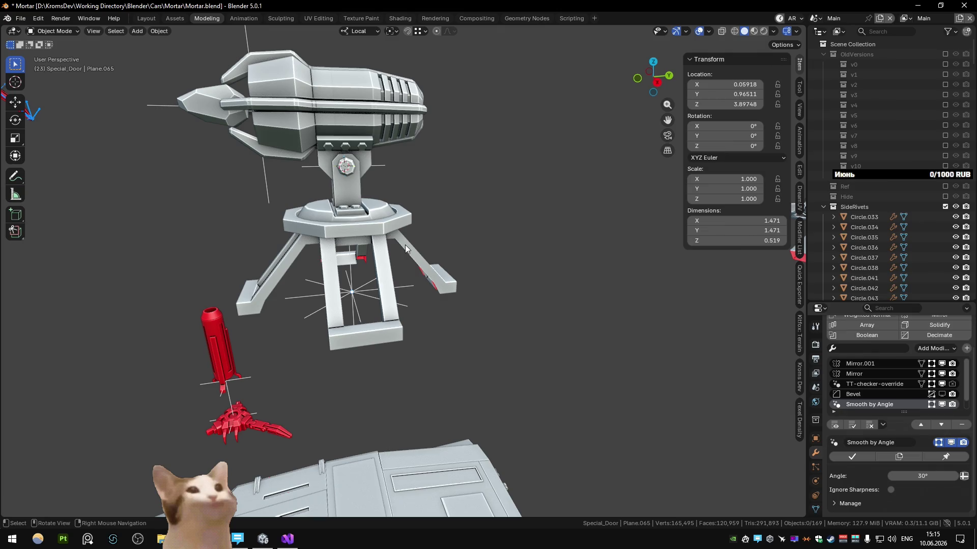
pyautogui.scroll(-3, 412, 234)
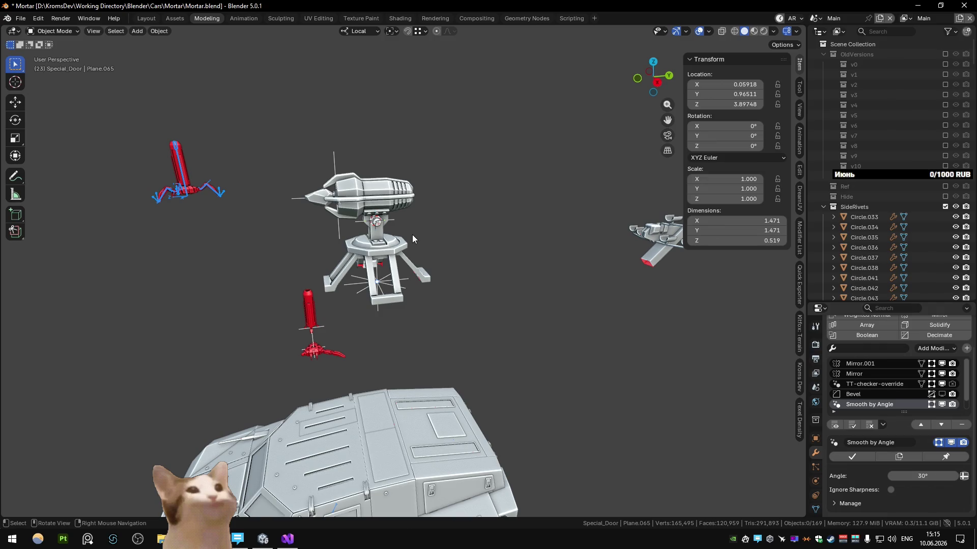
# Step: Briefly edit a turret base part, save Mortar.blend, and bring up the collection manager
pyautogui.click(412, 235)
pyautogui.press('Tab')
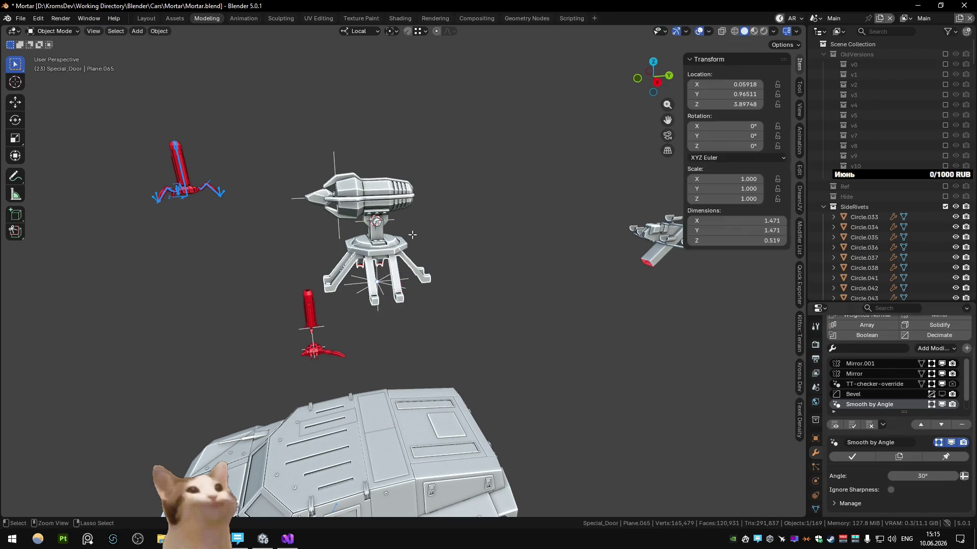
pyautogui.press('Tab')
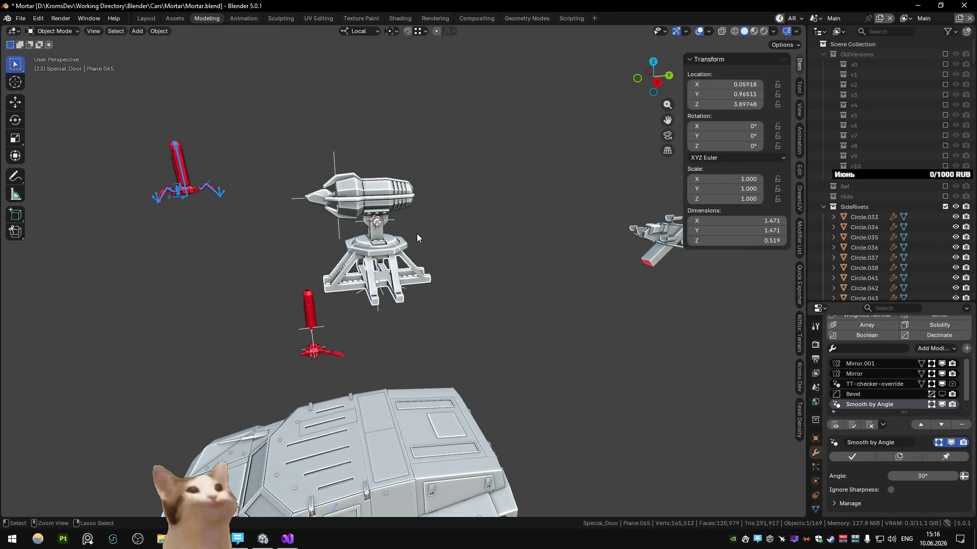
pyautogui.hotkey('ctrl', 's')
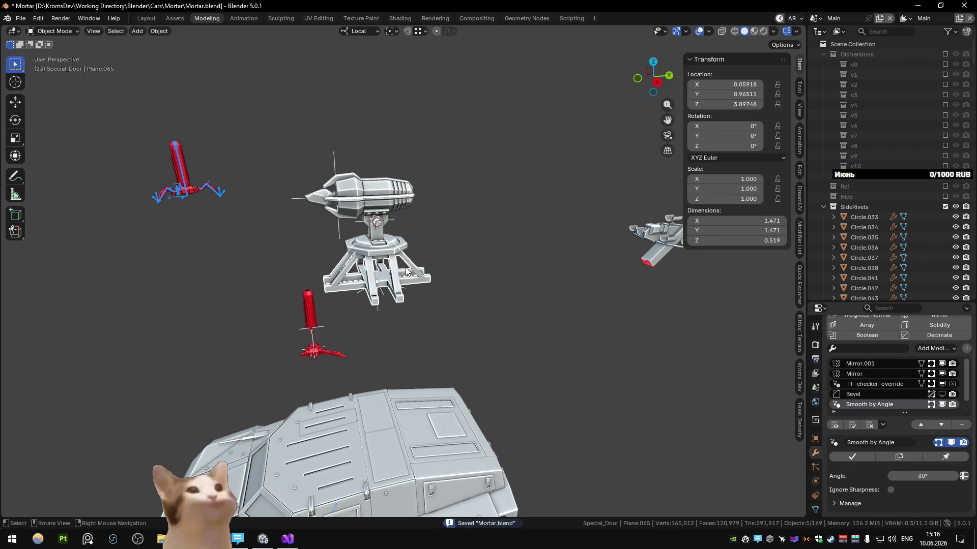
pyautogui.press('m')
pyautogui.scroll(-1, 509, 392)
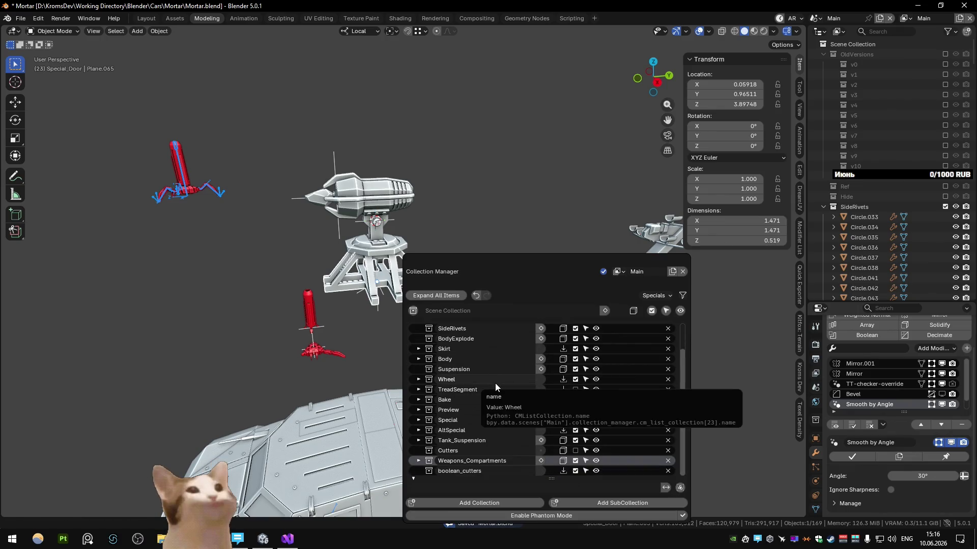
# Step: Move the leg base into a new Alt_Special_Hide collection inside AltSpecial and exclude it
pyautogui.click(418, 429)
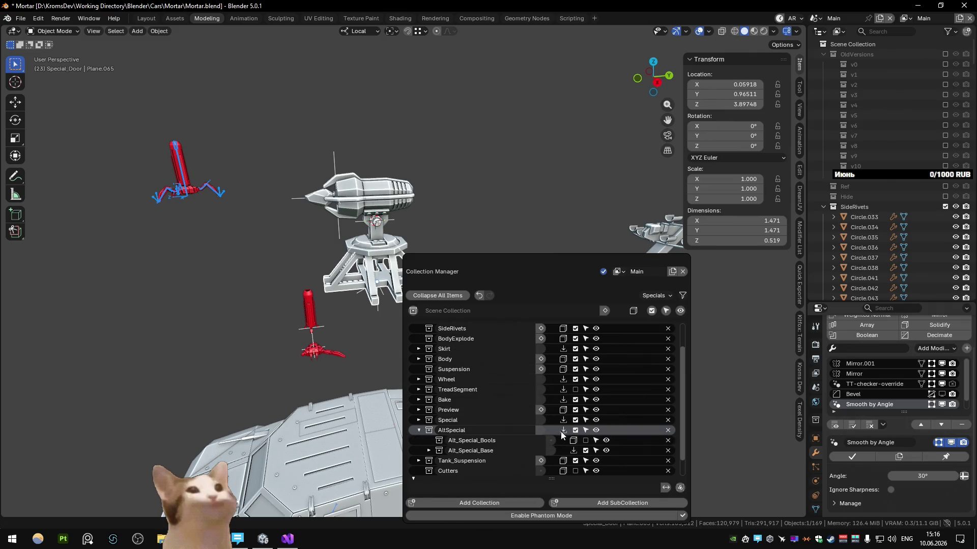
pyautogui.press('m')
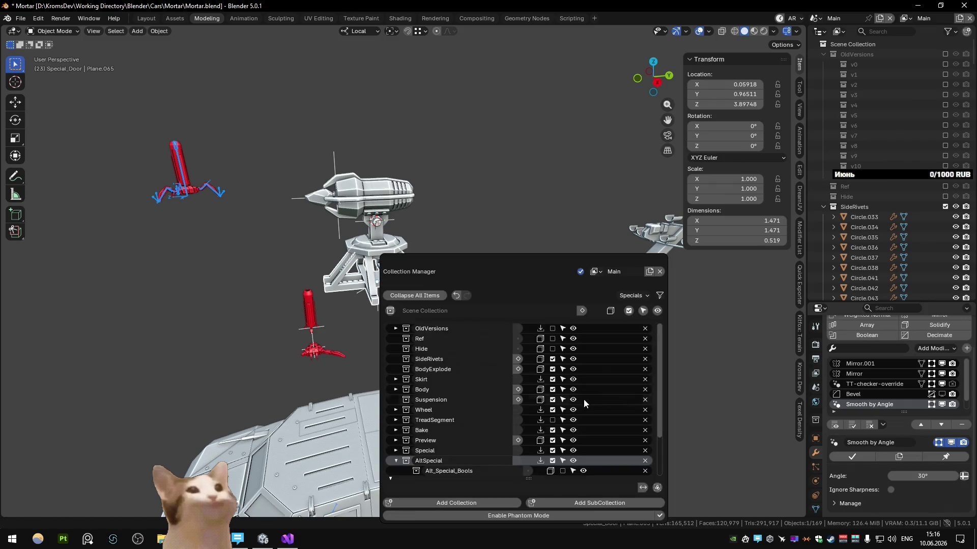
pyautogui.click(598, 503)
pyautogui.doubleClick(485, 440)
pyautogui.write('Alt_Special_Hide')
pyautogui.press('Return')
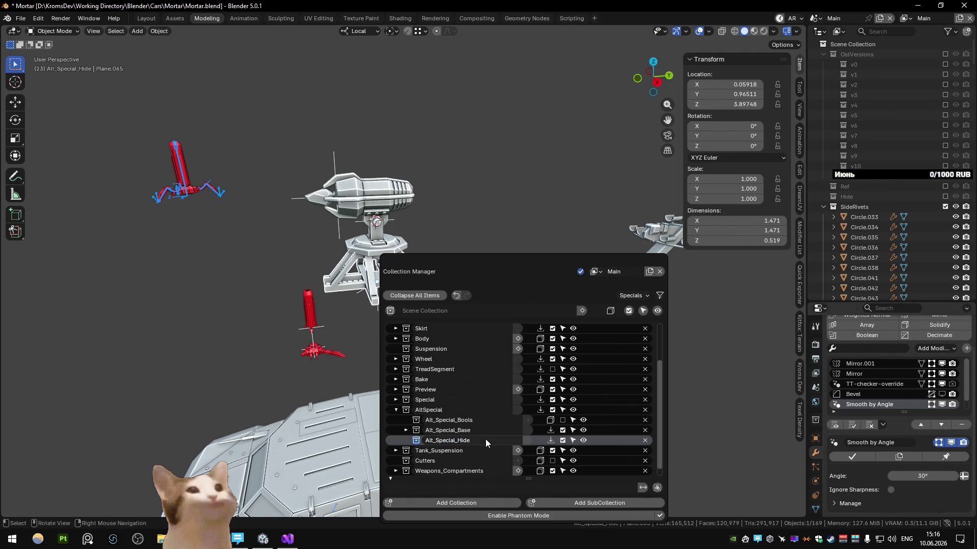
pyautogui.click(563, 442)
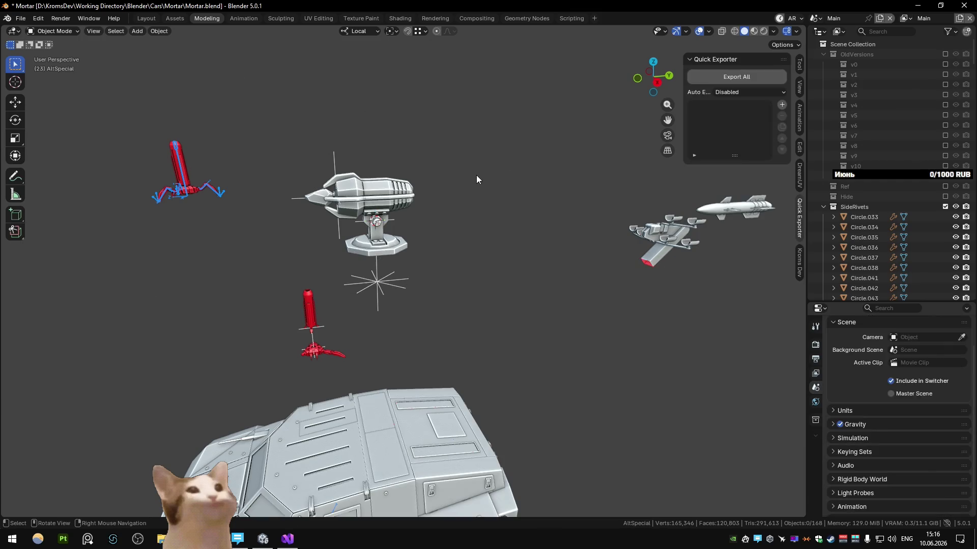
# Step: Select Axis_Laser and unhide the leg base so it shows beneath the turret again
pyautogui.click(381, 286)
pyautogui.moveTo(381, 286); pyautogui.dragTo(304, 272, button='middle')
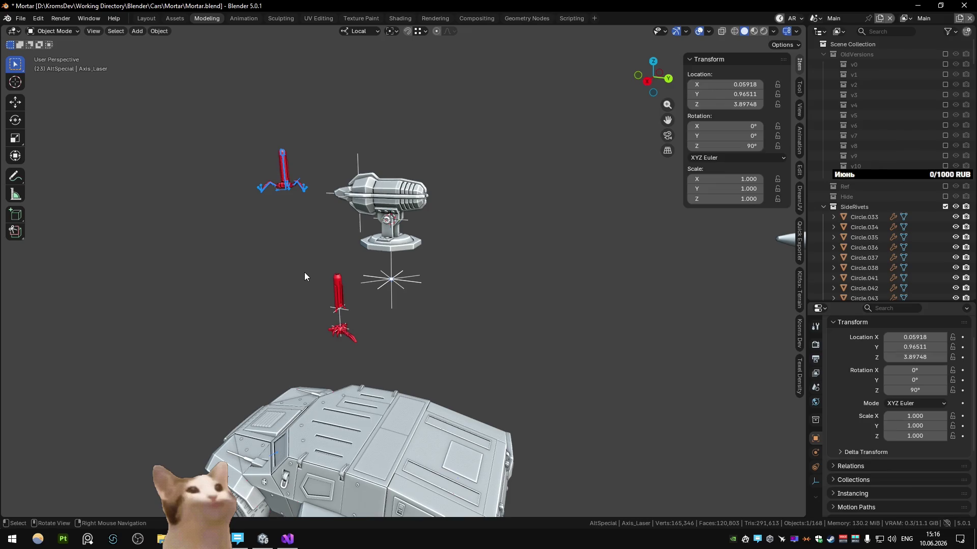
pyautogui.moveTo(279, 281); pyautogui.dragTo(336, 296, button='middle')
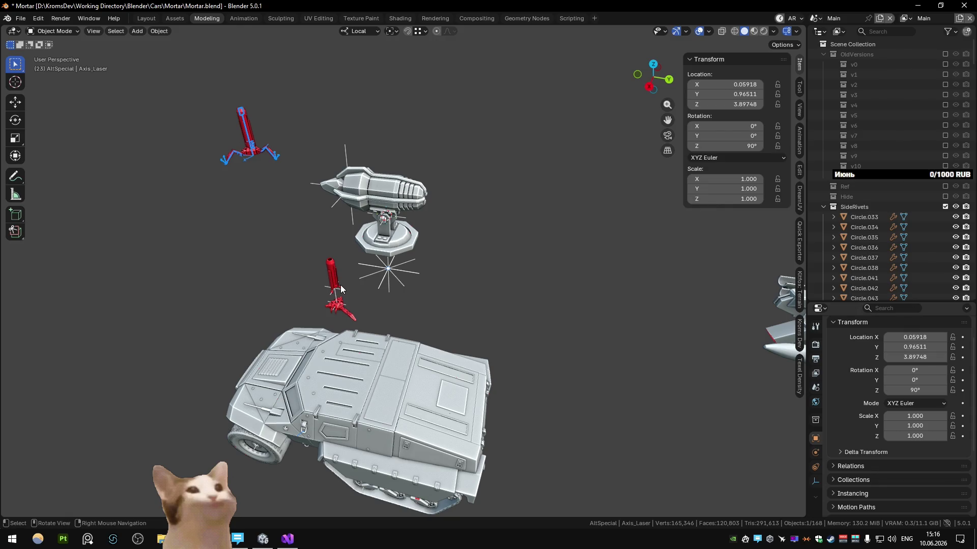
pyautogui.hotkey('alt', 'h')
pyautogui.moveTo(340, 284)
pyautogui.mouseDown(button='middle')
pyautogui.moveTo(366, 271)
pyautogui.moveTo(489, 306)
pyautogui.mouseUp(button='middle')
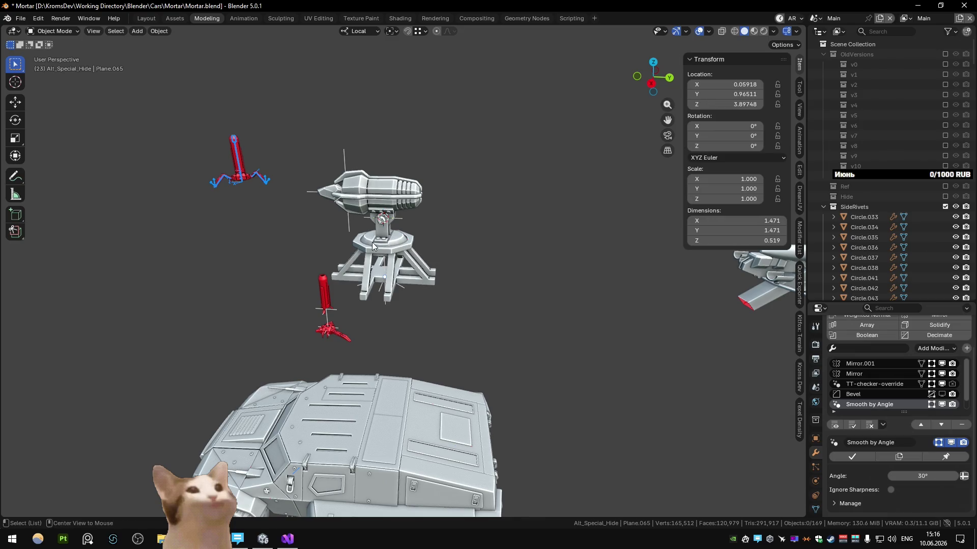
pyautogui.scroll(3, 373, 244)
# Step: Orbit around the turret and zoom the view onto the selected turret base
pyautogui.moveTo(420, 300); pyautogui.dragTo(435, 305, button='middle')
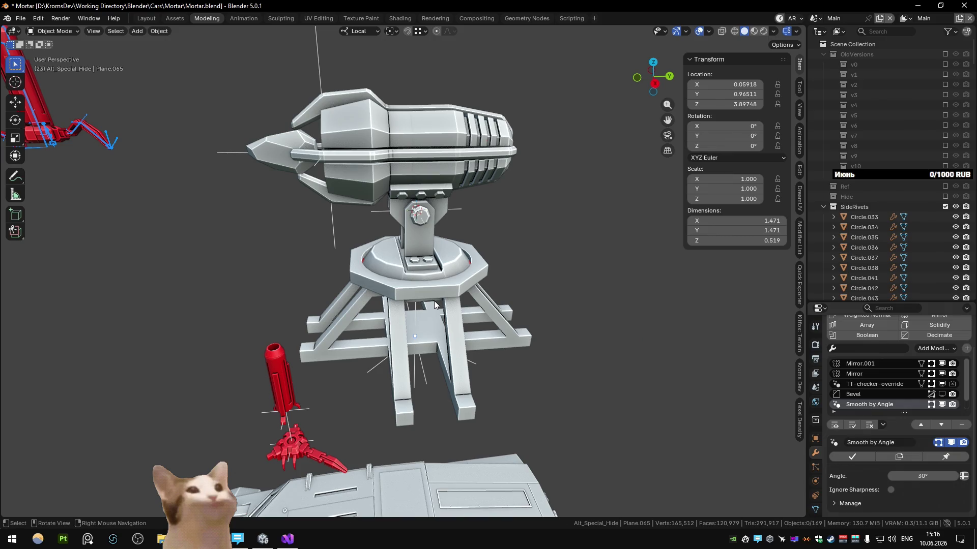
pyautogui.moveTo(435, 304)
pyautogui.mouseDown(button='middle')
pyautogui.moveTo(344, 286)
pyautogui.moveTo(539, 276)
pyautogui.moveTo(471, 346)
pyautogui.moveTo(514, 293)
pyautogui.moveTo(459, 301)
pyautogui.moveTo(410, 293)
pyautogui.mouseUp(button='middle')
pyautogui.scroll(-3, 373, 259)
pyautogui.scroll(3, 515, 295)
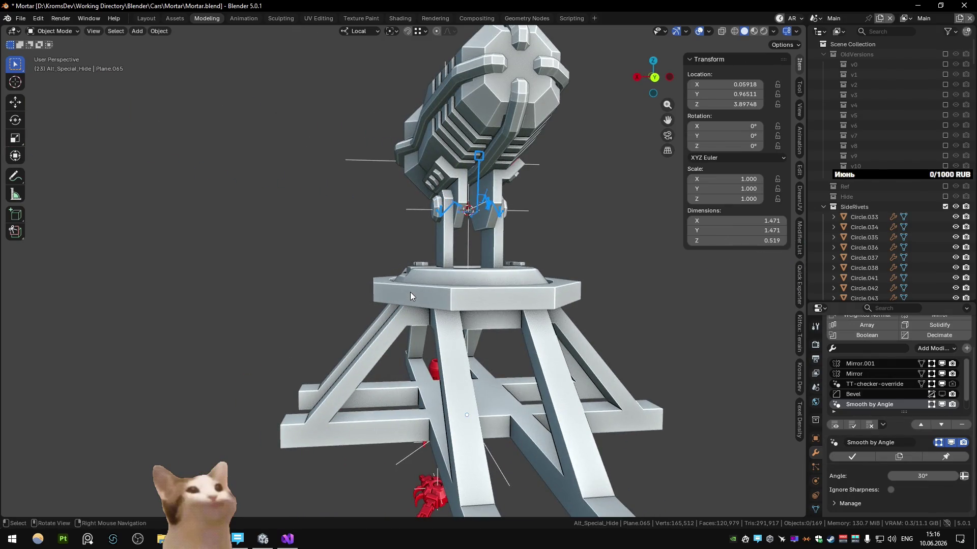
pyautogui.scroll(-5, 410, 292)
pyautogui.moveTo(410, 293); pyautogui.dragTo(438, 315, button='middle')
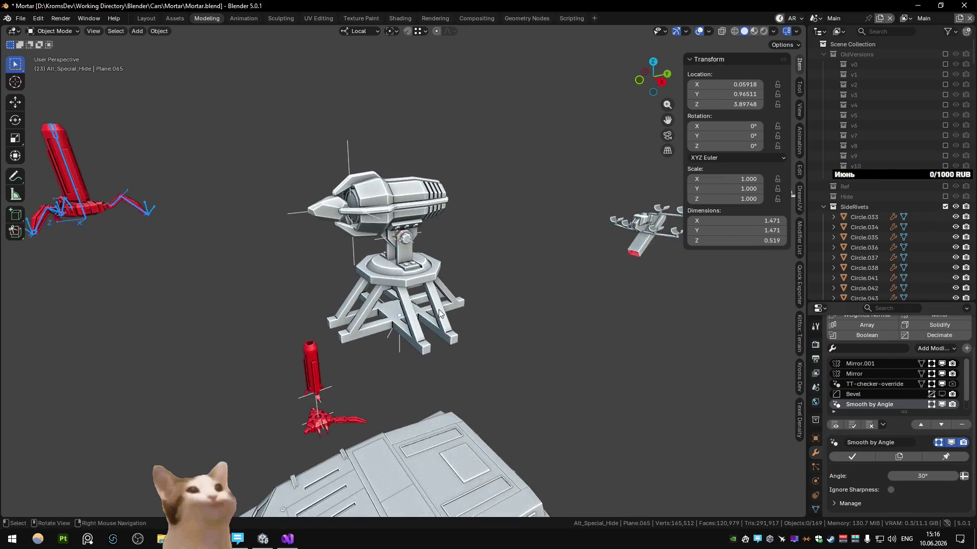
pyautogui.scroll(-3, 440, 314)
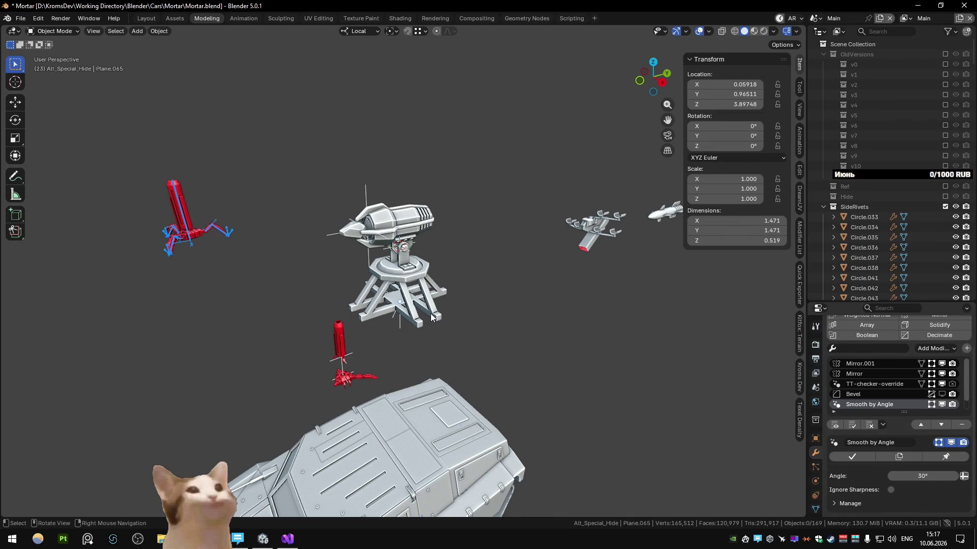
pyautogui.click(404, 309)
pyautogui.press('KP_Decimal')
pyautogui.moveTo(406, 306)
pyautogui.mouseDown(button='middle')
pyautogui.moveTo(417, 205)
pyautogui.moveTo(404, 276)
pyautogui.mouseUp(button='middle')
pyautogui.scroll(3, 403, 276)
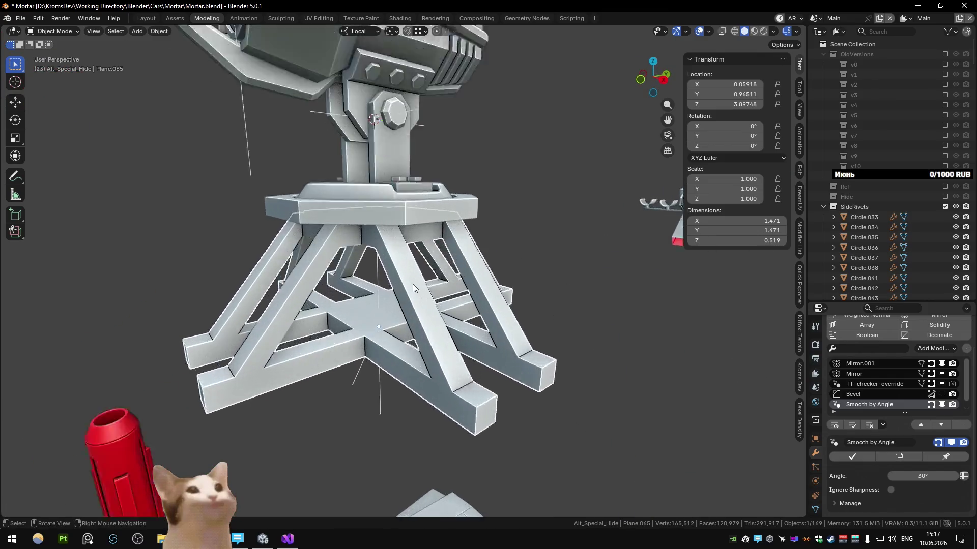
pyautogui.scroll(3, 413, 284)
pyautogui.moveTo(322, 287); pyautogui.dragTo(381, 291, button='middle')
pyautogui.scroll(-5, 380, 291)
pyautogui.scroll(-3, 444, 289)
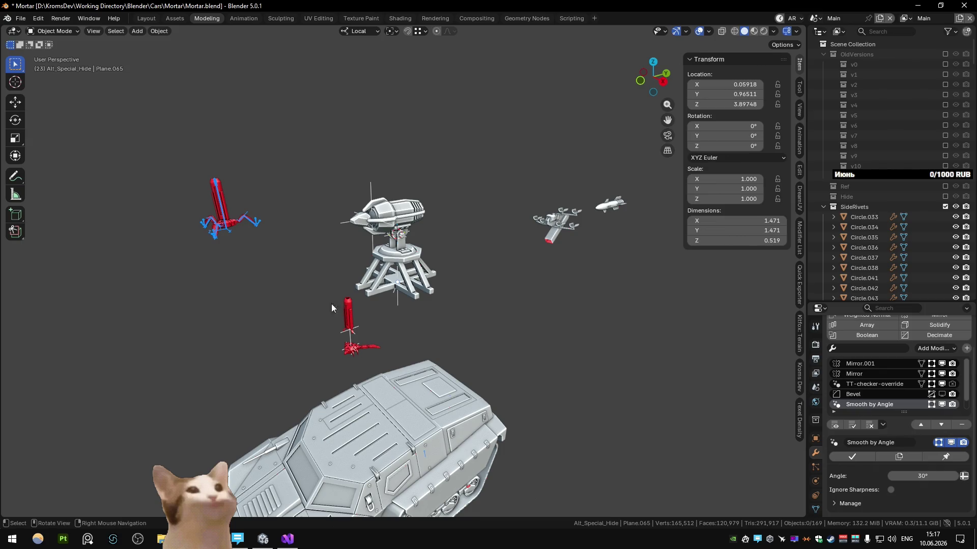
pyautogui.click(391, 286)
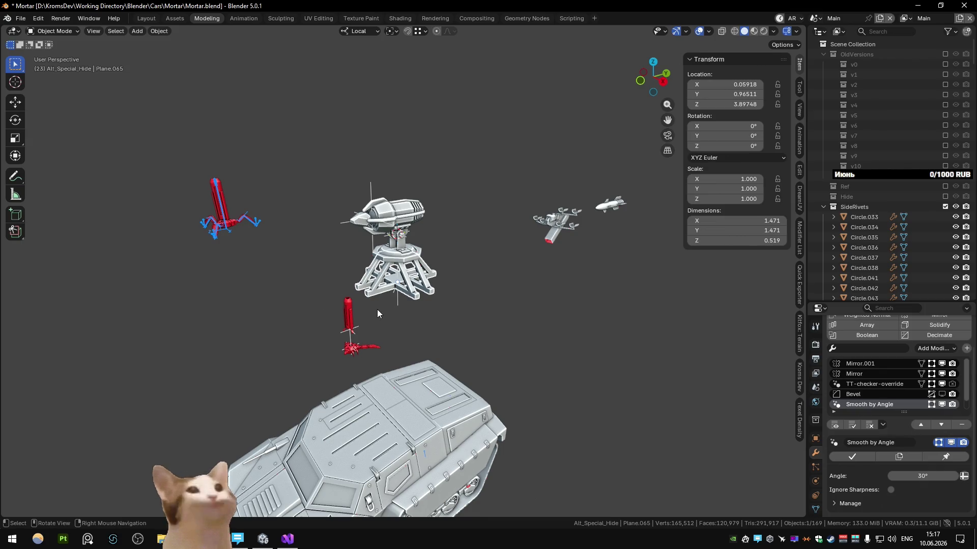
pyautogui.click(398, 306)
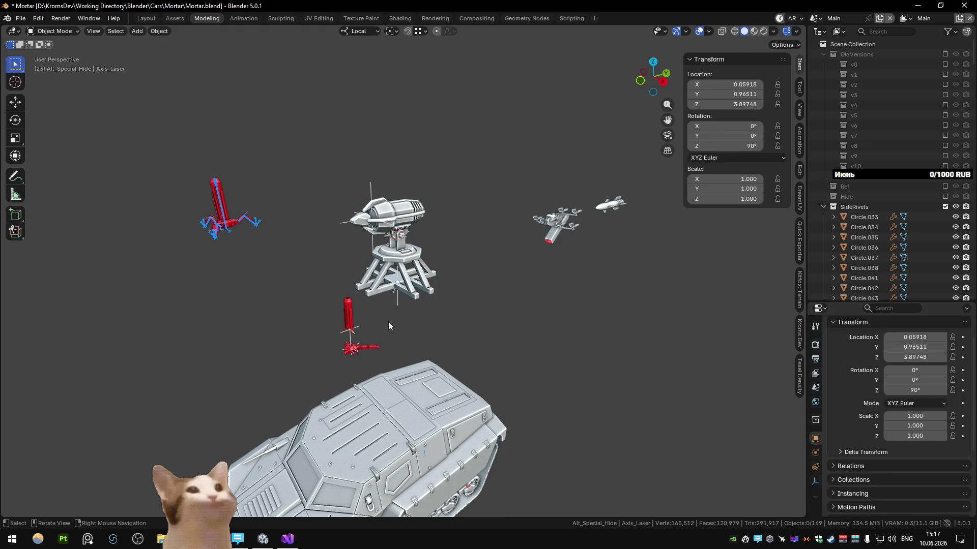
pyautogui.press('KP_Decimal')
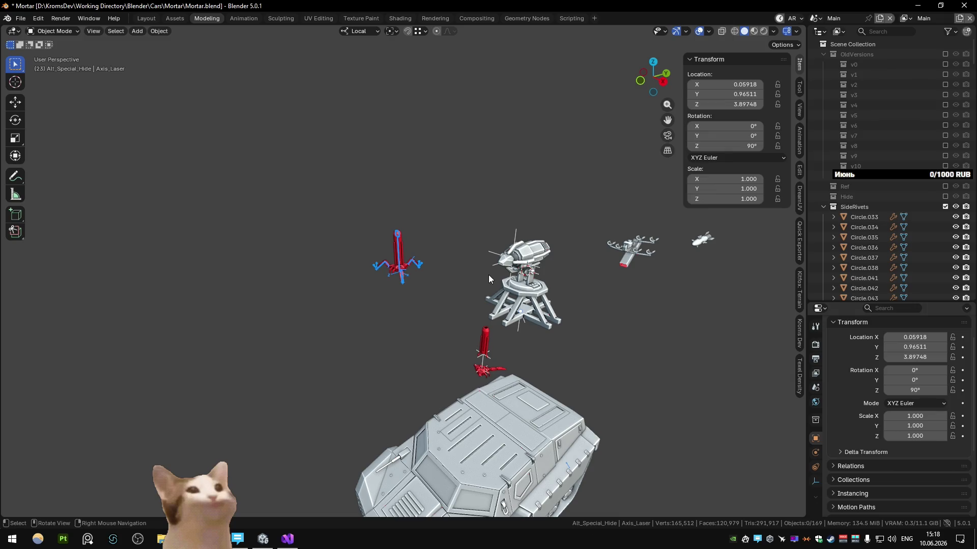
pyautogui.scroll(4, 458, 307)
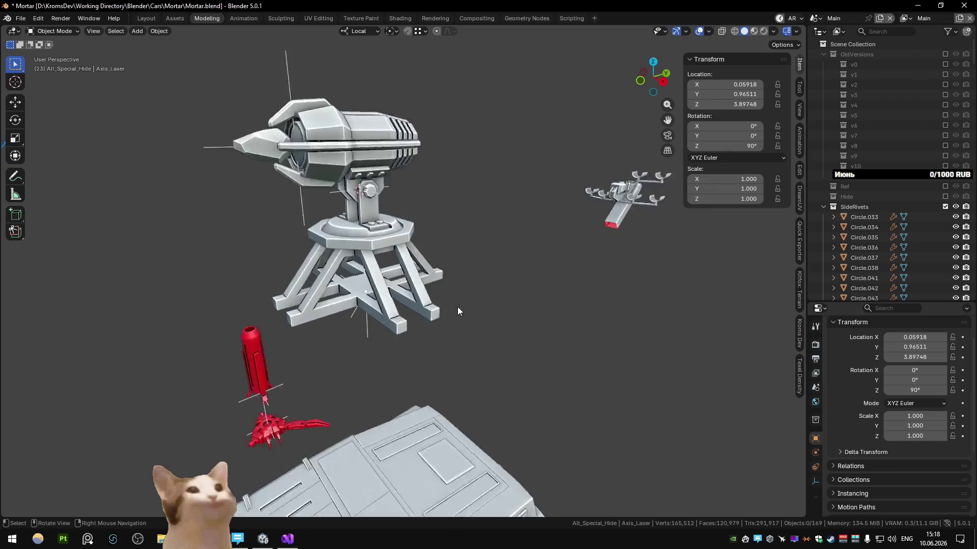
pyautogui.scroll(3, 431, 286)
pyautogui.click(431, 286)
pyautogui.press('KP_Decimal')
pyautogui.press('Tab')
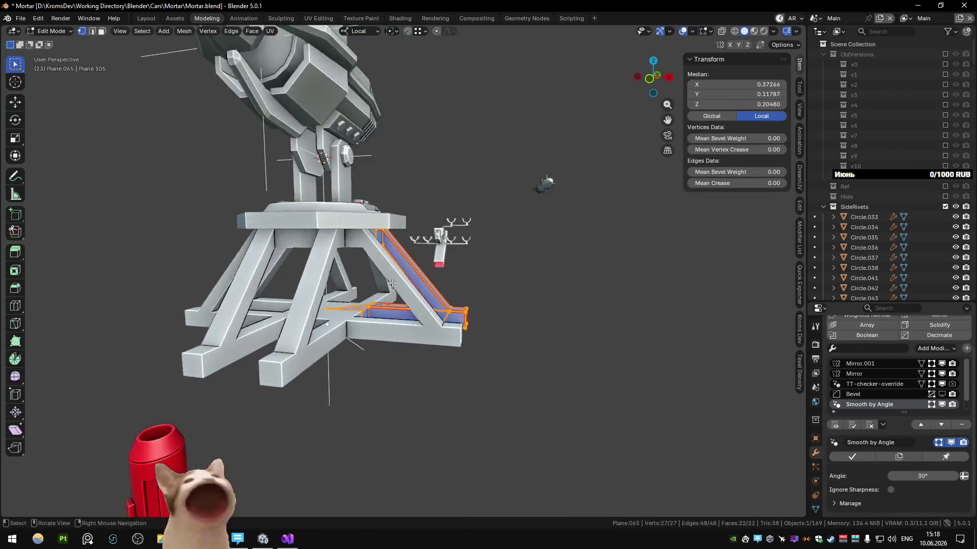
# Step: Select the leg's edge loop and vertices with see-through and shift them along local X
pyautogui.hotkey('alt', 'z')
pyautogui.hotkey('alt', 'a')
pyautogui.moveTo(420, 305)
pyautogui.mouseDown(button='middle')
pyautogui.moveTo(338, 232)
pyautogui.moveTo(403, 252)
pyautogui.moveTo(452, 206)
pyautogui.mouseUp(button='middle')
pyautogui.keyDown('alt'); pyautogui.click(347, 244); pyautogui.keyUp('alt')
pyautogui.hotkey('alt', 'z')
pyautogui.moveTo(479, 193); pyautogui.dragTo(288, 224, button='middle')
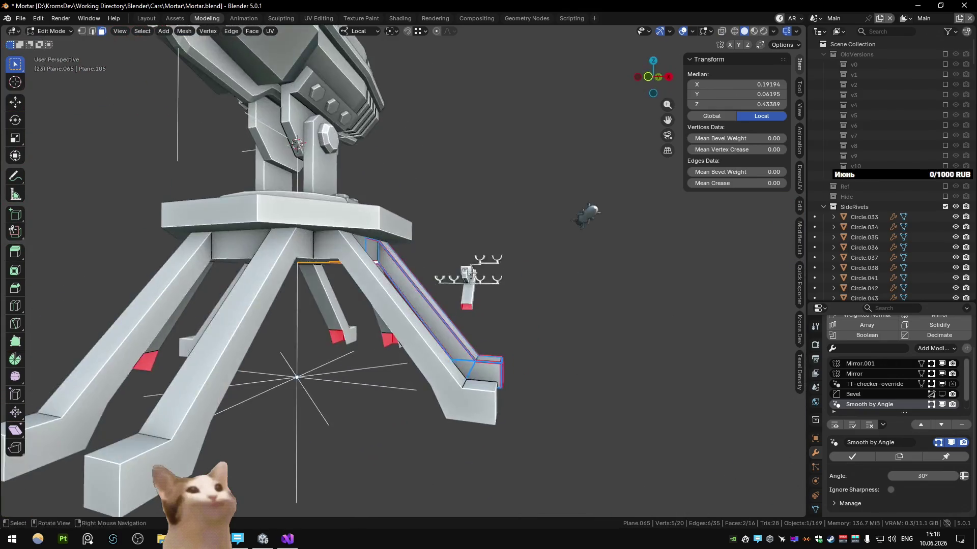
pyautogui.hotkey('alt', 'z')
pyautogui.scroll(3, 288, 224)
pyautogui.press('b')
pyautogui.hotkey('alt', 'z')
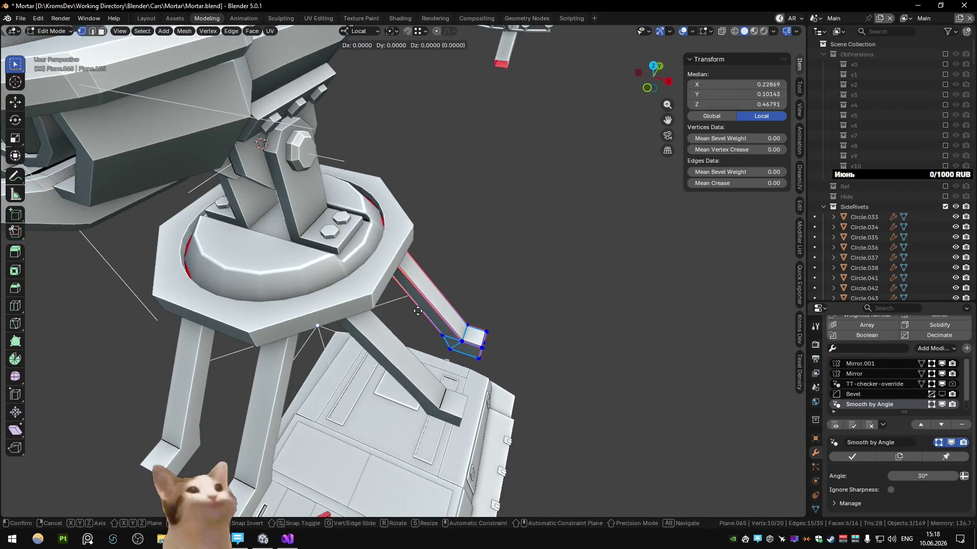
pyautogui.press('g')
pyautogui.press('x')
pyautogui.click(453, 326)
# Step: Select the whole angled leg, move it into its new position and check from below
pyautogui.press('KP_Decimal')
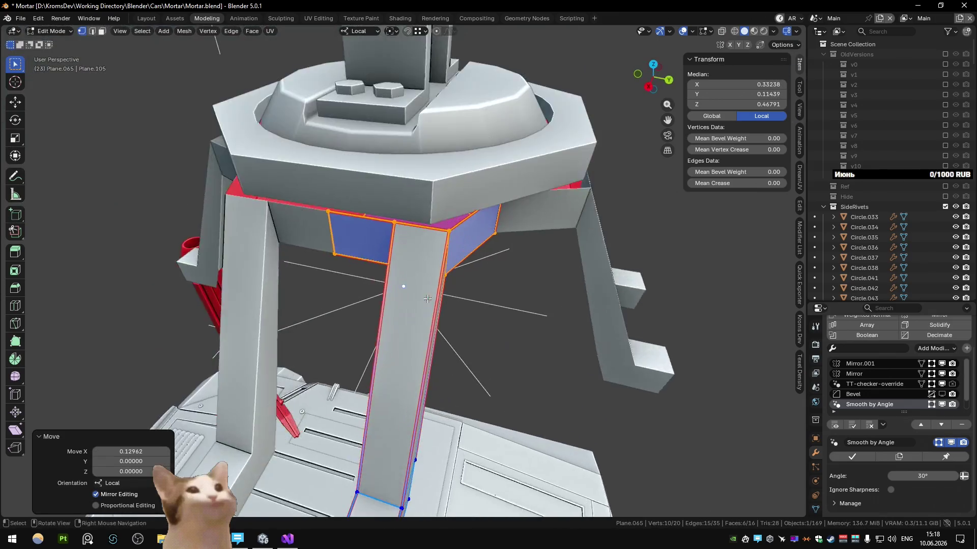
pyautogui.press('g')
pyautogui.press('Escape')
pyautogui.moveTo(426, 229); pyautogui.dragTo(466, 297, button='middle')
pyautogui.scroll(-2, 465, 296)
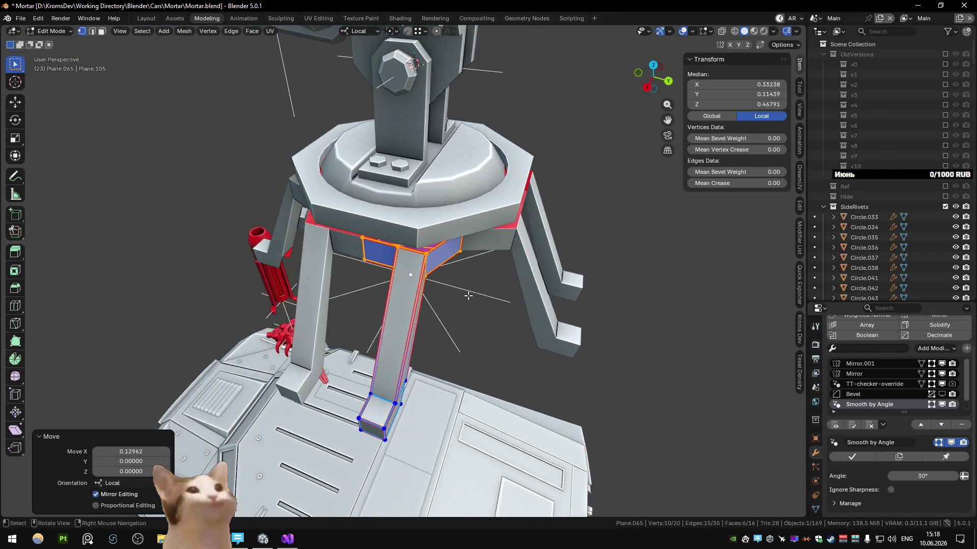
pyautogui.press('a')
pyautogui.click(431, 256)
pyautogui.press('Tab')
pyautogui.moveTo(428, 266)
pyautogui.mouseDown(button='middle')
pyautogui.moveTo(424, 176)
pyautogui.moveTo(450, 174)
pyautogui.moveTo(376, 240)
pyautogui.moveTo(357, 228)
pyautogui.moveTo(436, 197)
pyautogui.moveTo(463, 251)
pyautogui.mouseUp(button='middle')
# Step: Slide the leg edges along the ground plane and review from a higher angle
pyautogui.press('Tab')
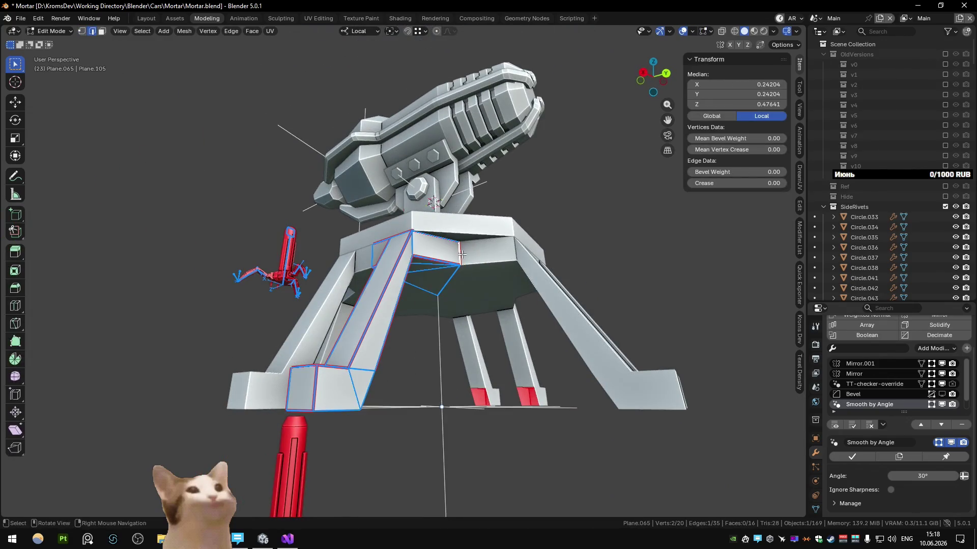
pyautogui.press('g')
pyautogui.hotkey('shift', 'z')
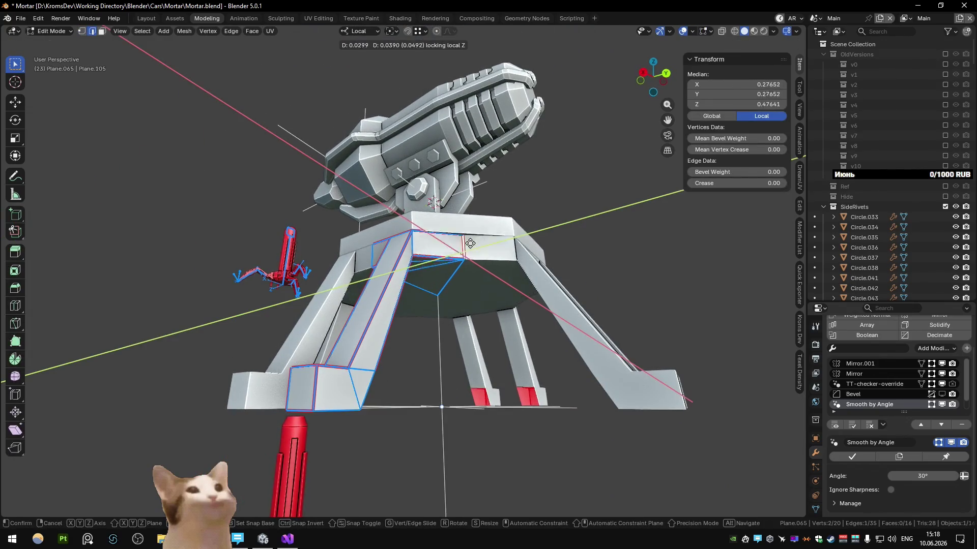
pyautogui.click(462, 252)
pyautogui.moveTo(463, 252)
pyautogui.mouseDown(button='middle')
pyautogui.moveTo(459, 334)
pyautogui.moveTo(452, 253)
pyautogui.moveTo(490, 227)
pyautogui.moveTo(388, 234)
pyautogui.mouseUp(button='middle')
pyautogui.press('Tab')
pyautogui.press('Tab')
# Step: Shift another leg edge loop and vertex sideways along local X
pyautogui.keyDown('alt'); pyautogui.click(399, 282); pyautogui.keyUp('alt')
pyautogui.hotkey('alt', 'z')
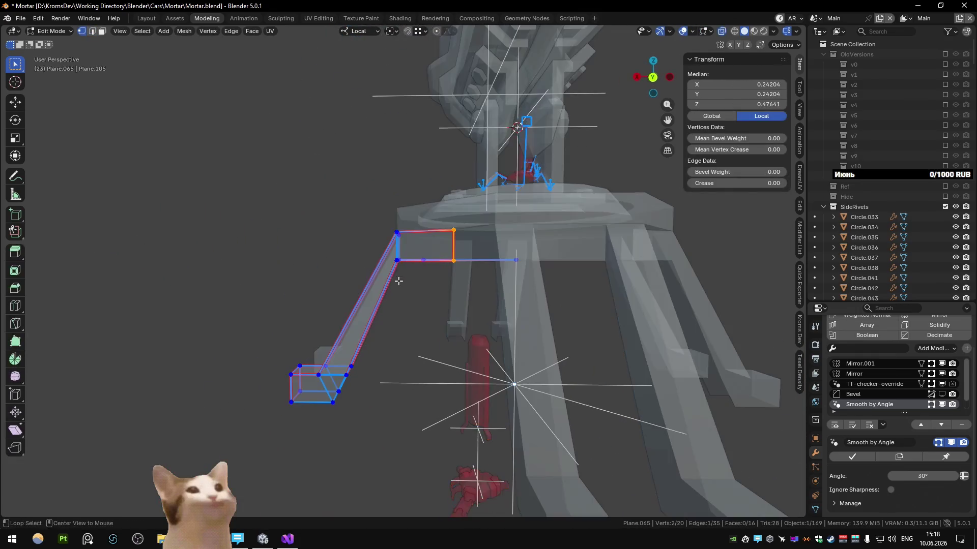
pyautogui.keyDown('shift'); pyautogui.moveTo(411, 283); pyautogui.dragTo(413, 282); pyautogui.keyUp('shift')
pyautogui.hotkey('alt', 'z')
pyautogui.press('g')
pyautogui.press('x')
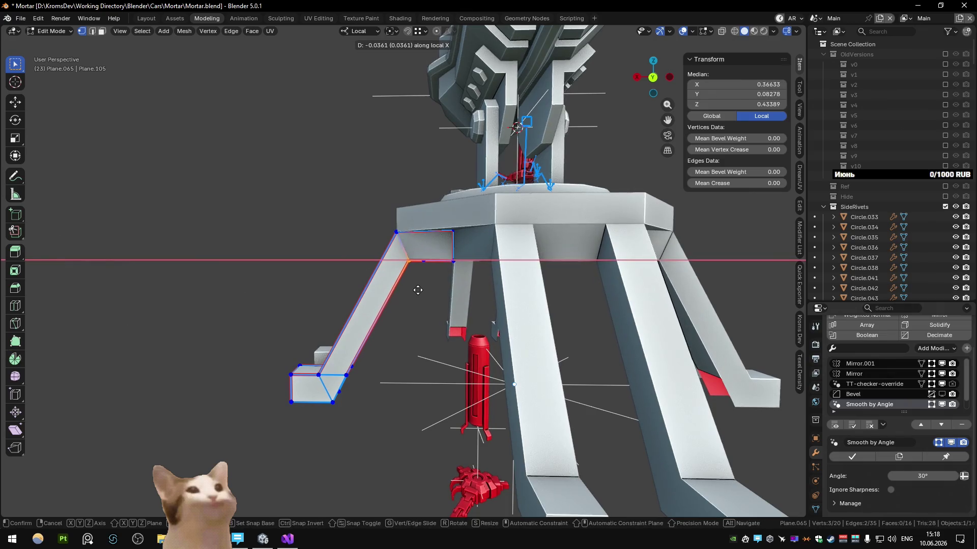
pyautogui.click(406, 283)
pyautogui.moveTo(405, 283)
pyautogui.mouseDown(button='middle')
pyautogui.moveTo(528, 287)
pyautogui.moveTo(467, 205)
pyautogui.moveTo(526, 297)
pyautogui.moveTo(489, 321)
pyautogui.moveTo(486, 305)
pyautogui.moveTo(566, 295)
pyautogui.moveTo(419, 290)
pyautogui.moveTo(404, 379)
pyautogui.mouseUp(button='middle')
pyautogui.press('Tab')
pyautogui.scroll(-5, 488, 321)
# Step: Extrude the leg's end face into a new foot and move it along local Y
pyautogui.press('Tab')
pyautogui.scroll(3, 414, 335)
pyautogui.press('e')
pyautogui.click(326, 384)
pyautogui.press('e')
pyautogui.press('y')
pyautogui.press('y')
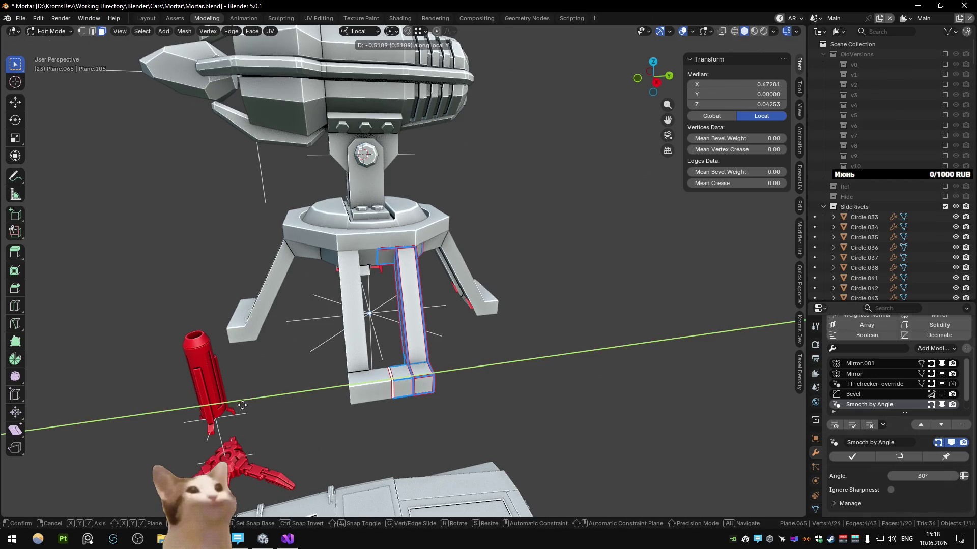
pyautogui.click(242, 405)
pyautogui.press('Tab')
pyautogui.scroll(-4, 242, 406)
pyautogui.scroll(-2, 419, 341)
pyautogui.moveTo(419, 341); pyautogui.dragTo(334, 333, button='middle')
pyautogui.scroll(1, 322, 329)
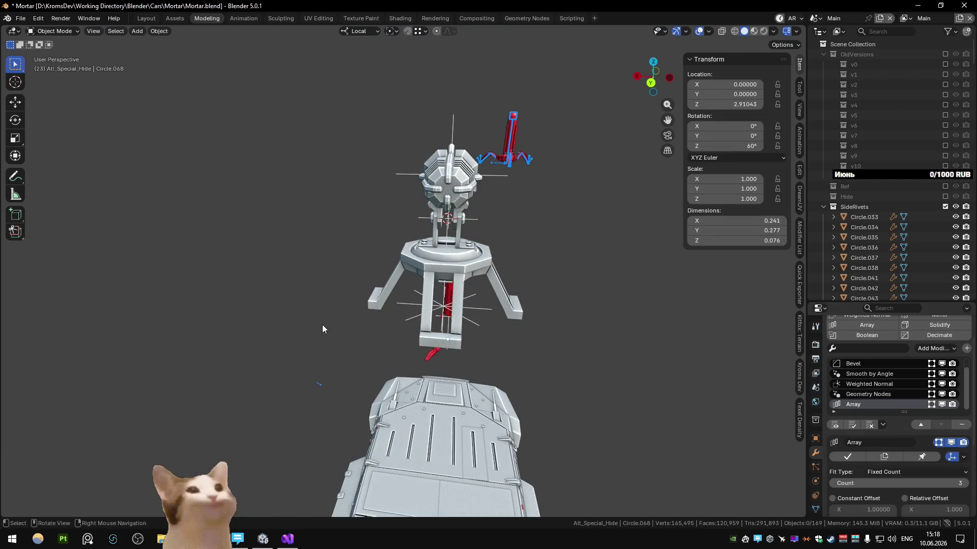
pyautogui.scroll(-3, 322, 329)
pyautogui.moveTo(451, 312)
pyautogui.mouseDown(button='middle')
pyautogui.moveTo(480, 304)
pyautogui.moveTo(444, 300)
pyautogui.mouseUp(button='middle')
pyautogui.click(443, 291)
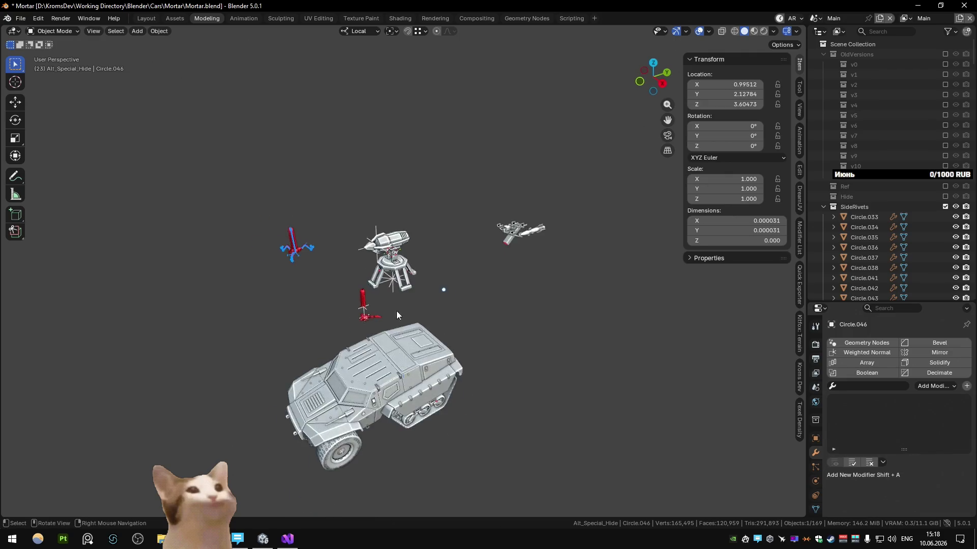
pyautogui.scroll(3, 396, 310)
pyautogui.scroll(2, 406, 274)
pyautogui.moveTo(405, 275)
pyautogui.mouseDown(button='middle')
pyautogui.moveTo(509, 250)
pyautogui.moveTo(400, 264)
pyautogui.moveTo(358, 288)
pyautogui.moveTo(416, 252)
pyautogui.moveTo(424, 227)
pyautogui.moveTo(370, 290)
pyautogui.moveTo(335, 284)
pyautogui.moveTo(386, 281)
pyautogui.moveTo(241, 271)
pyautogui.moveTo(381, 280)
pyautogui.mouseUp(button='middle')
pyautogui.scroll(-4, 240, 271)
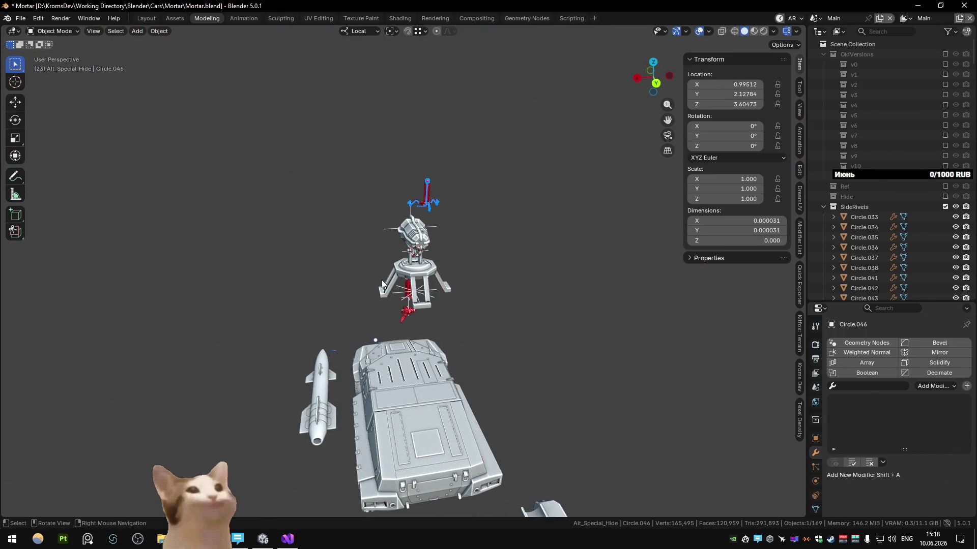
pyautogui.scroll(2, 382, 281)
pyautogui.scroll(3, 366, 279)
pyautogui.moveTo(365, 279); pyautogui.dragTo(340, 332, button='middle')
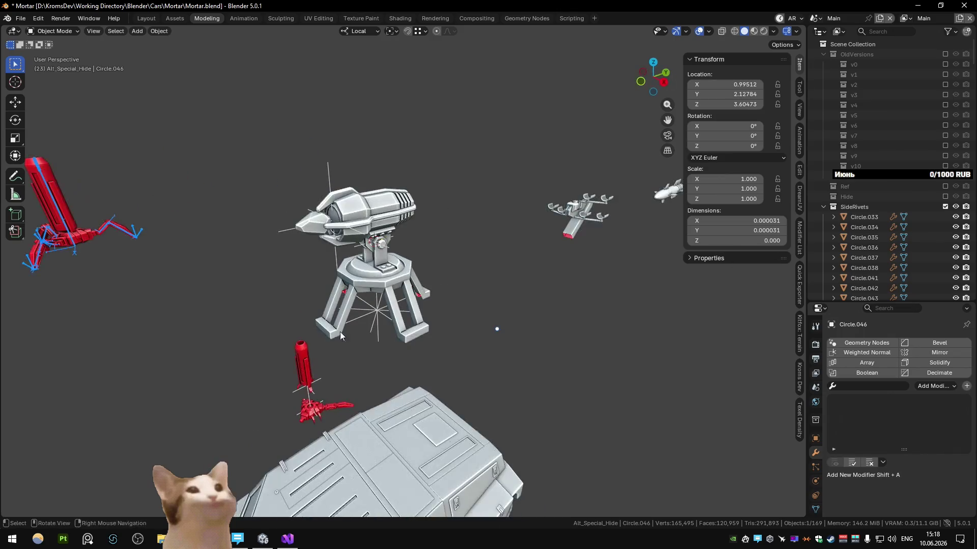
pyautogui.keyDown('alt'); pyautogui.middleClick(80, 241); pyautogui.keyUp('alt')
pyautogui.scroll(3, 178, 286)
pyautogui.scroll(2, 195, 298)
pyautogui.moveTo(195, 298); pyautogui.dragTo(365, 274, button='middle')
pyautogui.scroll(-5, 322, 273)
pyautogui.scroll(2, 321, 274)
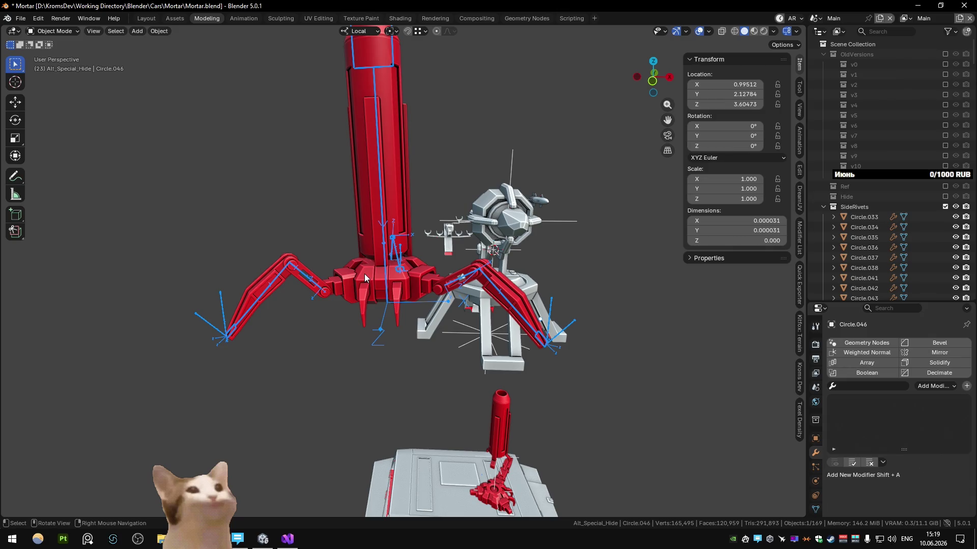
pyautogui.scroll(-4, 365, 274)
pyautogui.moveTo(438, 282); pyautogui.dragTo(416, 285, button='middle')
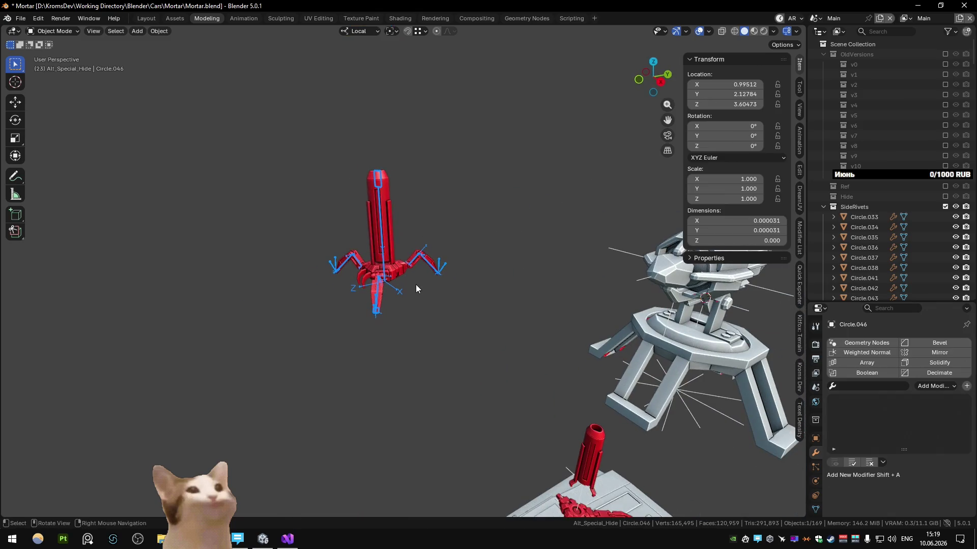
pyautogui.click(400, 267)
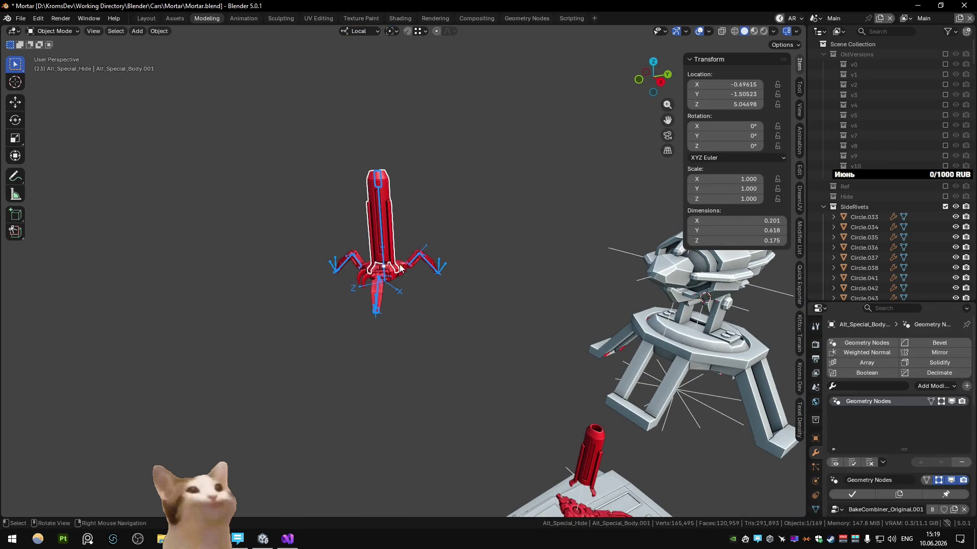
# Step: Delete Alt_Special_Body.001, then reposition and scale the spider rig from top view
pyautogui.press('Delete')
pyautogui.moveTo(400, 268)
pyautogui.mouseDown(button='middle')
pyautogui.moveTo(402, 244)
pyautogui.moveTo(391, 264)
pyautogui.mouseUp(button='middle')
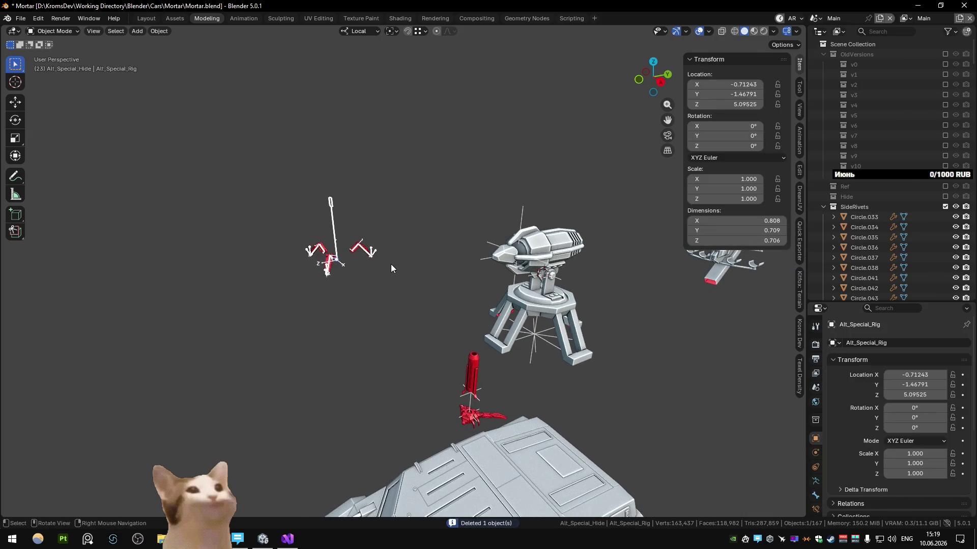
pyautogui.press('KP_7')
pyautogui.scroll(1, 383, 264)
pyautogui.press('g')
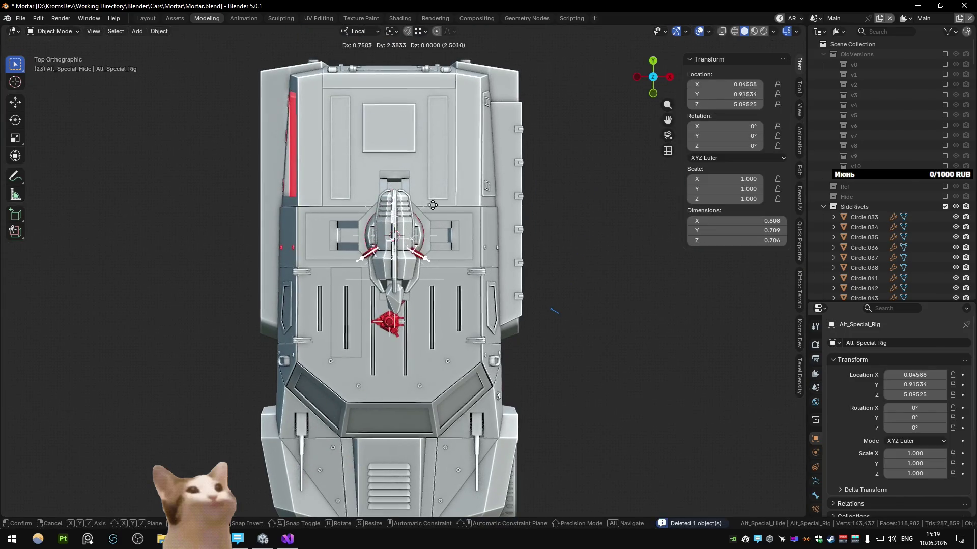
pyautogui.click(432, 204)
pyautogui.press('s')
pyautogui.click(445, 221)
pyautogui.moveTo(445, 220)
pyautogui.mouseDown(button='middle')
pyautogui.moveTo(408, 197)
pyautogui.moveTo(428, 221)
pyautogui.moveTo(558, 285)
pyautogui.moveTo(457, 284)
pyautogui.moveTo(517, 272)
pyautogui.mouseUp(button='middle')
# Step: Lower the rig on Z and scale it up to 2.564 around the turret
pyautogui.press('g')
pyautogui.press('z')
pyautogui.click(473, 236)
pyautogui.press('s')
pyautogui.click(465, 290)
# Step: Delete Plane.065, select Alt_Special_Rig, inspect it, and bring up the collection manager
pyautogui.click(412, 349)
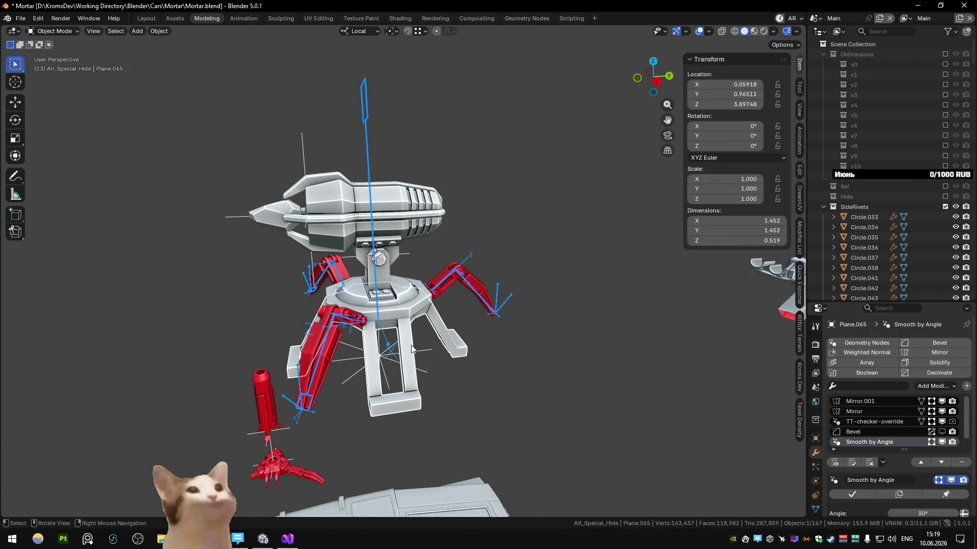
pyautogui.press('Delete')
pyautogui.moveTo(437, 346)
pyautogui.mouseDown(button='middle')
pyautogui.moveTo(480, 329)
pyautogui.moveTo(467, 334)
pyautogui.mouseUp(button='middle')
pyautogui.scroll(-3, 466, 334)
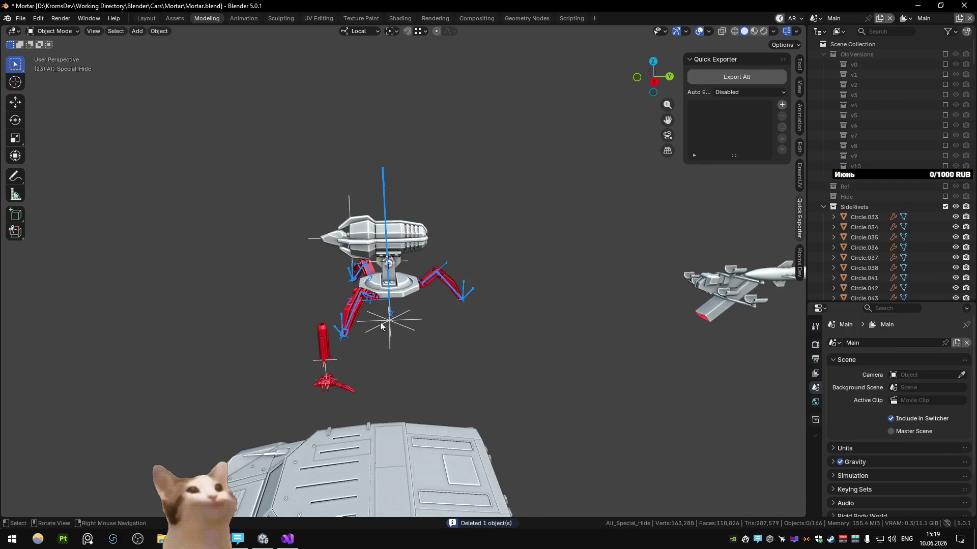
pyautogui.click(356, 309)
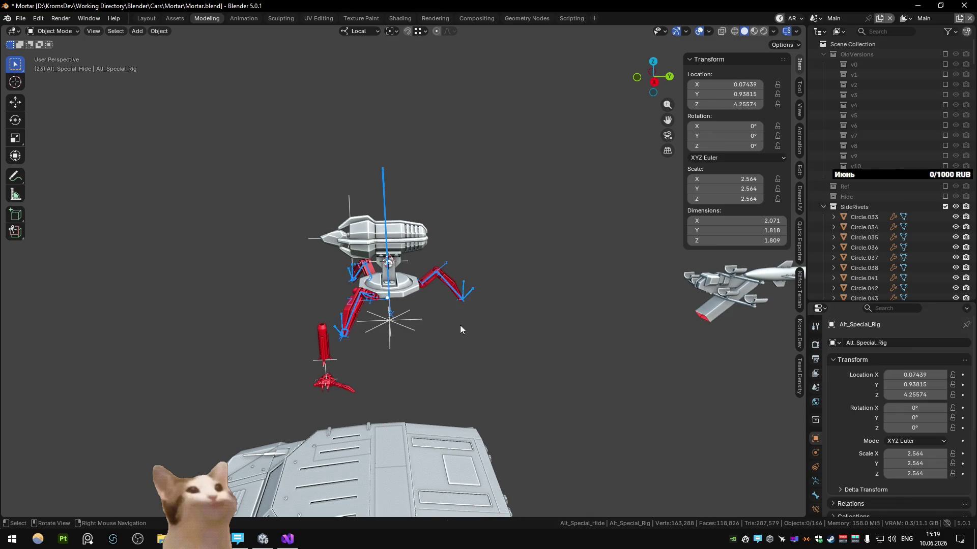
pyautogui.moveTo(460, 329); pyautogui.dragTo(471, 261, button='middle')
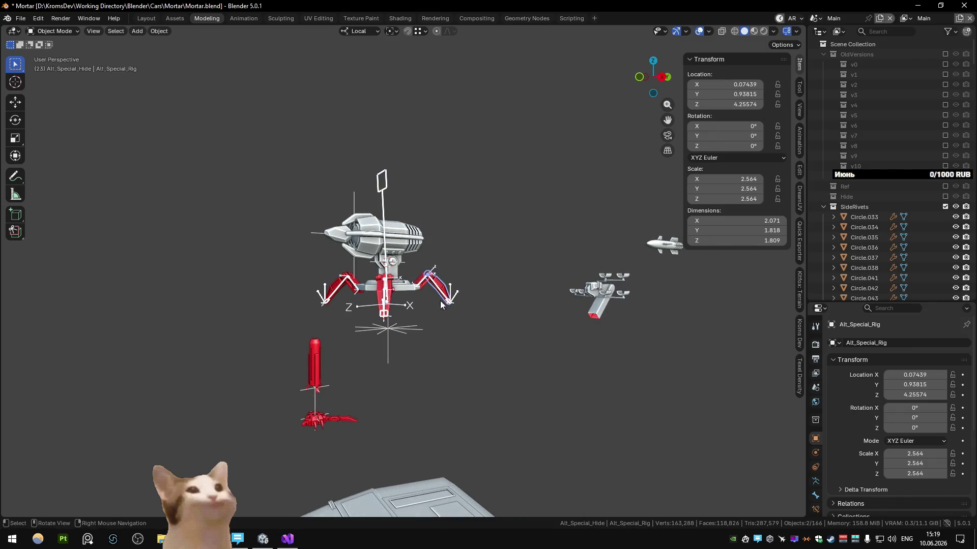
pyautogui.moveTo(415, 333); pyautogui.dragTo(385, 287, button='middle')
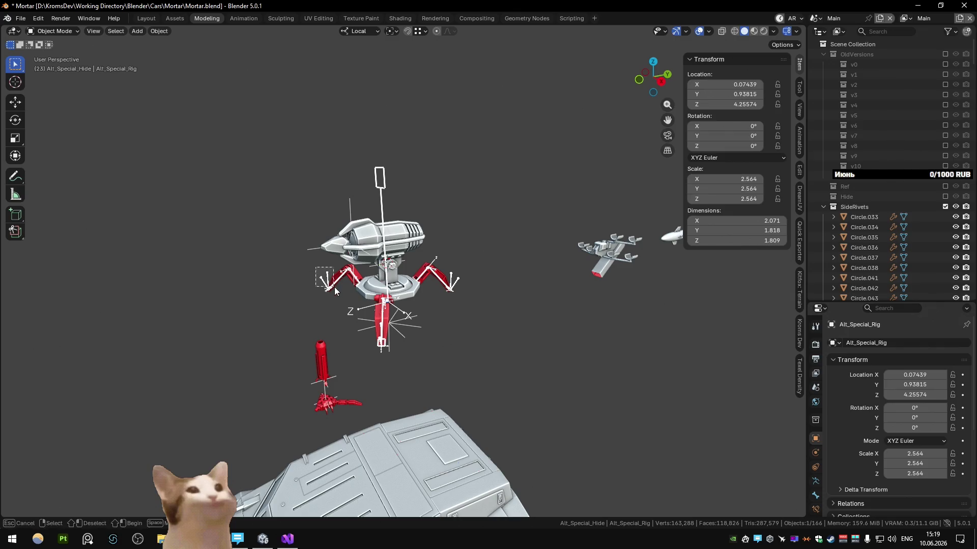
pyautogui.press('b')
pyautogui.moveTo(410, 322)
pyautogui.mouseDown(button='middle')
pyautogui.moveTo(461, 308)
pyautogui.moveTo(458, 349)
pyautogui.moveTo(473, 348)
pyautogui.mouseUp(button='middle')
pyautogui.press('m')
pyautogui.scroll(-2, 670, 418)
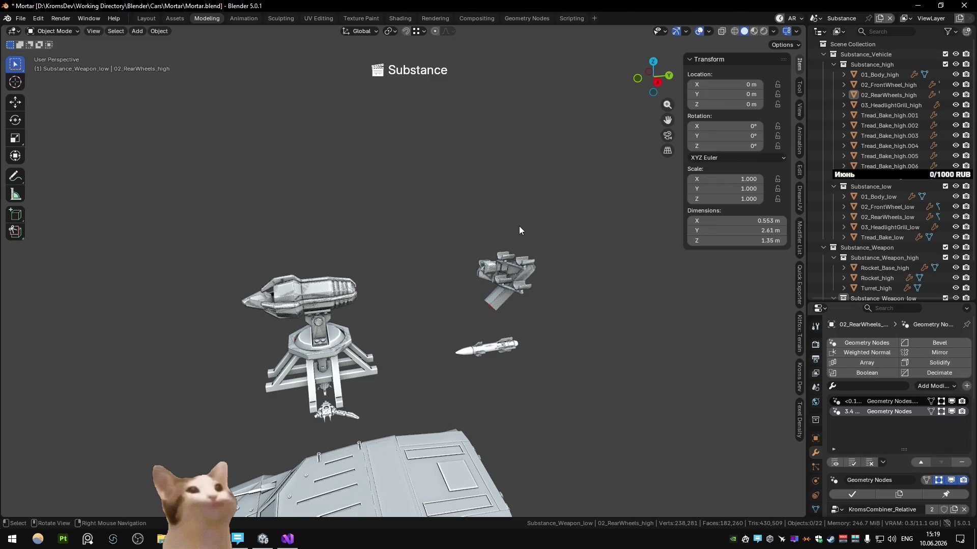
# Step: In the Unity scene, inspect the Zenith_Turret bake-combiner modifier's collection field, now pulling in Alt_Special_Base
pyautogui.keyDown('shift'); pyautogui.moveTo(433, 299); pyautogui.dragTo(440, 286, button='middle'); pyautogui.keyUp('shift')
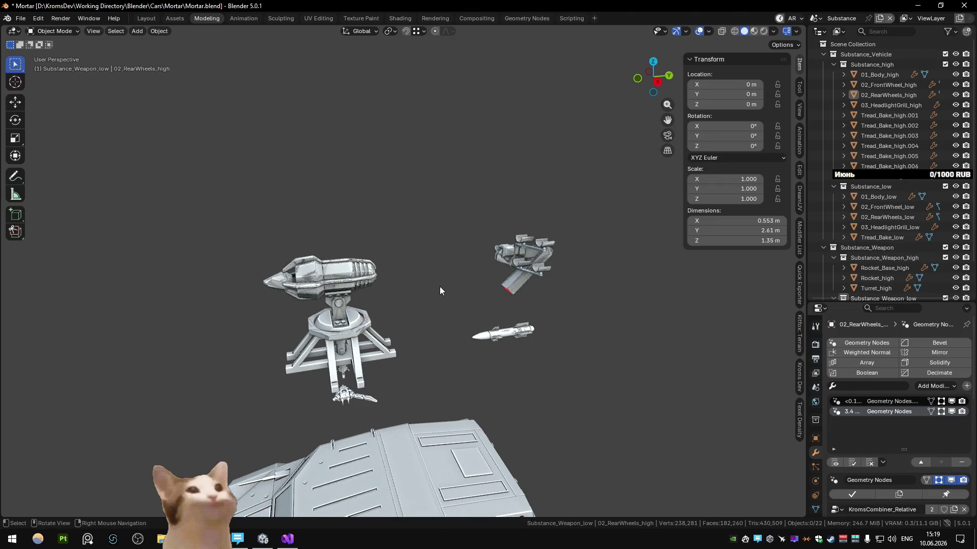
pyautogui.hotkey('ctrl', 'pagedown')
pyautogui.moveTo(439, 300)
pyautogui.mouseDown(button='middle')
pyautogui.moveTo(519, 274)
pyautogui.moveTo(433, 283)
pyautogui.moveTo(386, 316)
pyautogui.mouseUp(button='middle')
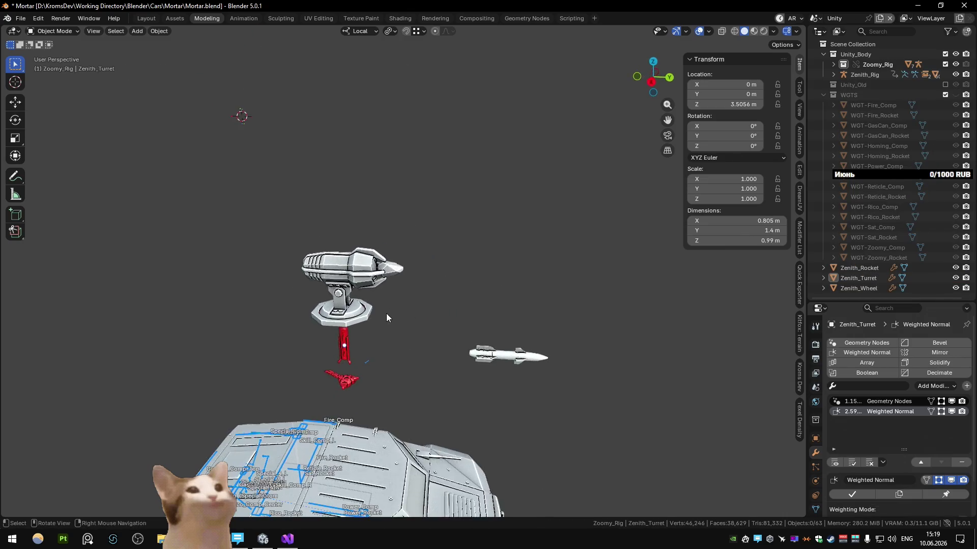
pyautogui.click(885, 402)
pyautogui.scroll(-4, 906, 466)
pyautogui.click(925, 403)
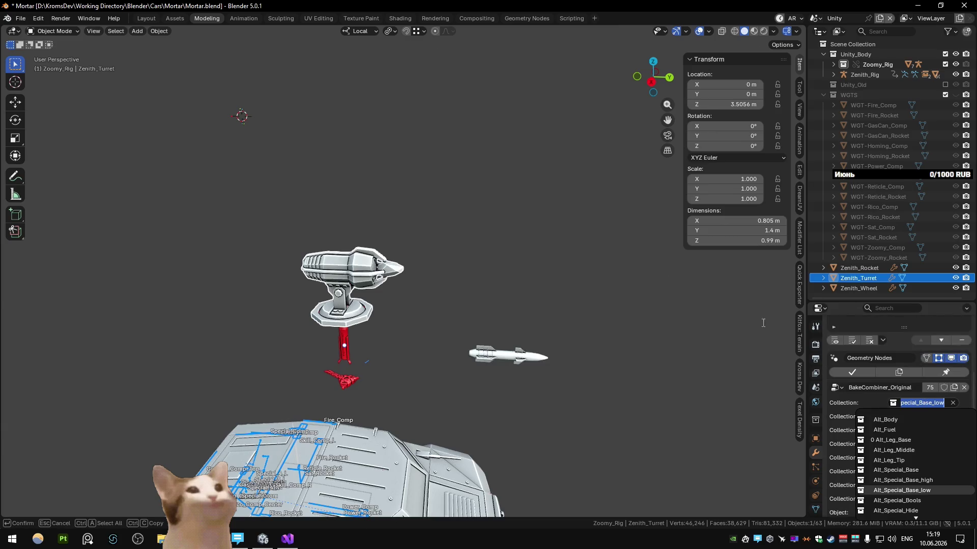
pyautogui.hotkey('ctrl', 'pageup')
# Step: Back in the Main scene, expand Alt_Special_Base in the collection manager and inspect the red-legged turret
pyautogui.hotkey('ctrl', 'pageup')
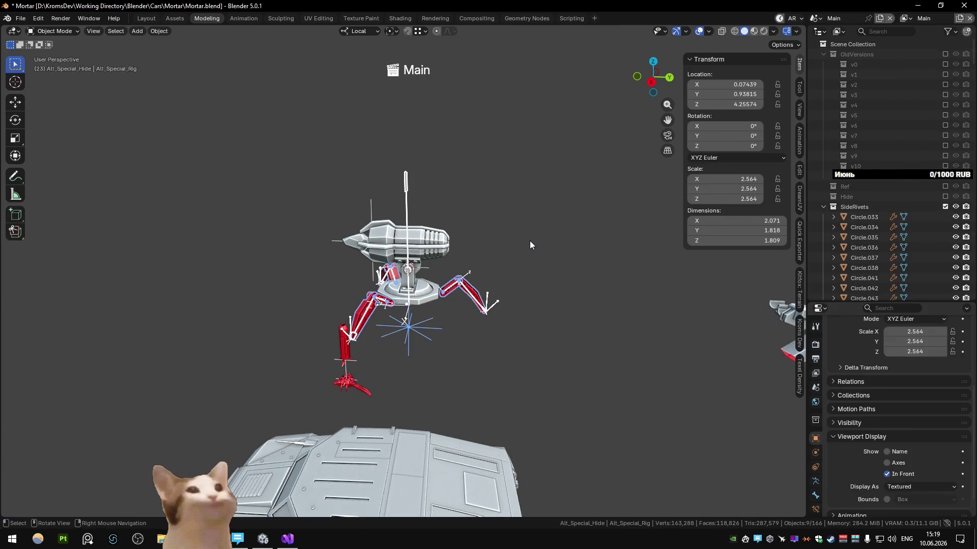
pyautogui.press('m')
pyautogui.click(652, 431)
pyautogui.hotkey('ctrl', 'pageup')
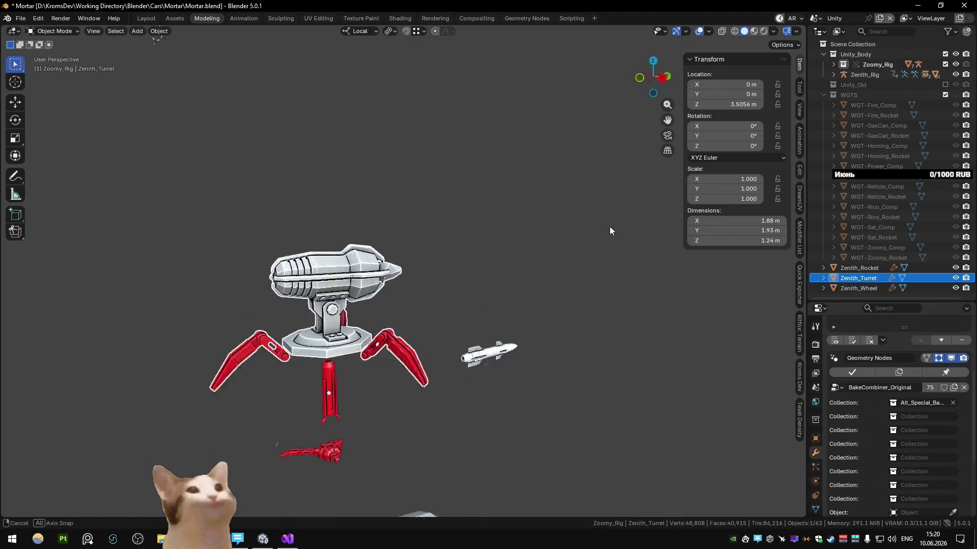
pyautogui.moveTo(407, 230); pyautogui.dragTo(416, 277, button='middle')
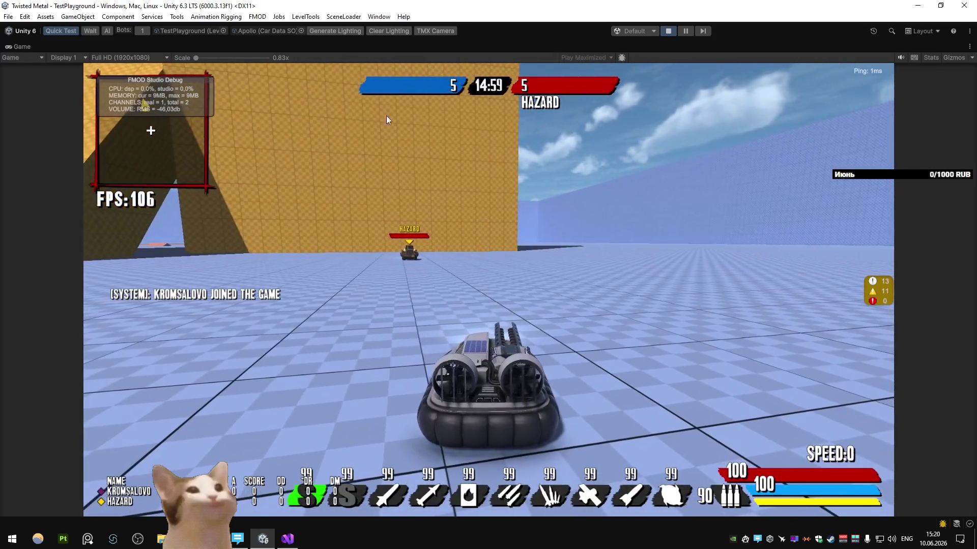
# Step: Start the Unity playtest with the Zenith car and drive toward the enemy
pyautogui.click(306, 33)
pyautogui.doubleClick(348, 204)
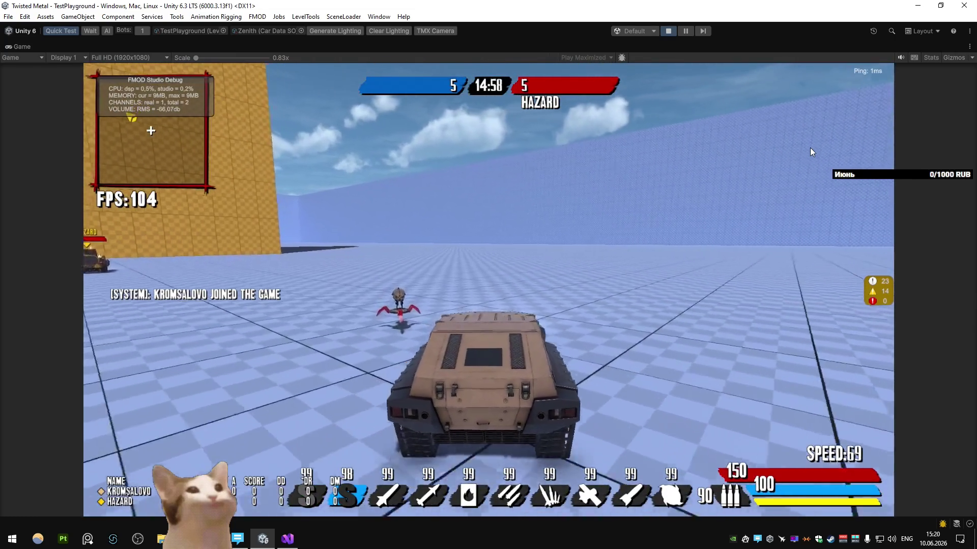
pyautogui.press('w')
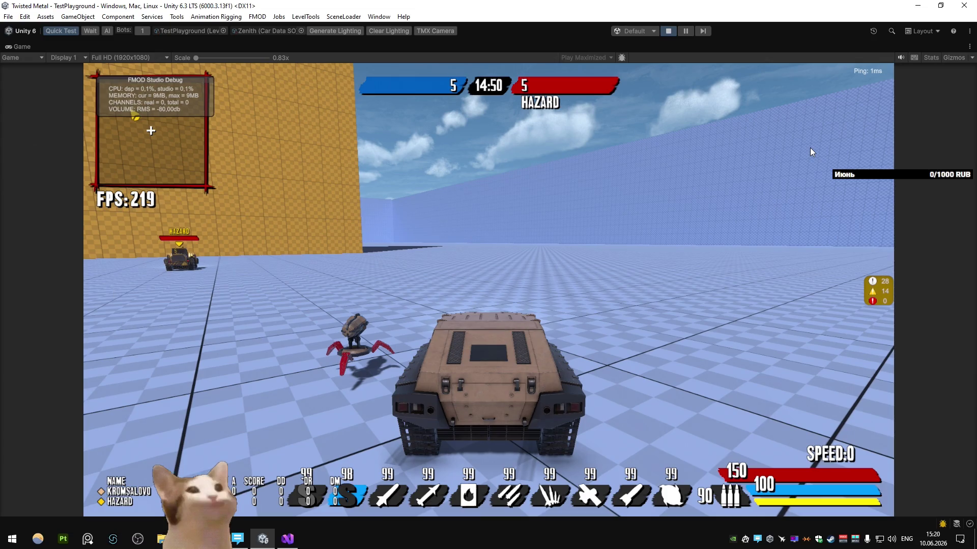
pyautogui.press('w')
pyautogui.press('s')
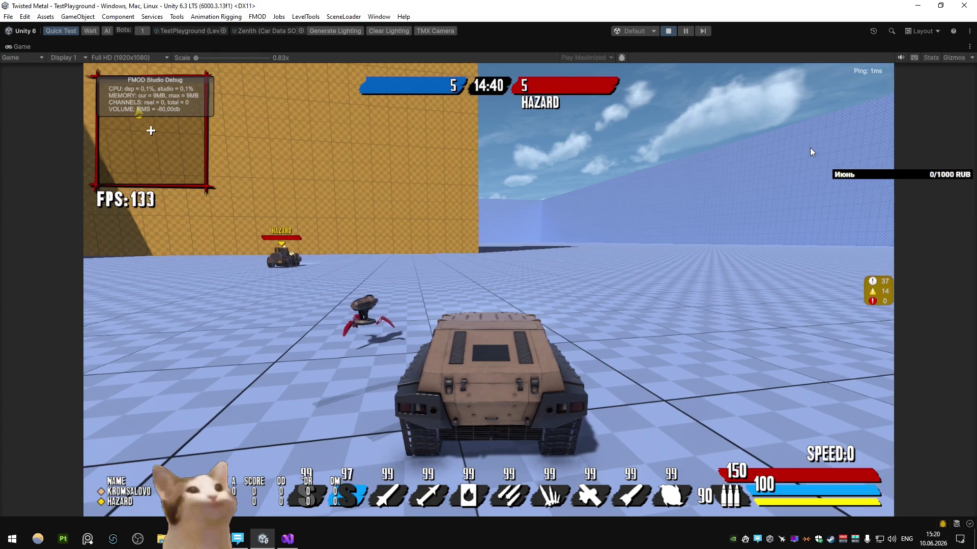
pyautogui.press('a')
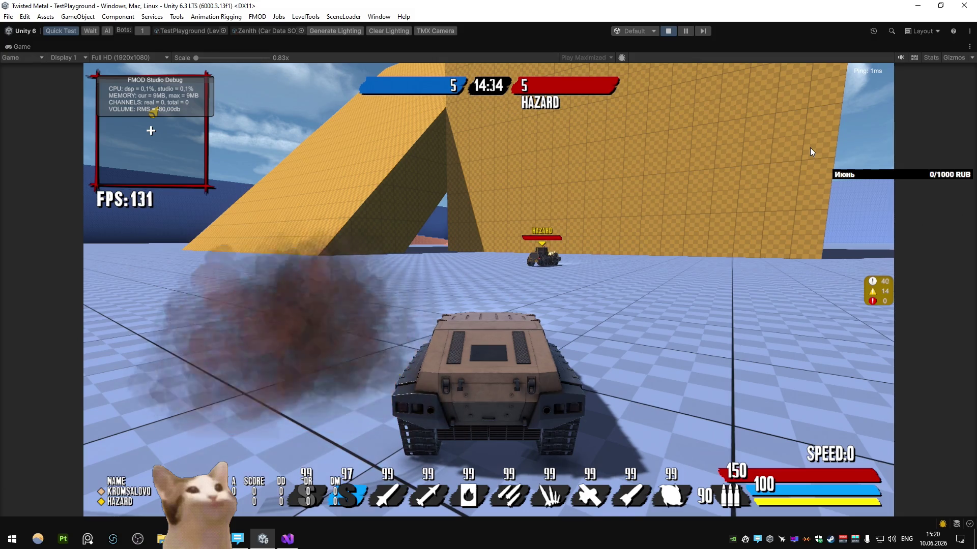
# Step: Fire a missile at the spider-legged turret, drive on, then switch to the Sketchfab turret results
pyautogui.press('d')
pyautogui.press('w')
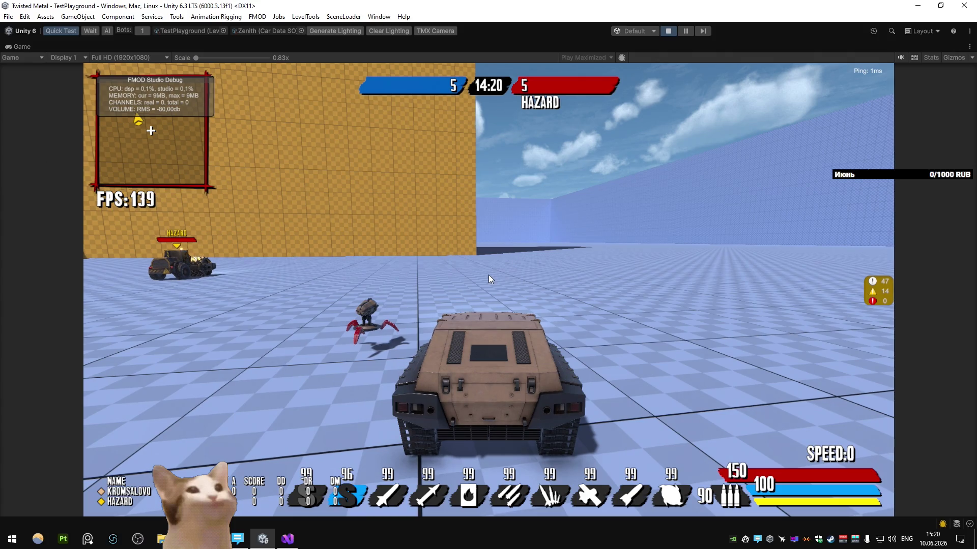
pyautogui.click(378, 298)
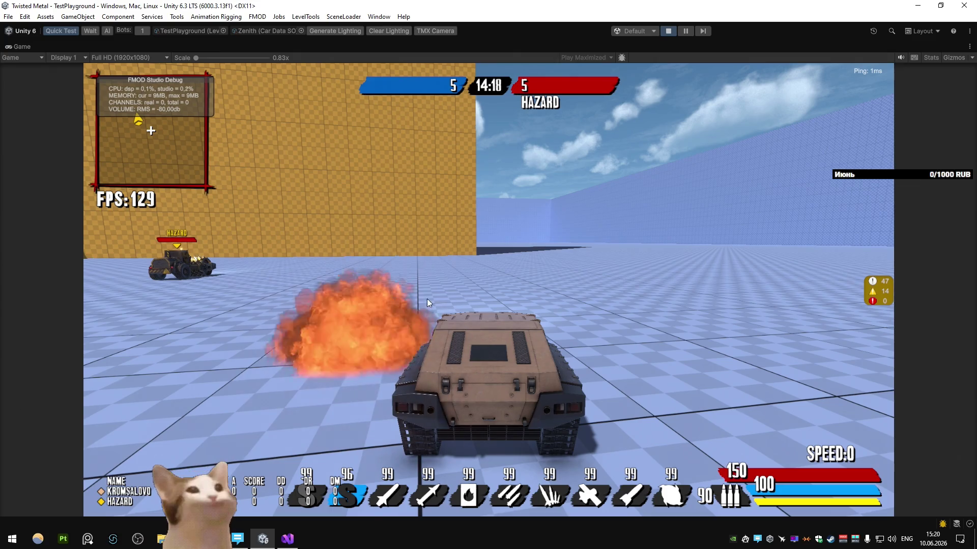
pyautogui.press('w')
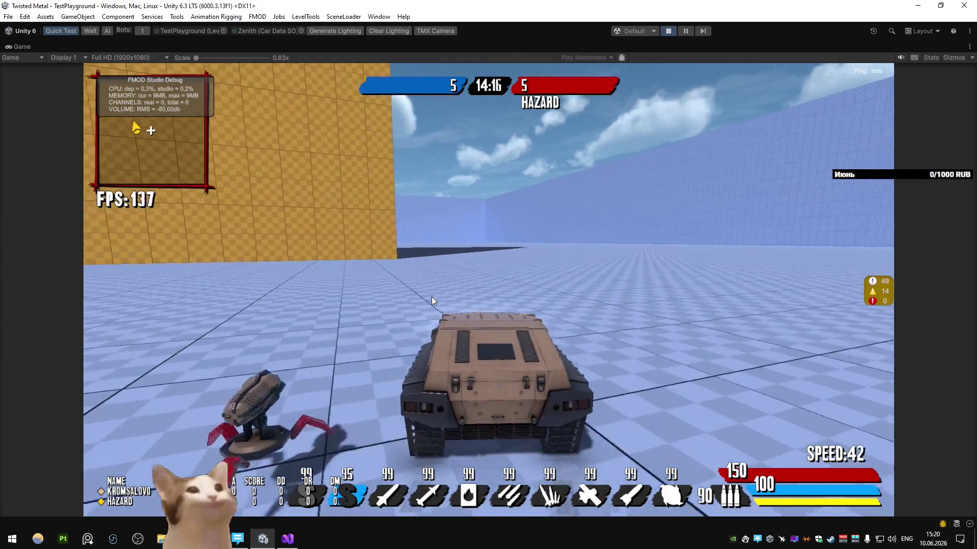
pyautogui.press('s')
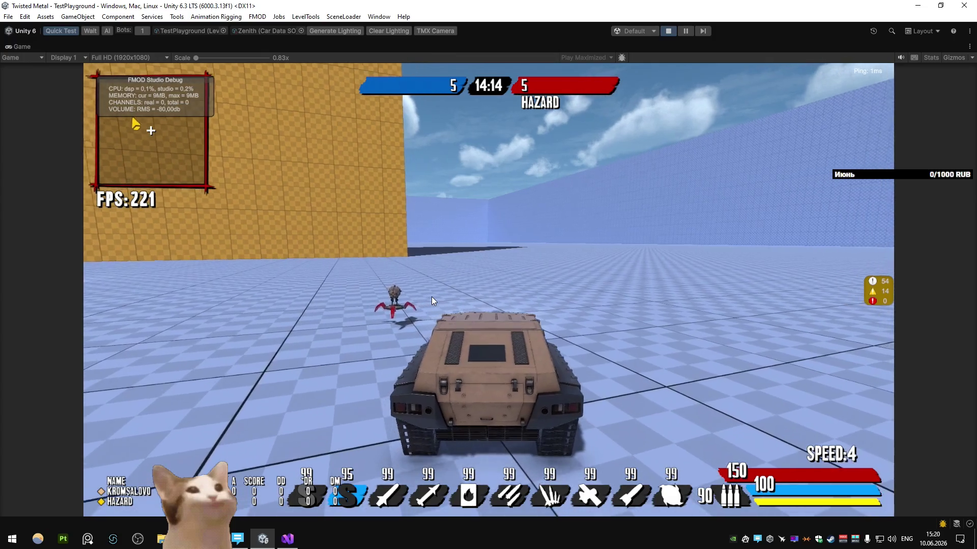
pyautogui.hotkey('alt', 'Tab')
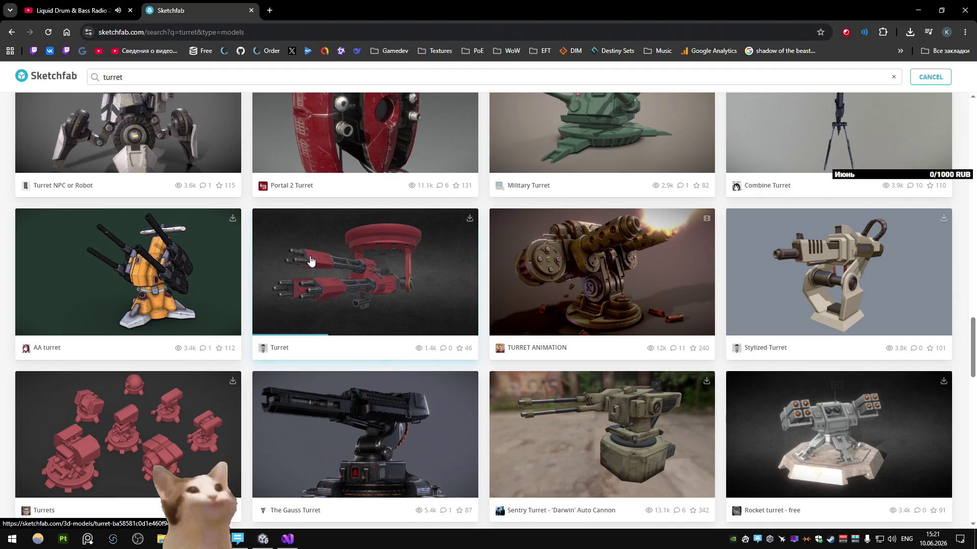
pyautogui.scroll(4, 311, 261)
pyautogui.scroll(4, 298, 305)
pyautogui.scroll(4, 291, 334)
pyautogui.scroll(4, 291, 338)
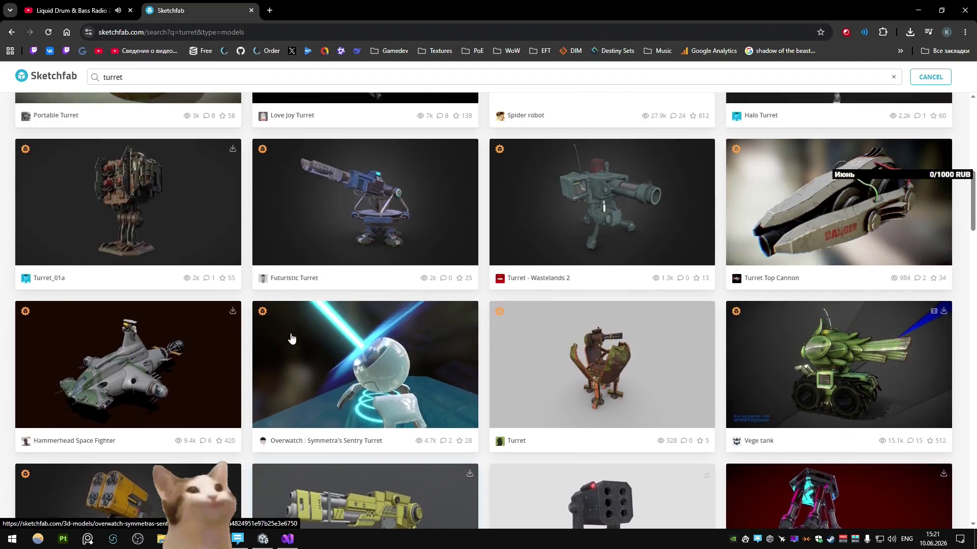
pyautogui.scroll(5, 291, 338)
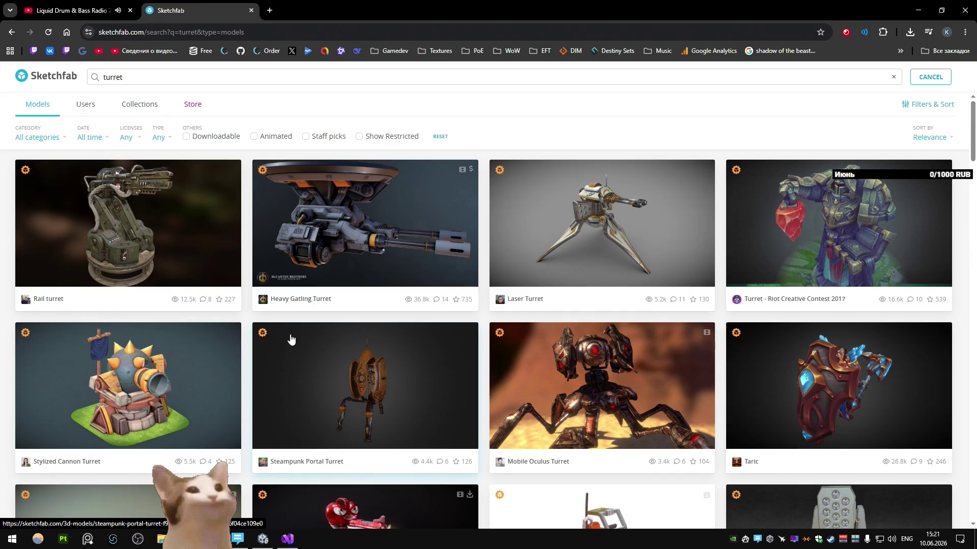
# Step: Open the Laser Turret, Turrantula Turret, another Turret and Robohand machine gun turret in new tabs
pyautogui.middleClick(601, 221)
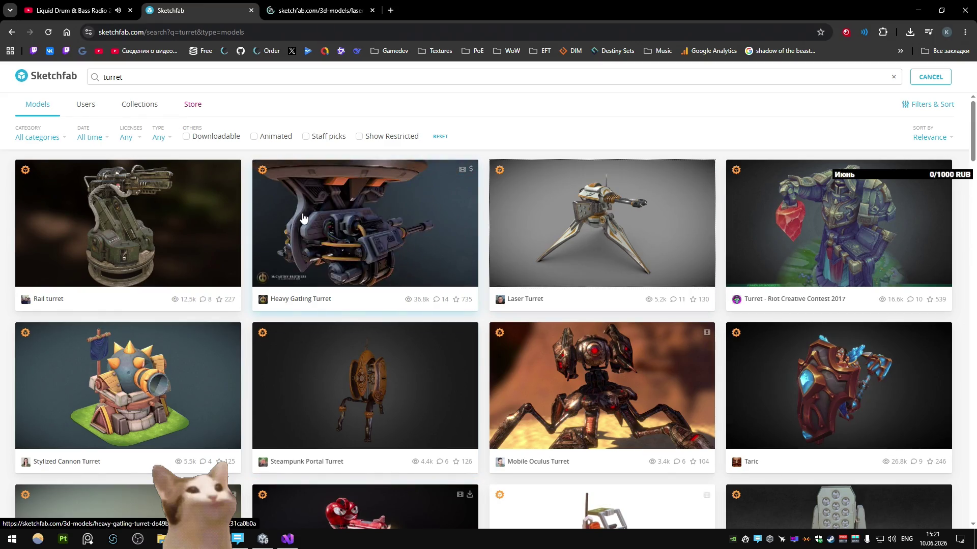
pyautogui.scroll(-3, 306, 218)
pyautogui.scroll(-2, 307, 217)
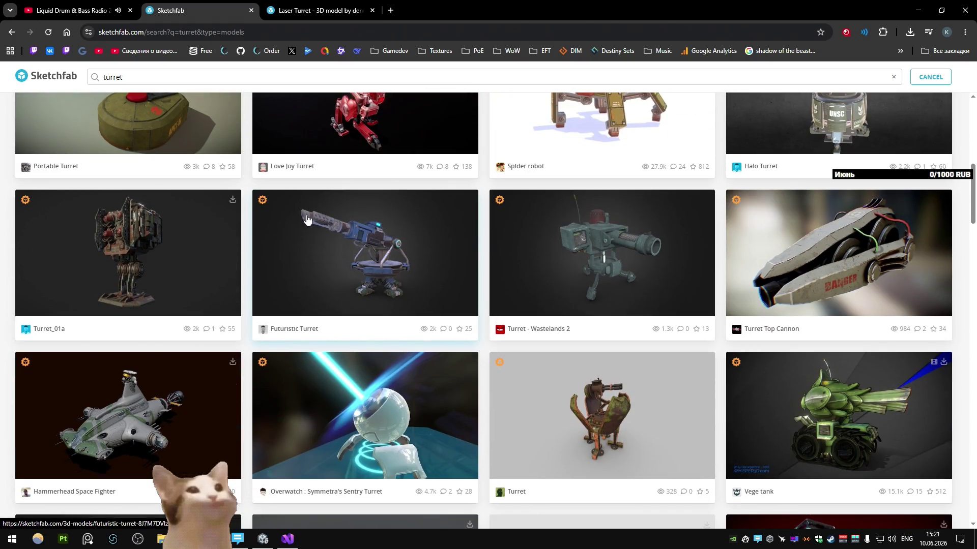
pyautogui.scroll(-3, 364, 254)
pyautogui.scroll(-2, 365, 249)
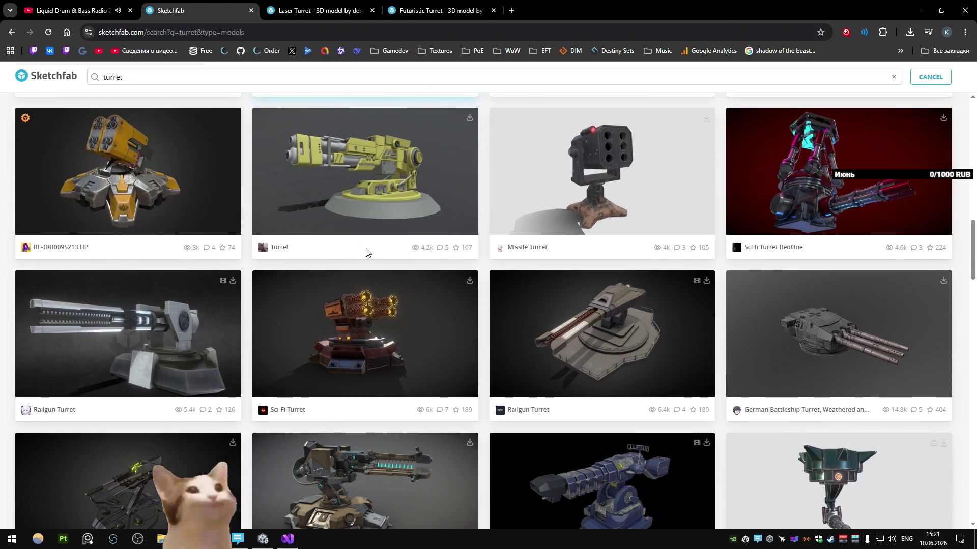
pyautogui.scroll(-4, 366, 253)
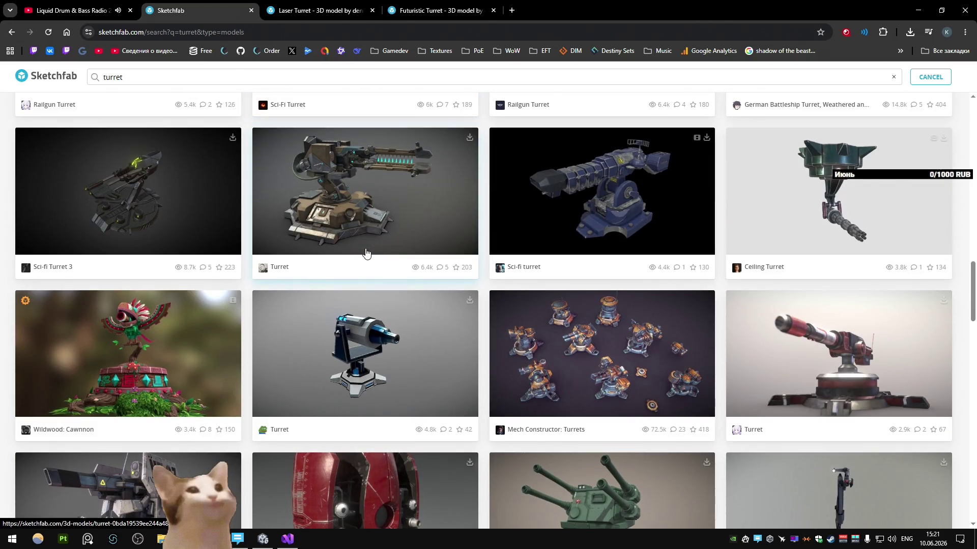
pyautogui.scroll(-4, 370, 254)
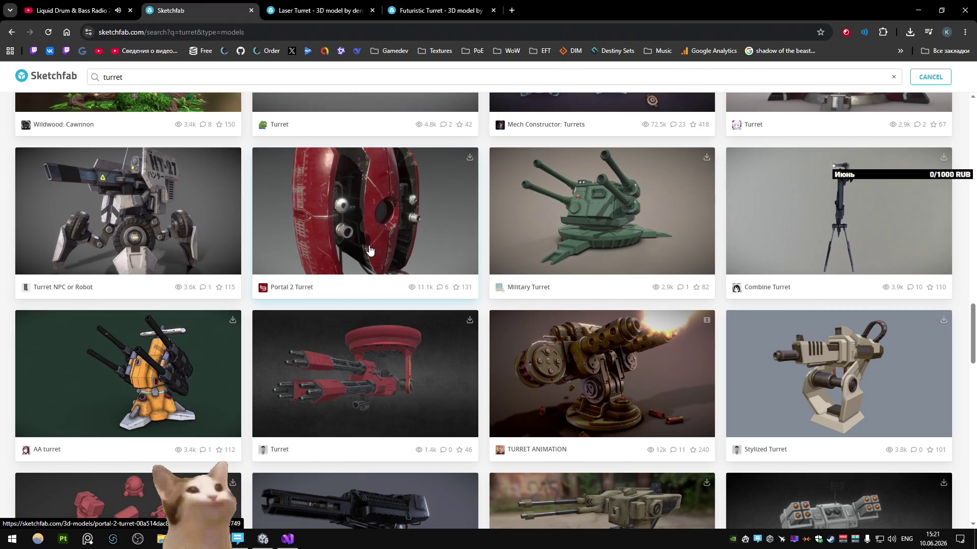
pyautogui.scroll(-4, 368, 252)
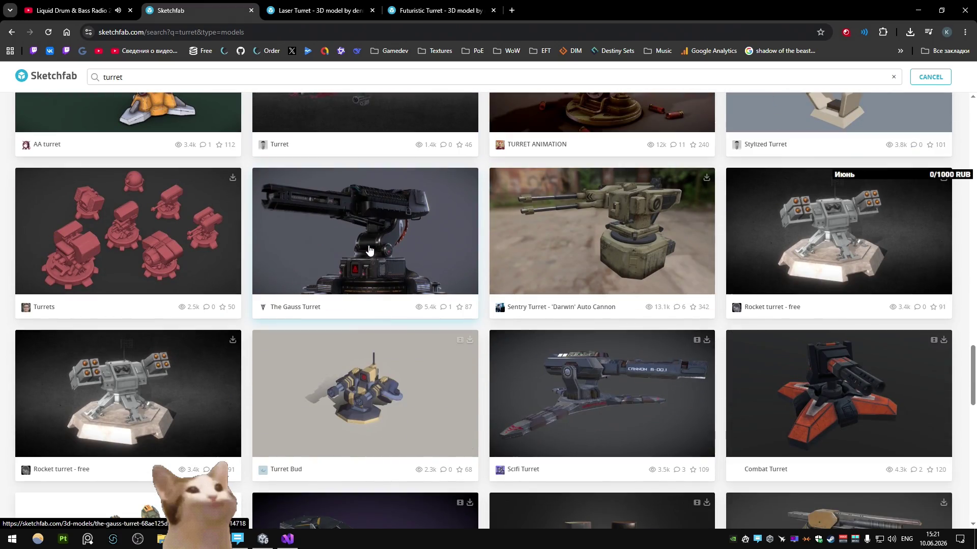
pyautogui.scroll(-3, 368, 251)
pyautogui.scroll(-4, 369, 251)
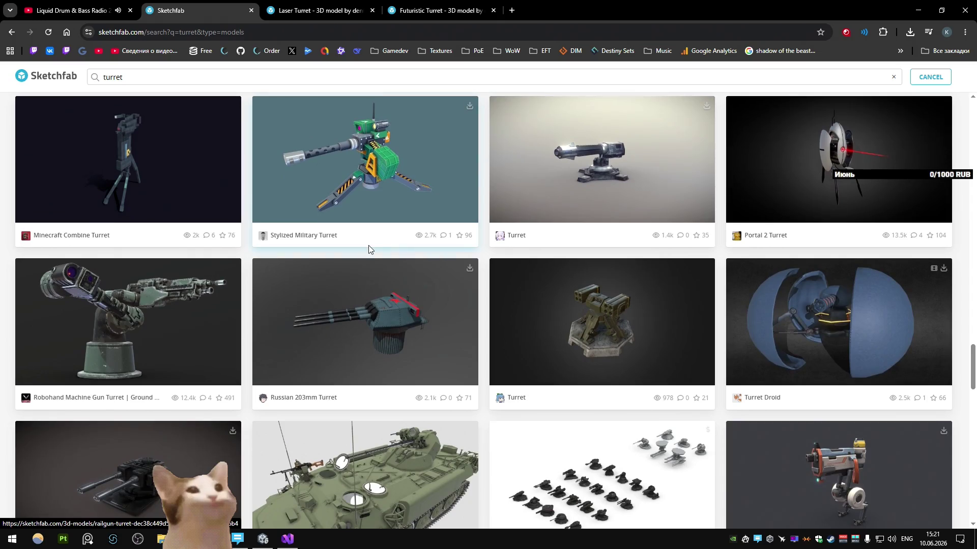
pyautogui.scroll(-3, 368, 250)
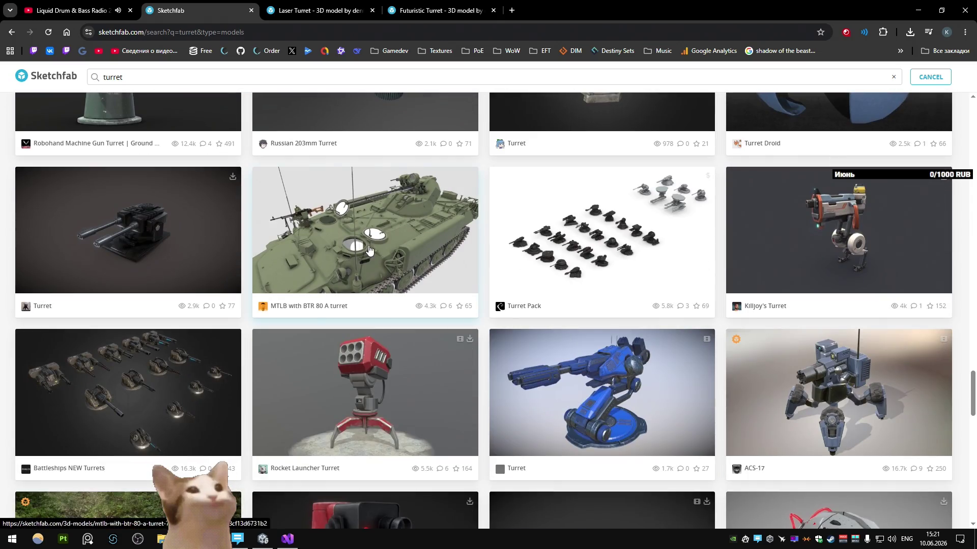
pyautogui.scroll(-2, 368, 250)
pyautogui.scroll(3, 368, 250)
pyautogui.scroll(-3, 368, 251)
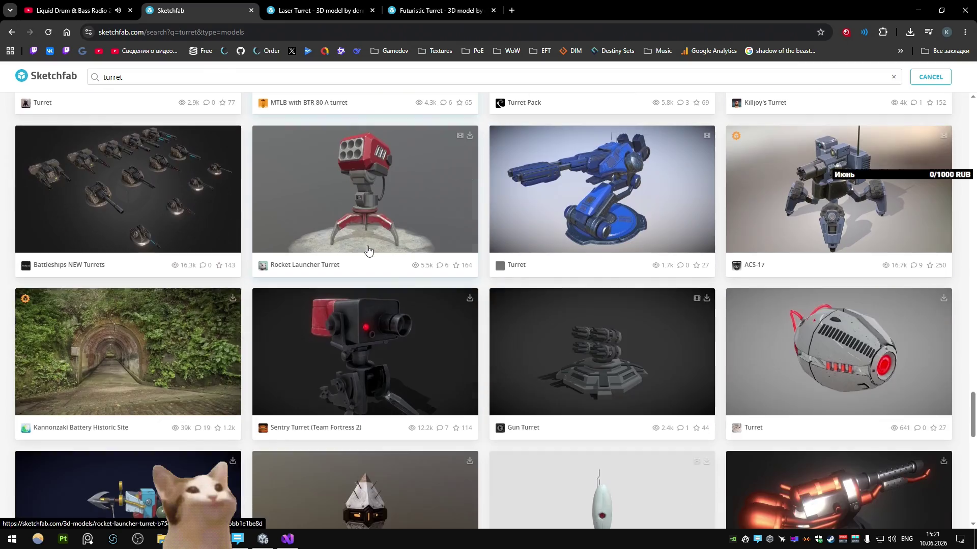
pyautogui.scroll(-1, 369, 250)
pyautogui.scroll(-3, 336, 249)
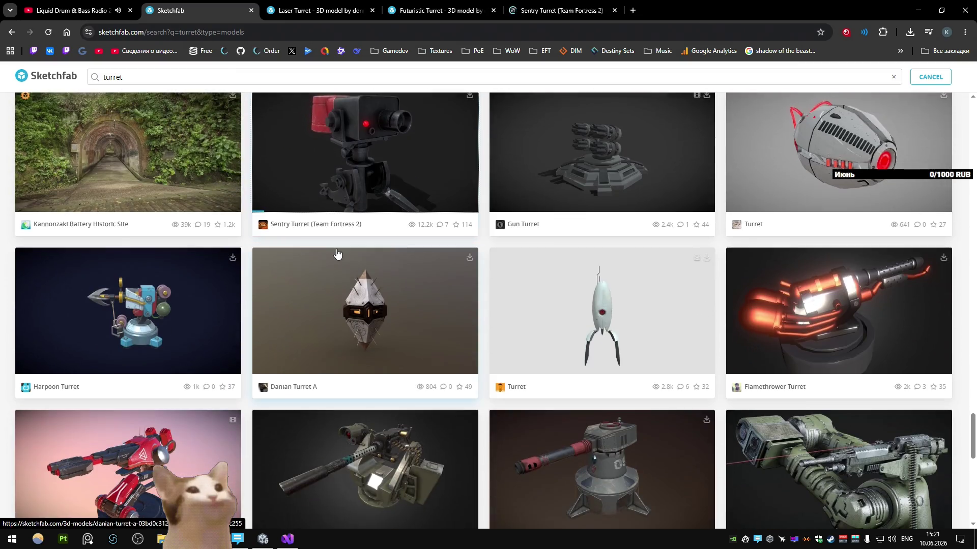
pyautogui.scroll(-2, 344, 248)
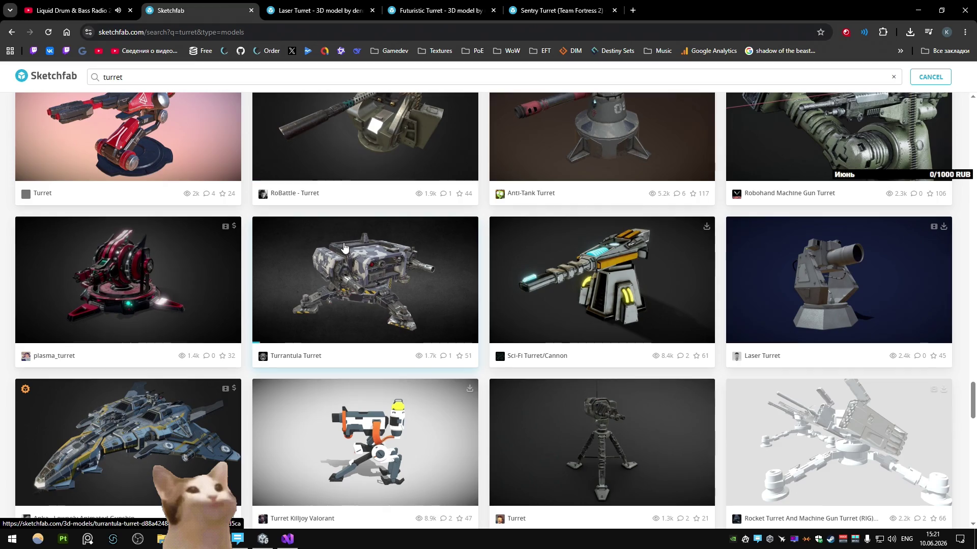
pyautogui.middleClick(358, 222)
pyautogui.scroll(-2, 415, 271)
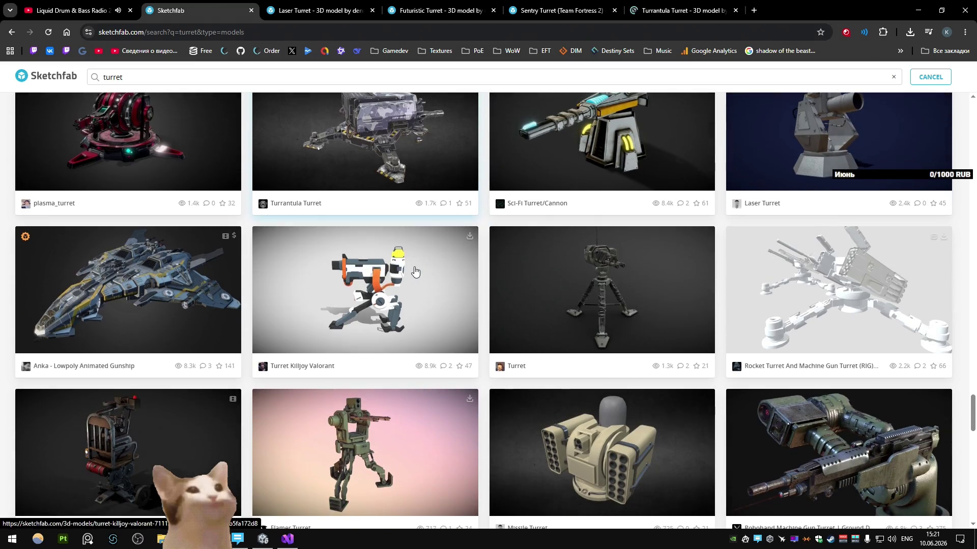
pyautogui.middleClick(590, 314)
pyautogui.scroll(-2, 448, 246)
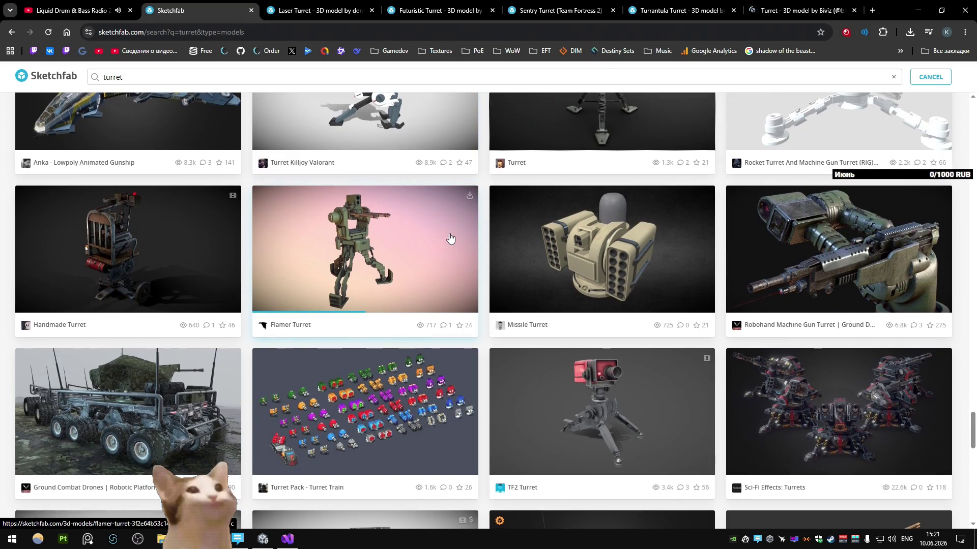
pyautogui.middleClick(839, 248)
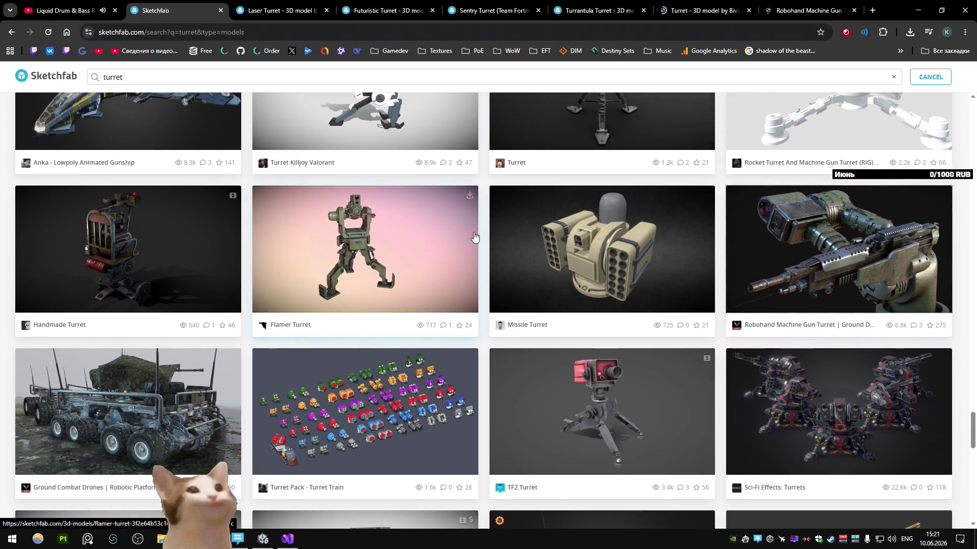
pyautogui.scroll(-4, 474, 237)
pyautogui.scroll(-3, 472, 238)
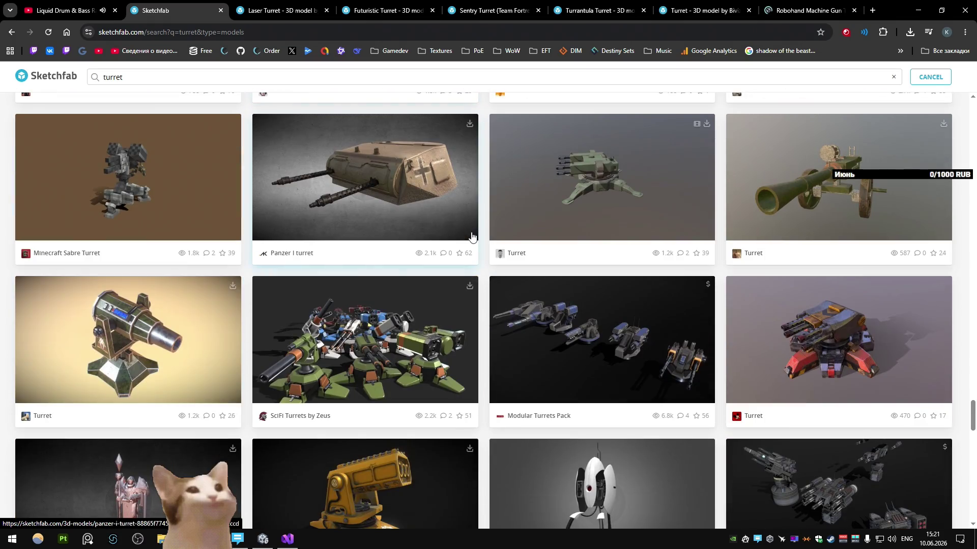
pyautogui.scroll(-4, 472, 233)
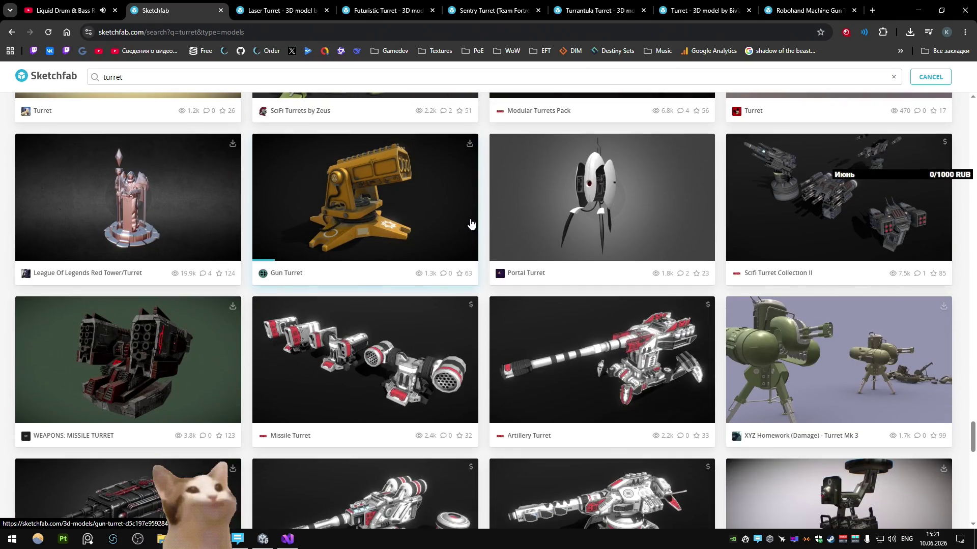
pyautogui.scroll(-2, 471, 223)
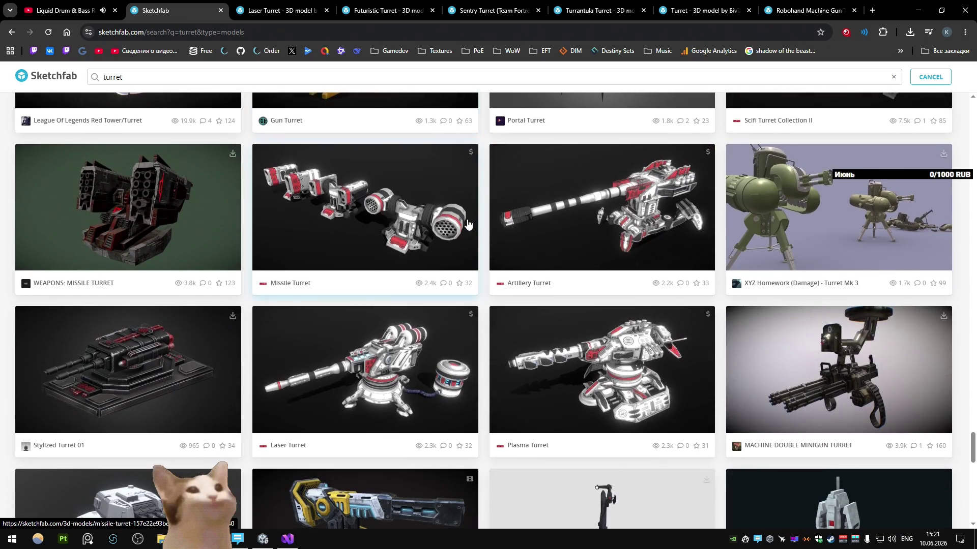
pyautogui.scroll(-3, 469, 224)
pyautogui.scroll(-3, 468, 225)
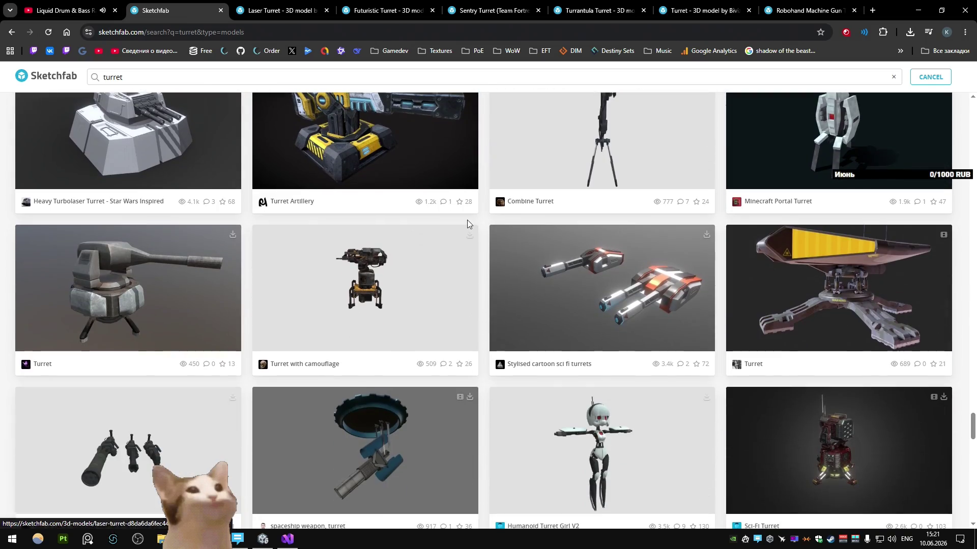
pyautogui.scroll(-4, 466, 224)
pyautogui.scroll(-2, 468, 225)
pyautogui.scroll(5, 468, 225)
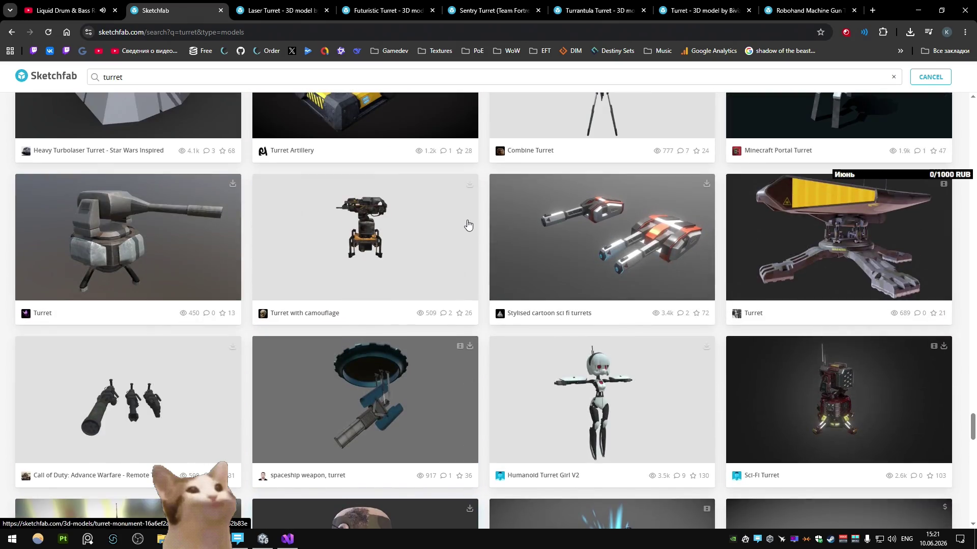
pyautogui.scroll(-5, 500, 237)
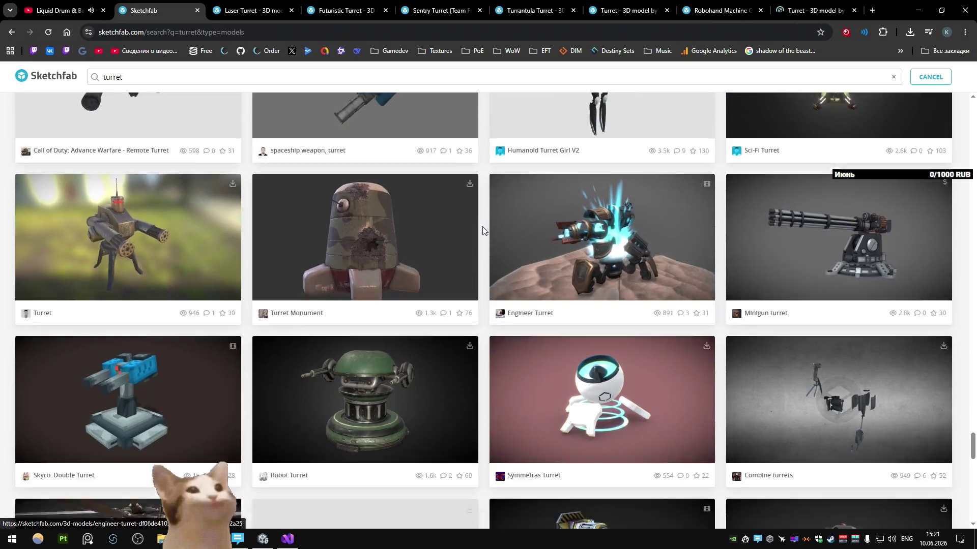
pyautogui.scroll(-6, 496, 223)
pyautogui.scroll(-2, 496, 219)
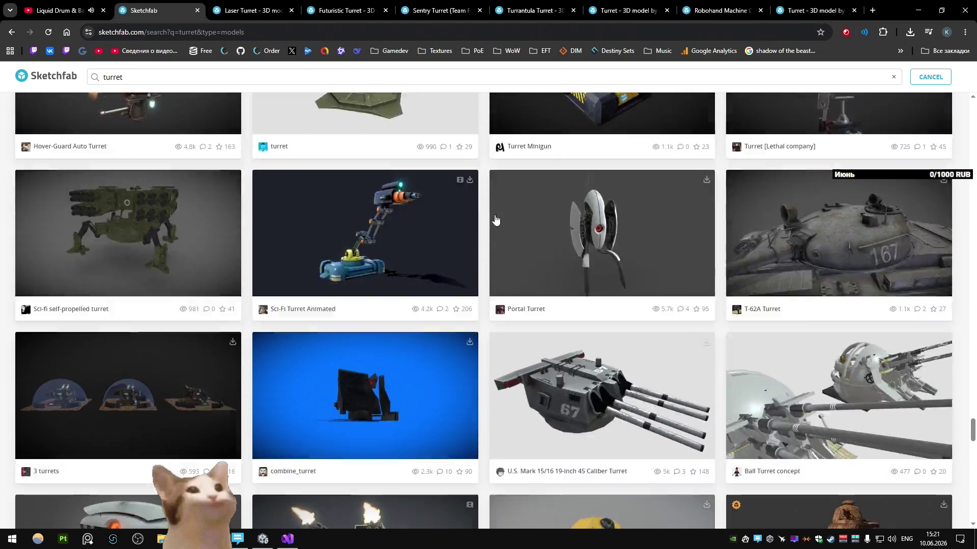
pyautogui.scroll(-2, 496, 219)
pyautogui.scroll(-3, 495, 218)
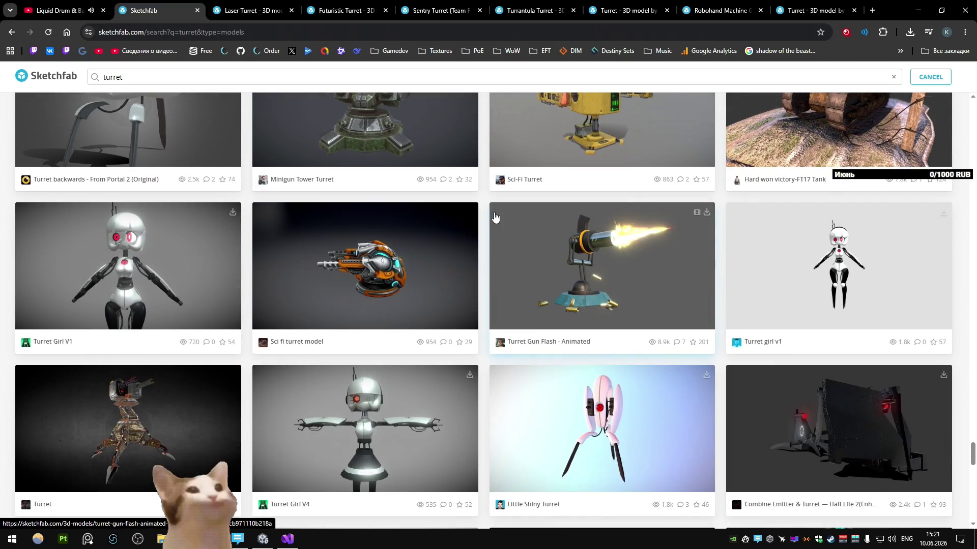
pyautogui.scroll(-2, 495, 218)
pyautogui.scroll(-2, 520, 245)
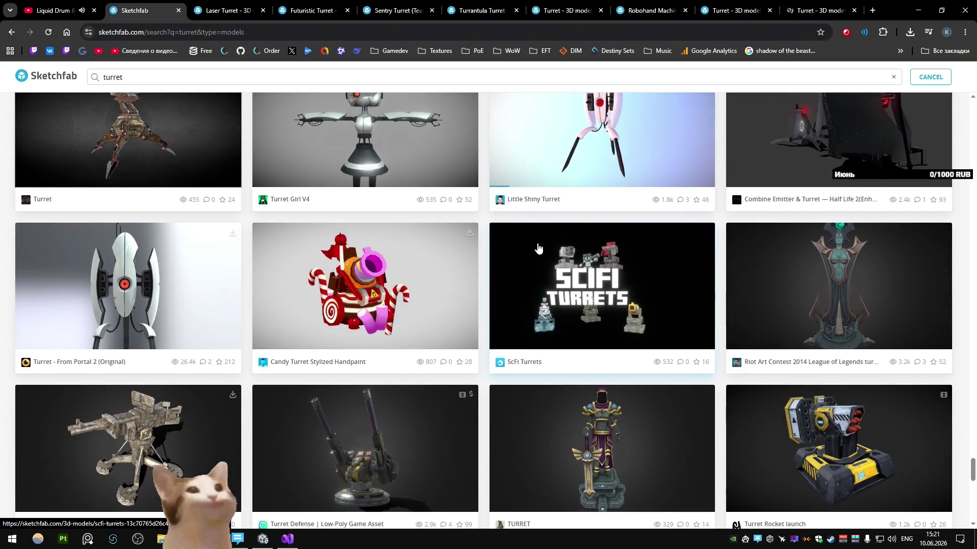
pyautogui.scroll(-3, 535, 244)
pyautogui.scroll(-3, 535, 243)
pyautogui.scroll(4, 535, 244)
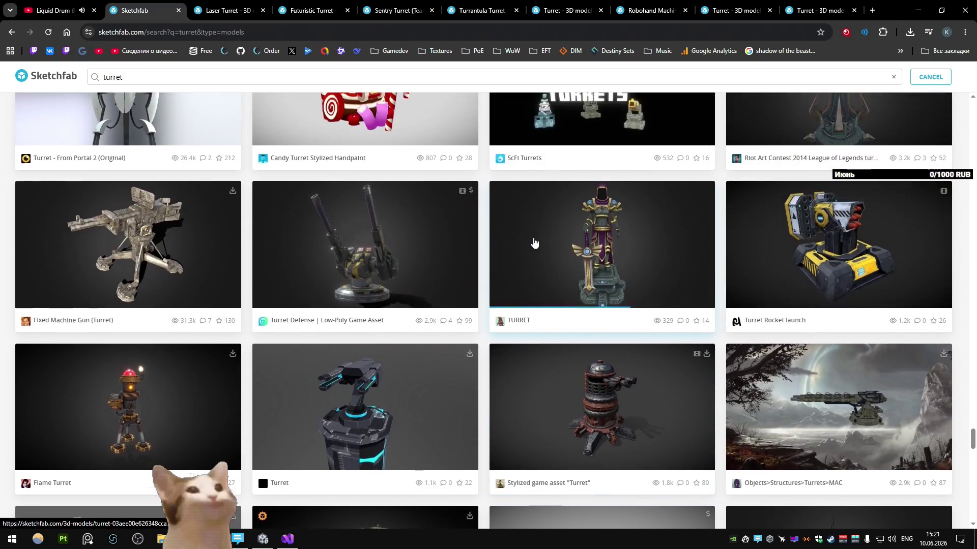
pyautogui.scroll(-4, 535, 242)
pyautogui.scroll(-4, 535, 242)
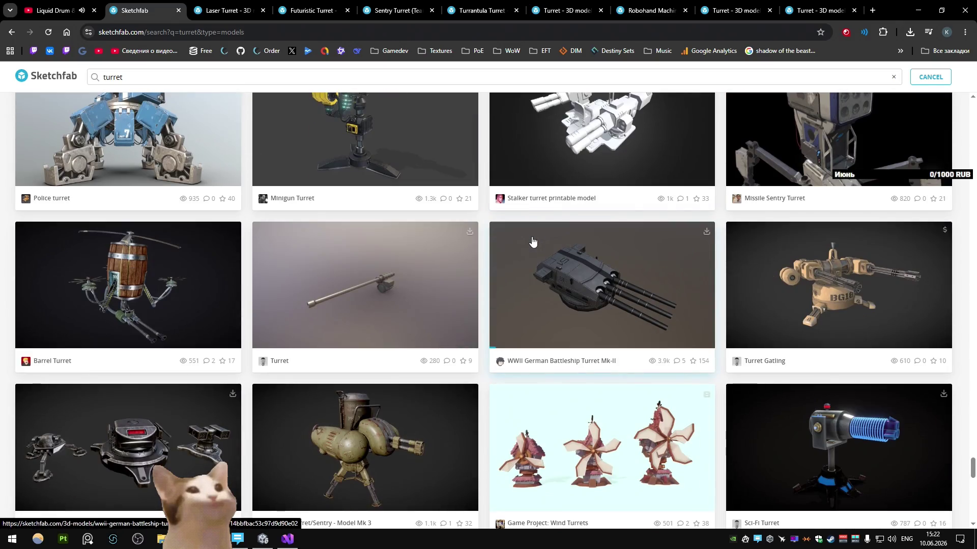
pyautogui.scroll(3, 532, 242)
pyautogui.scroll(-5, 532, 242)
pyautogui.scroll(-3, 531, 241)
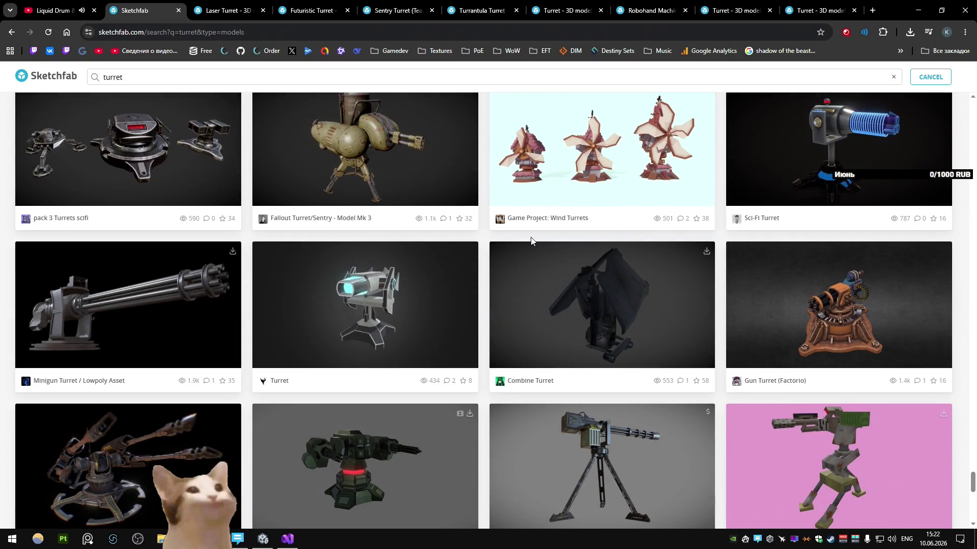
pyautogui.scroll(-3, 532, 241)
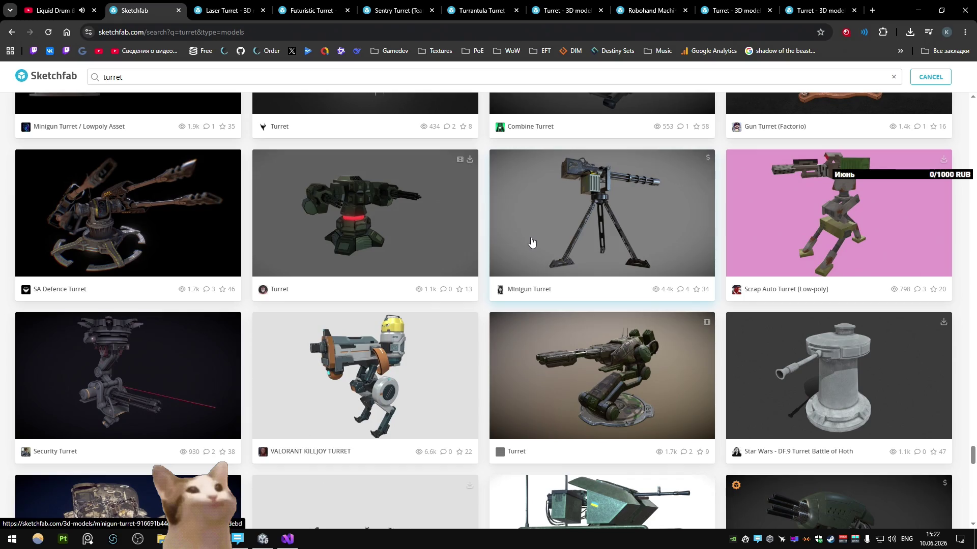
pyautogui.scroll(-3, 532, 242)
pyautogui.scroll(-2, 532, 242)
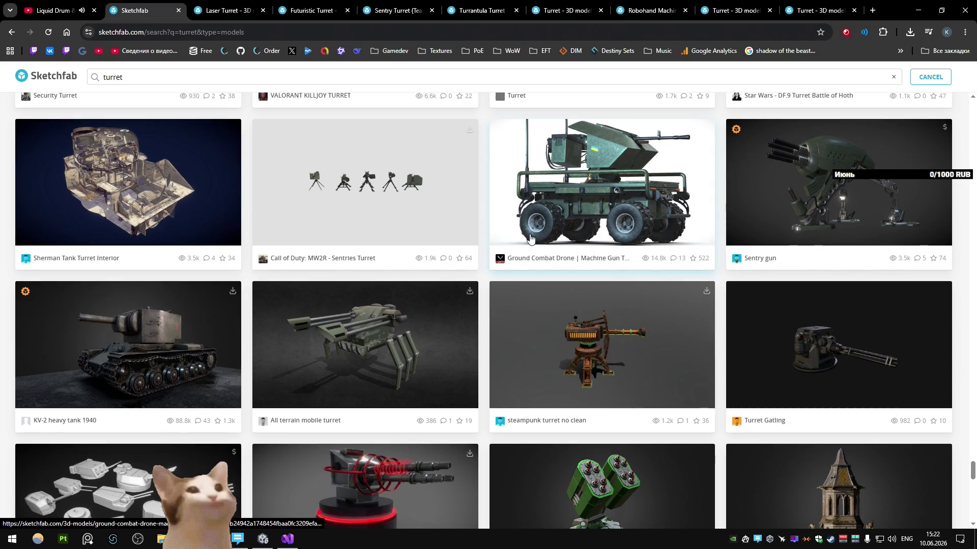
pyautogui.scroll(-2, 531, 239)
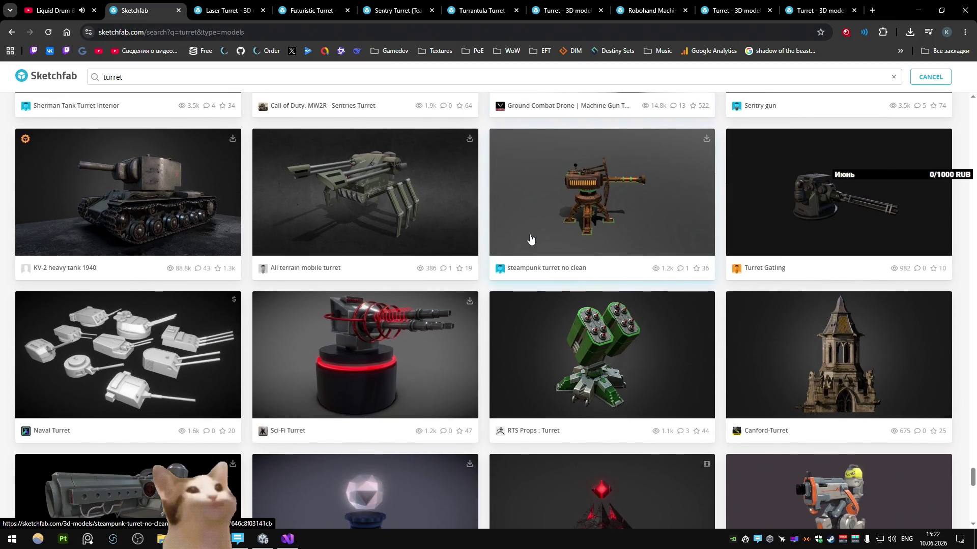
pyautogui.scroll(-1, 531, 240)
pyautogui.scroll(-2, 532, 240)
pyautogui.scroll(-2, 531, 240)
pyautogui.scroll(-2, 531, 239)
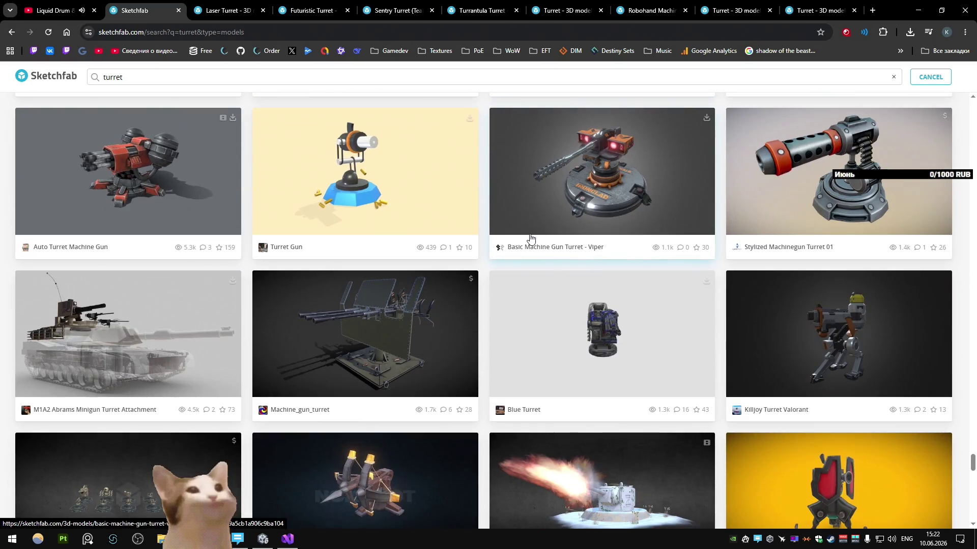
pyautogui.scroll(-1, 531, 240)
pyautogui.scroll(-3, 532, 240)
pyautogui.scroll(-2, 531, 240)
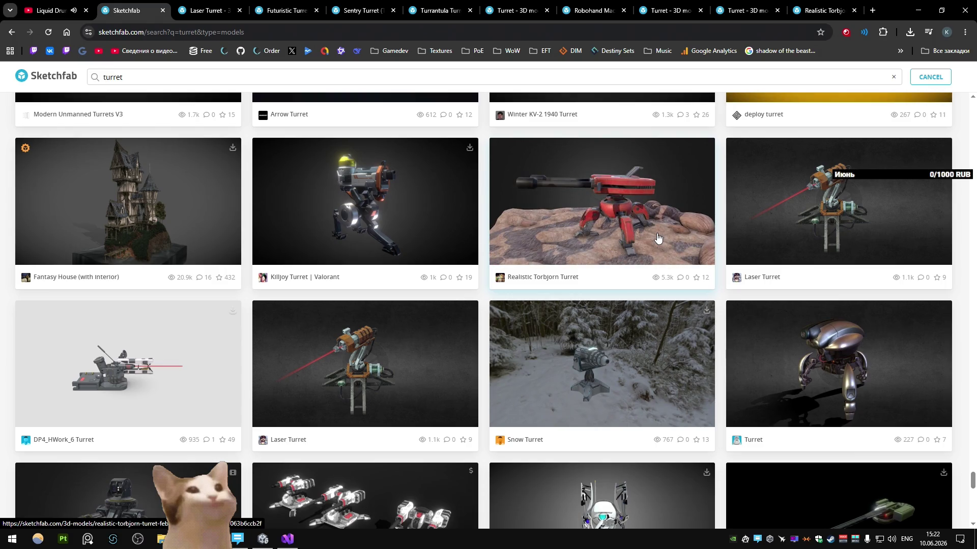
pyautogui.scroll(-3, 376, 205)
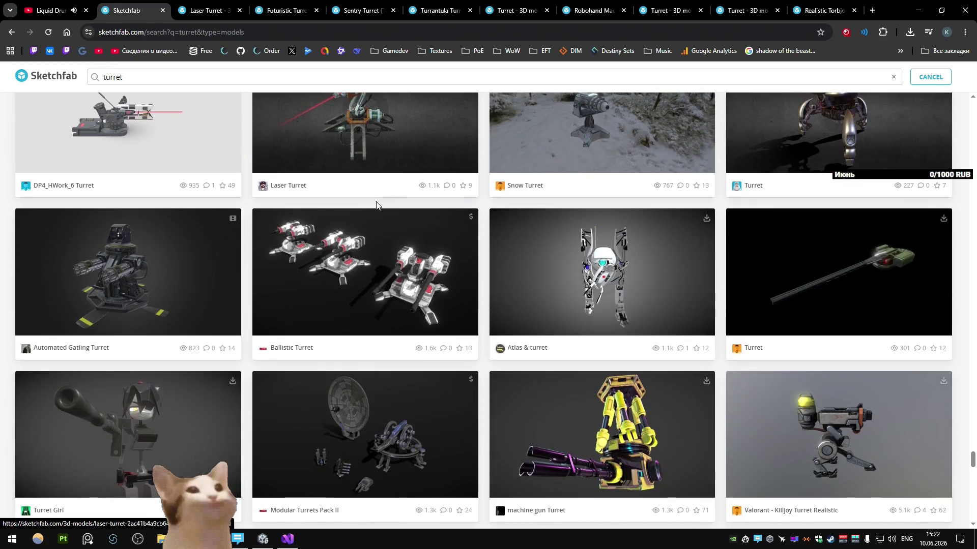
pyautogui.scroll(-2, 374, 204)
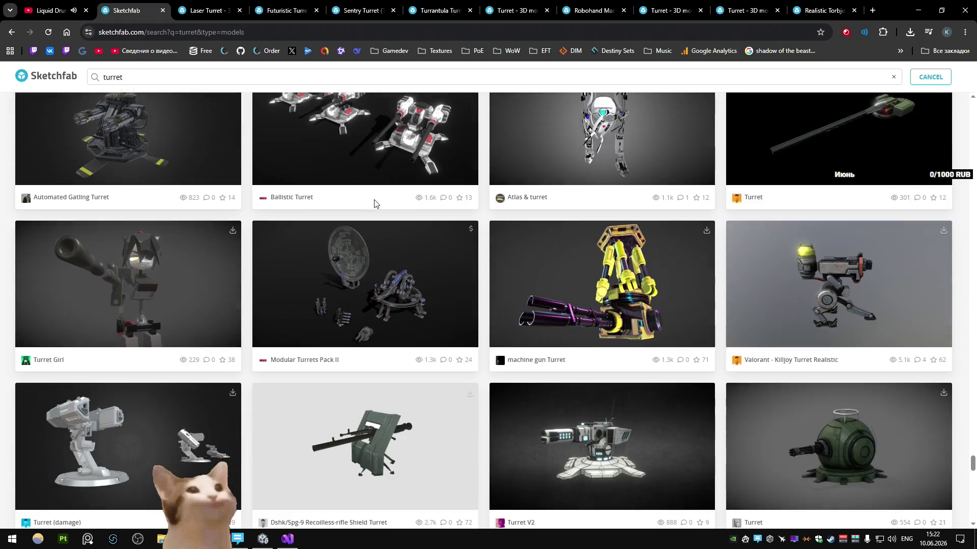
pyautogui.scroll(-2, 374, 204)
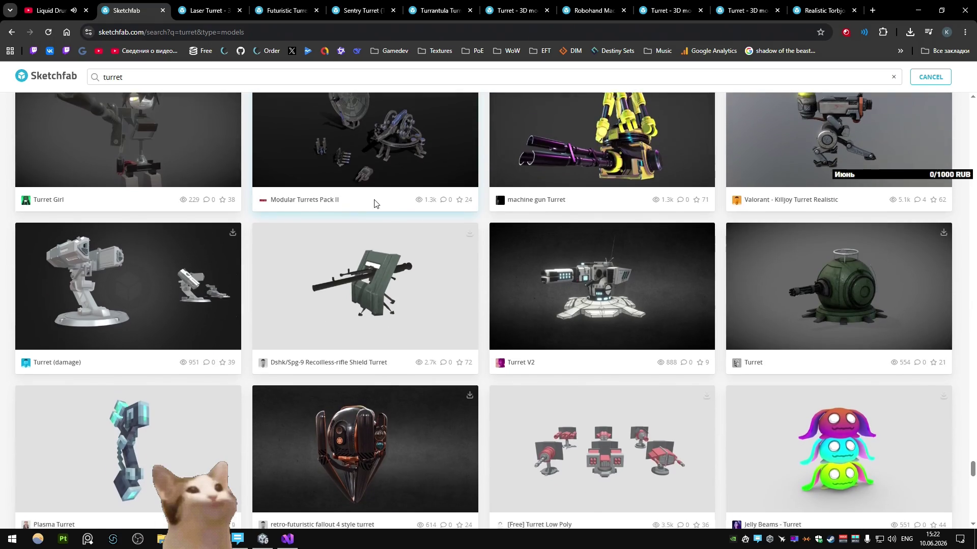
pyautogui.scroll(-2, 373, 204)
pyautogui.scroll(-2, 374, 198)
pyautogui.scroll(-2, 374, 192)
pyautogui.scroll(-2, 374, 193)
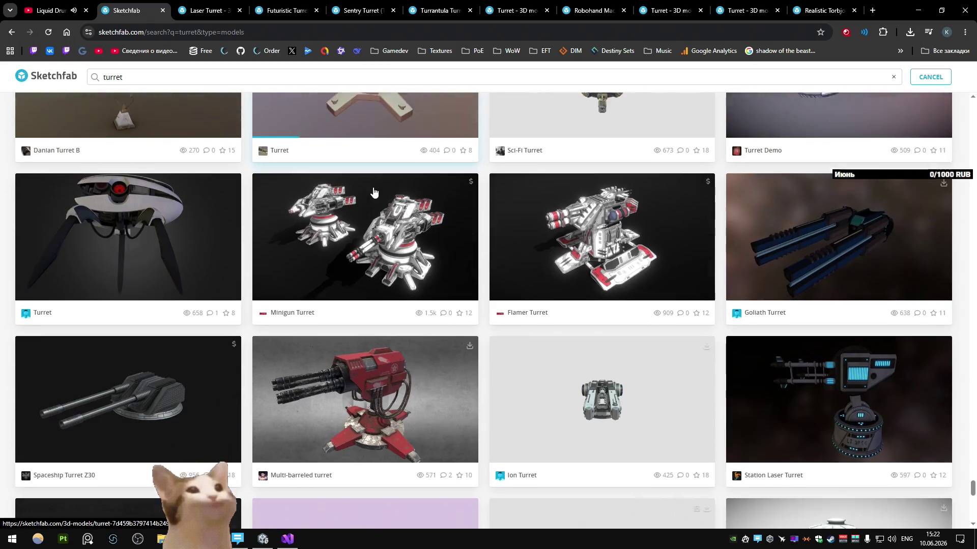
pyautogui.scroll(-2, 374, 193)
pyautogui.scroll(-2, 374, 194)
pyautogui.scroll(-2, 373, 192)
pyautogui.scroll(-4, 373, 193)
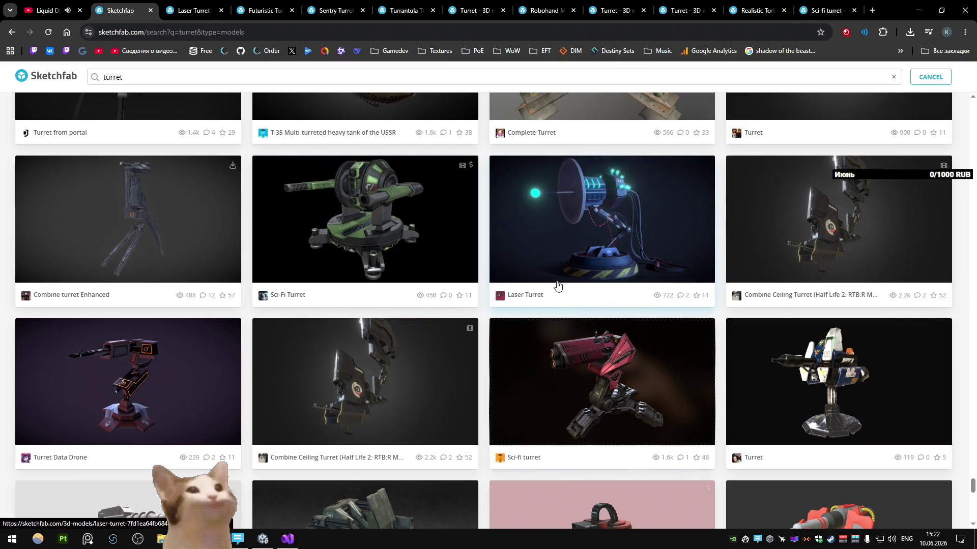
pyautogui.scroll(-4, 558, 286)
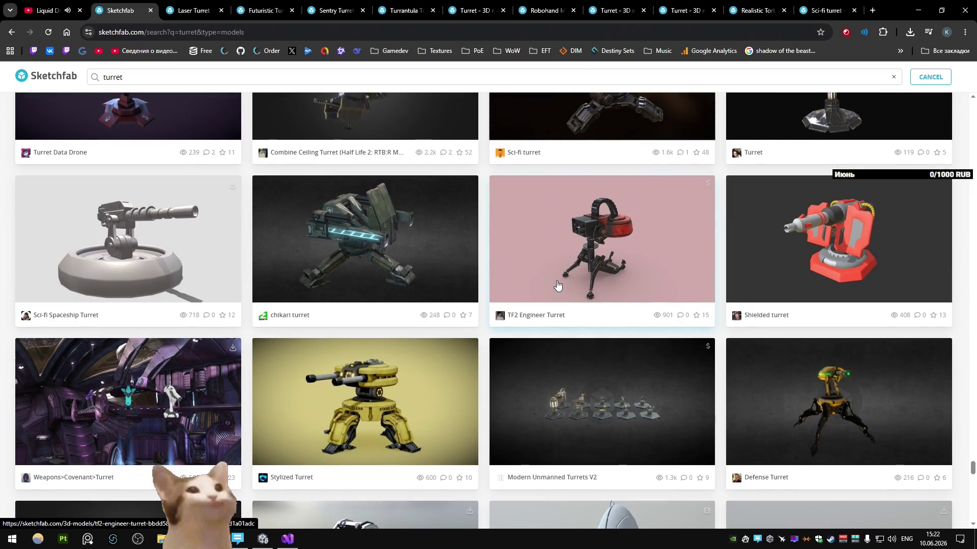
pyautogui.scroll(-4, 558, 285)
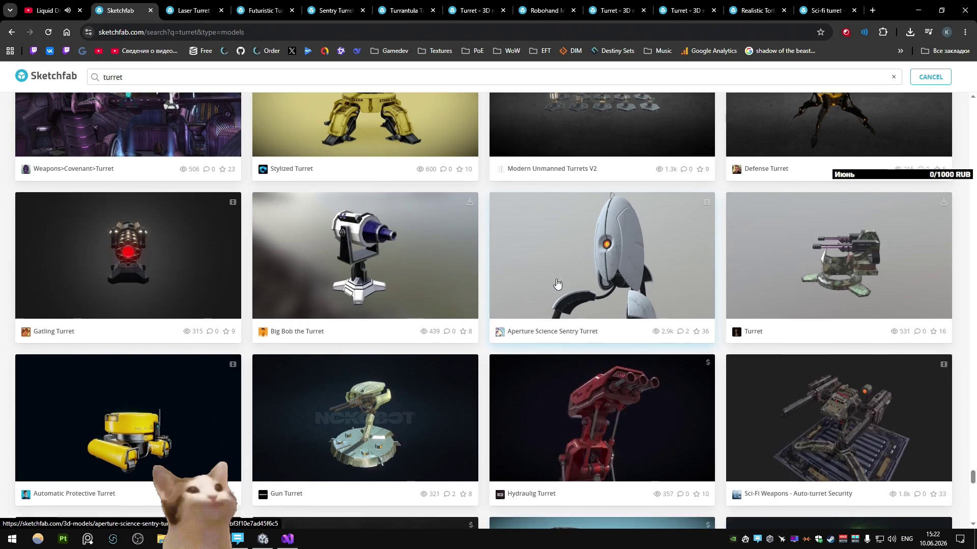
pyautogui.scroll(-5, 558, 285)
pyautogui.scroll(-4, 558, 283)
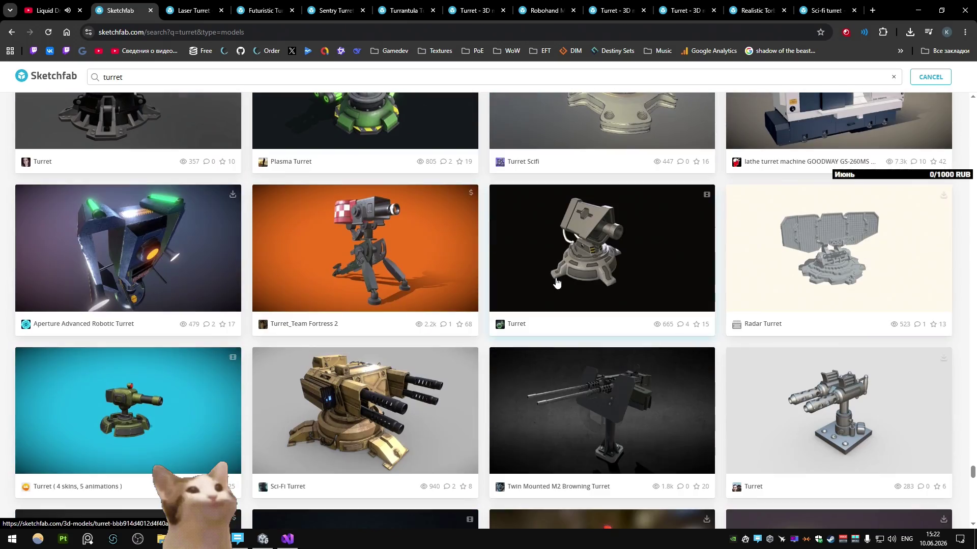
pyautogui.scroll(-4, 558, 283)
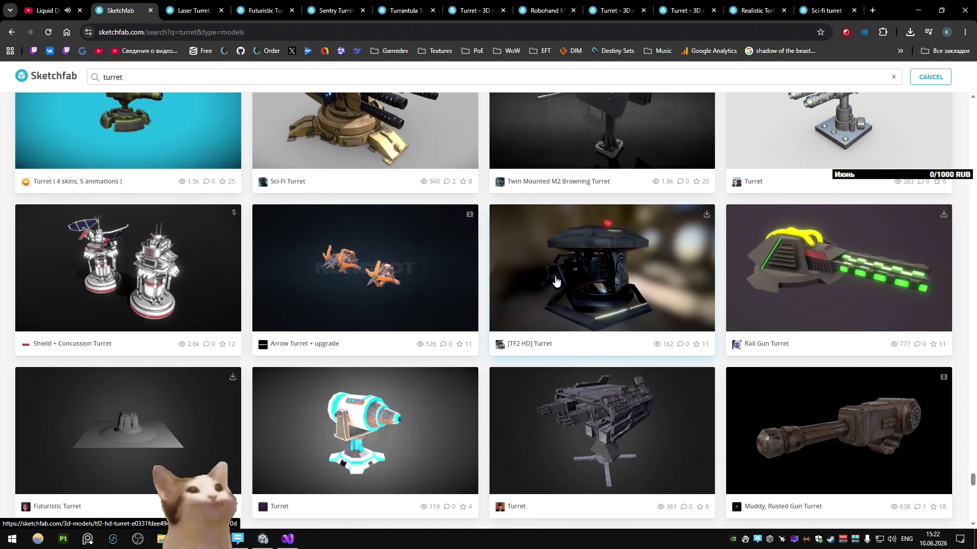
pyautogui.scroll(-5, 555, 281)
pyautogui.scroll(-5, 553, 274)
pyautogui.scroll(-4, 554, 278)
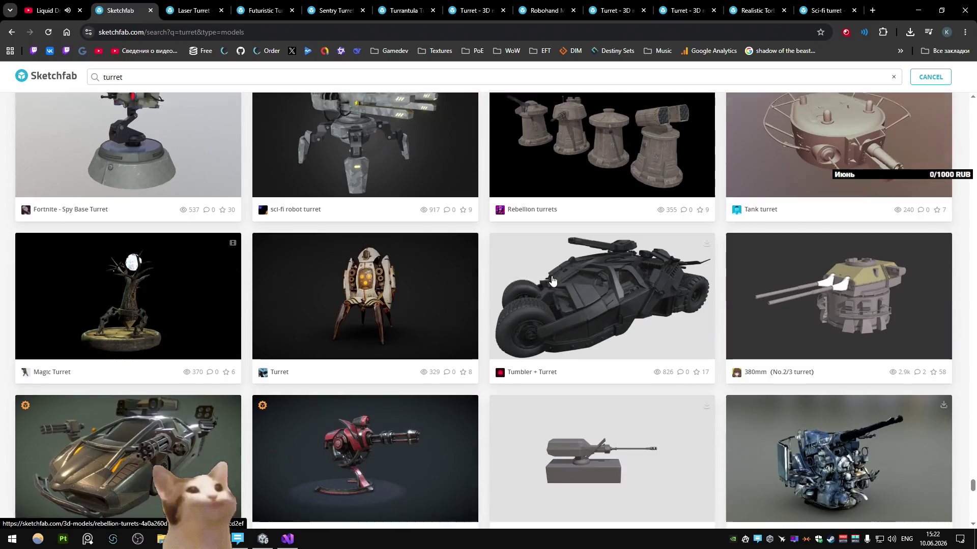
pyautogui.scroll(-5, 554, 281)
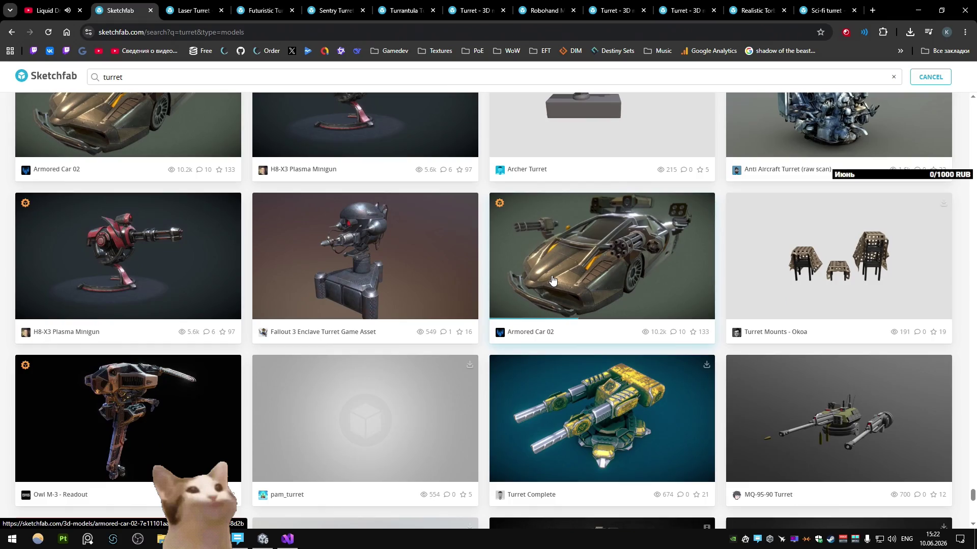
pyautogui.scroll(-5, 553, 281)
pyautogui.scroll(-5, 562, 291)
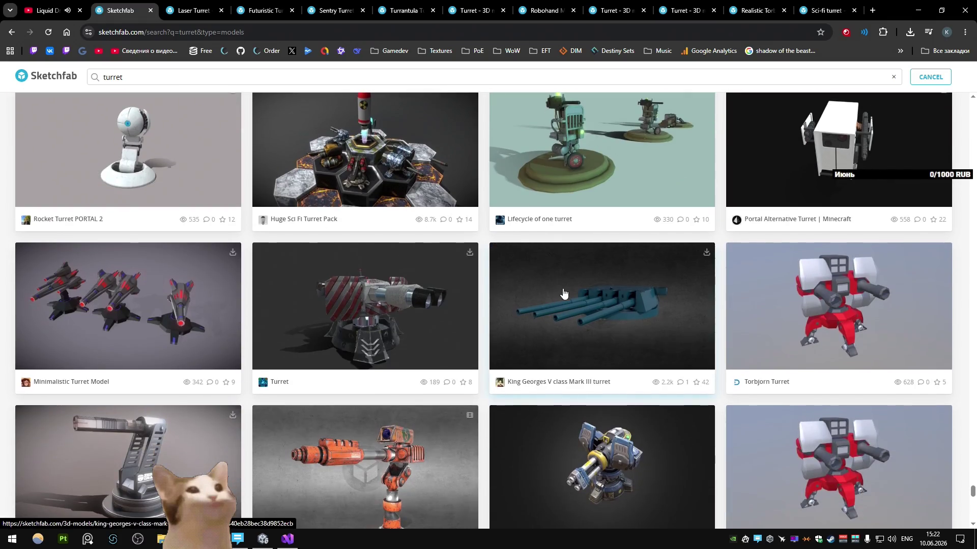
pyautogui.scroll(-4, 563, 294)
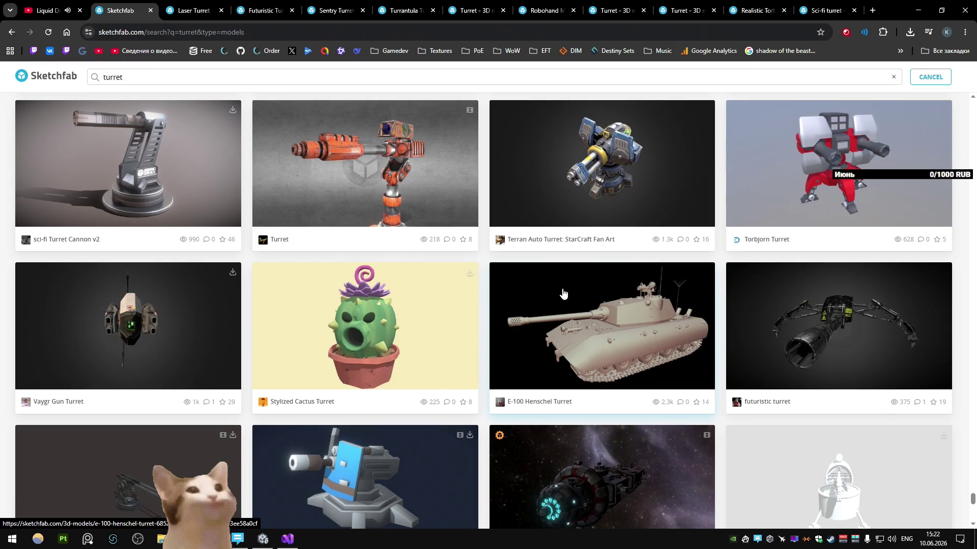
# Step: Open the Terran Auto Turret tab, then close the search results, Laser, Futuristic and sentry turret tabs
pyautogui.middleClick(638, 185)
pyautogui.scroll(-5, 603, 251)
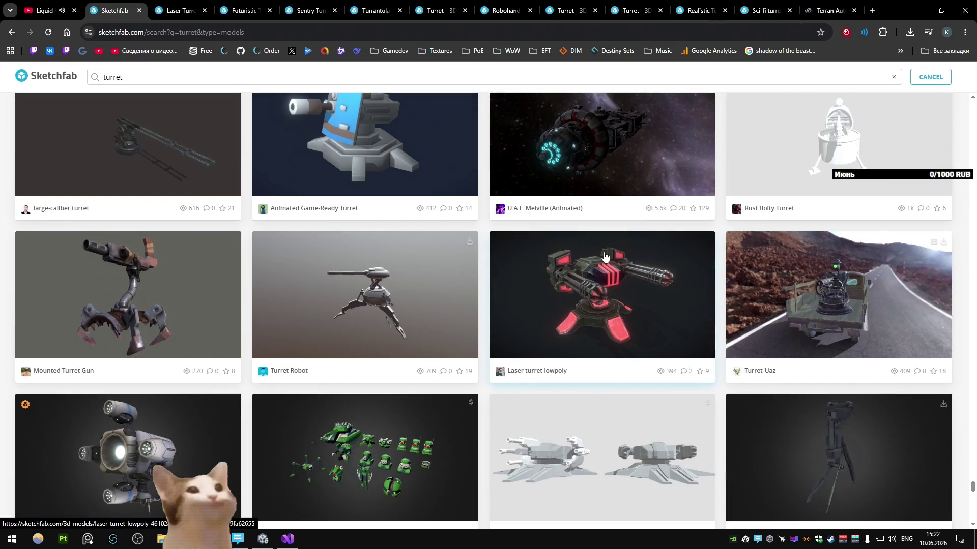
pyautogui.hotkey('ctrl', 'w')
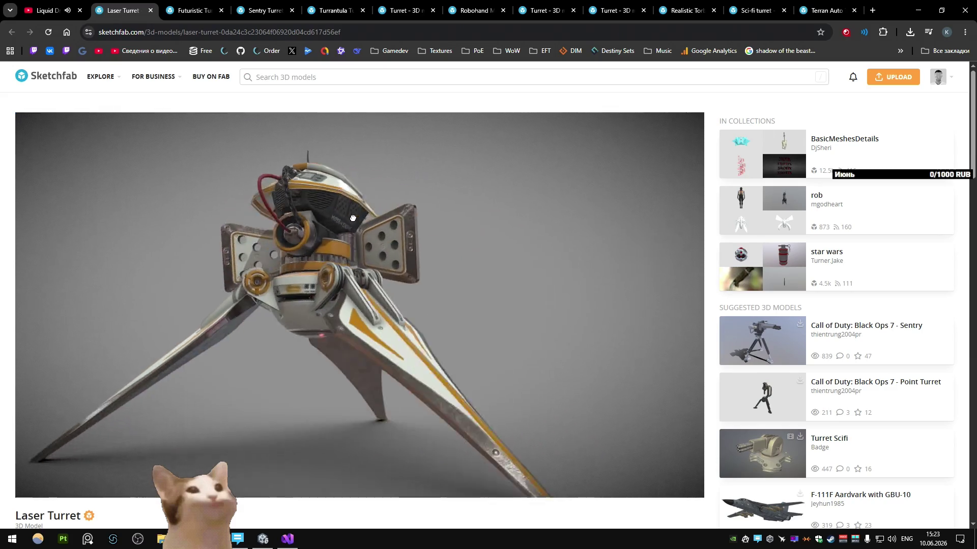
pyautogui.hotkey('ctrl', 'w')
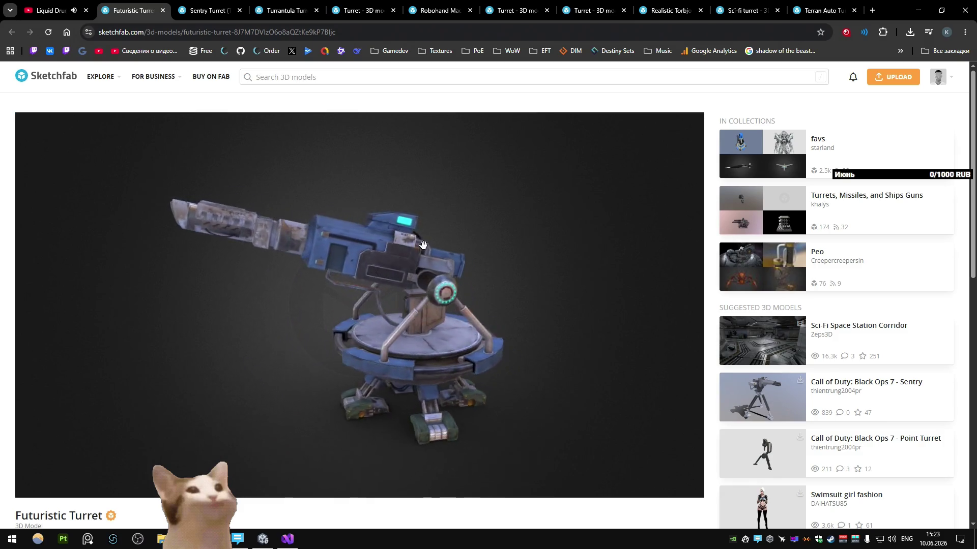
pyautogui.hotkey('ctrl', 'w')
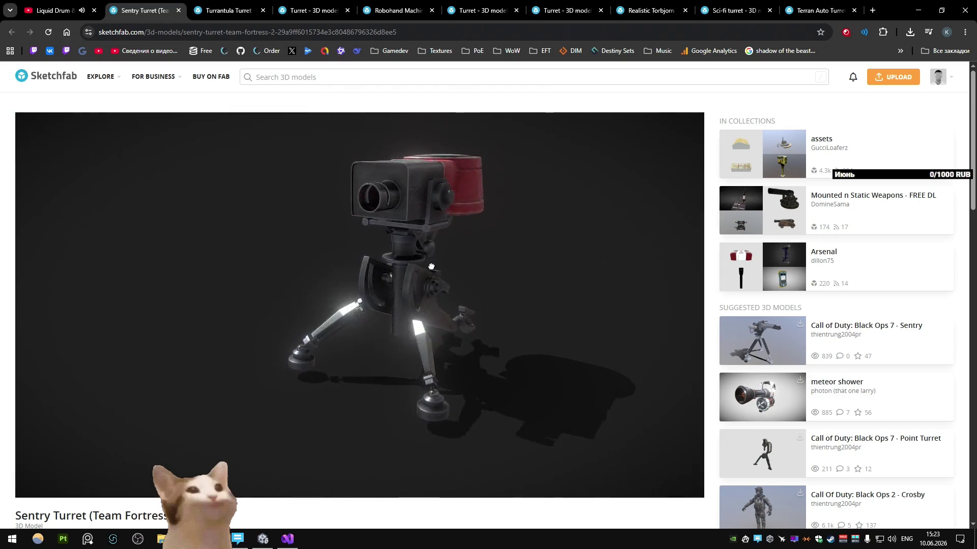
pyautogui.hotkey('ctrl', 'w')
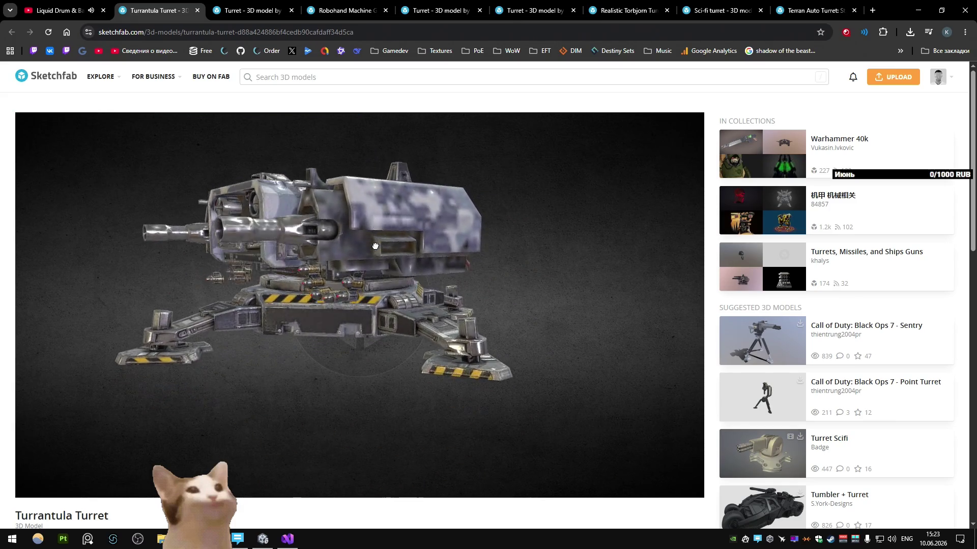
# Step: Compare the Turrantula turret with the Blender turret, then close the Turrantula and tripod Turret tabs
pyautogui.moveTo(300, 245)
pyautogui.mouseDown()
pyautogui.moveTo(432, 225)
pyautogui.moveTo(393, 248)
pyautogui.mouseUp()
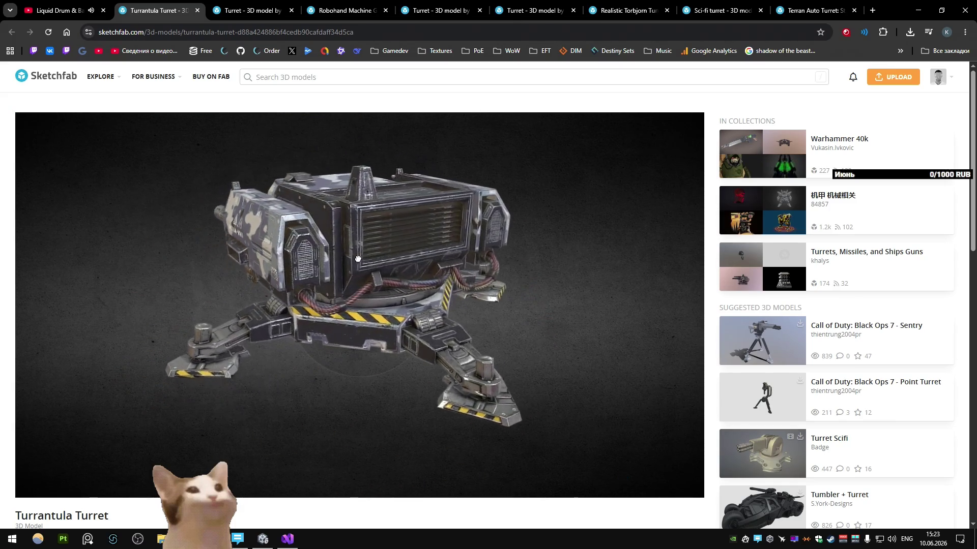
pyautogui.moveTo(393, 247)
pyautogui.mouseDown()
pyautogui.moveTo(451, 243)
pyautogui.moveTo(494, 385)
pyautogui.mouseUp()
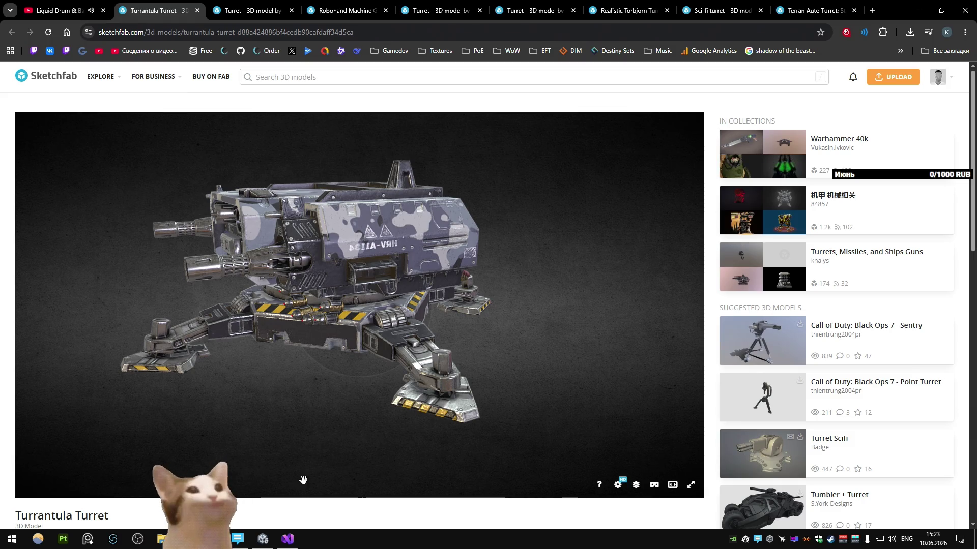
pyautogui.click(192, 538)
pyautogui.moveTo(384, 288); pyautogui.dragTo(353, 255, button='middle')
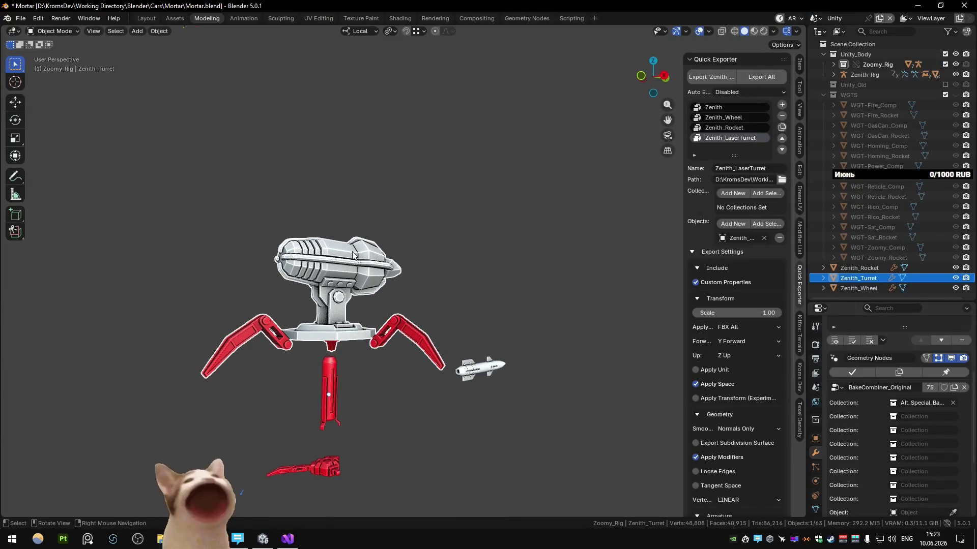
pyautogui.hotkey('alt', 'Tab')
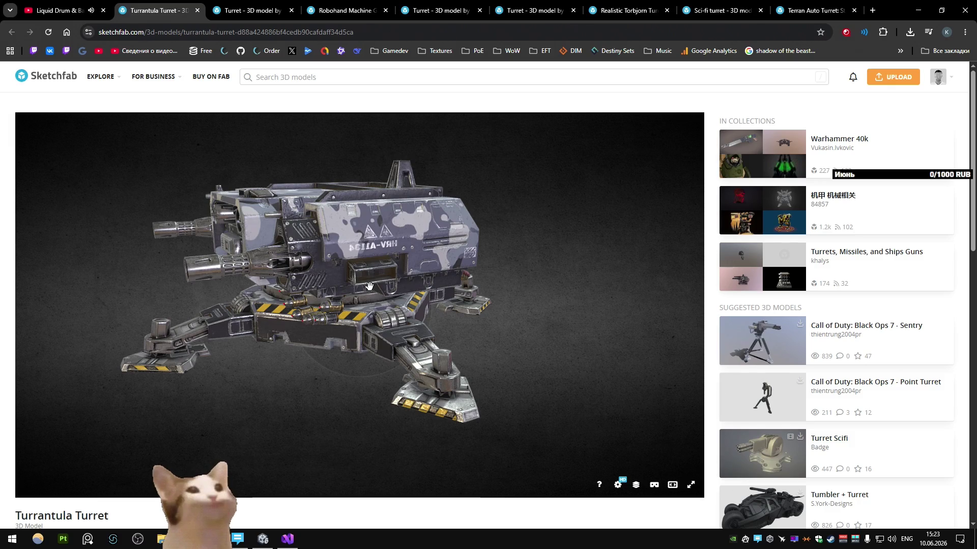
pyautogui.moveTo(411, 373); pyautogui.dragTo(418, 321)
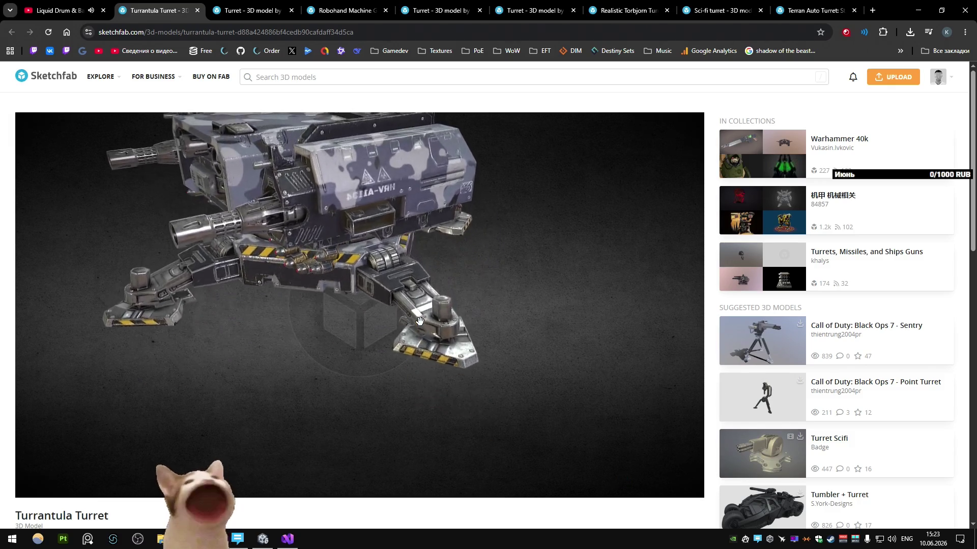
pyautogui.hotkey('ctrl', 'w')
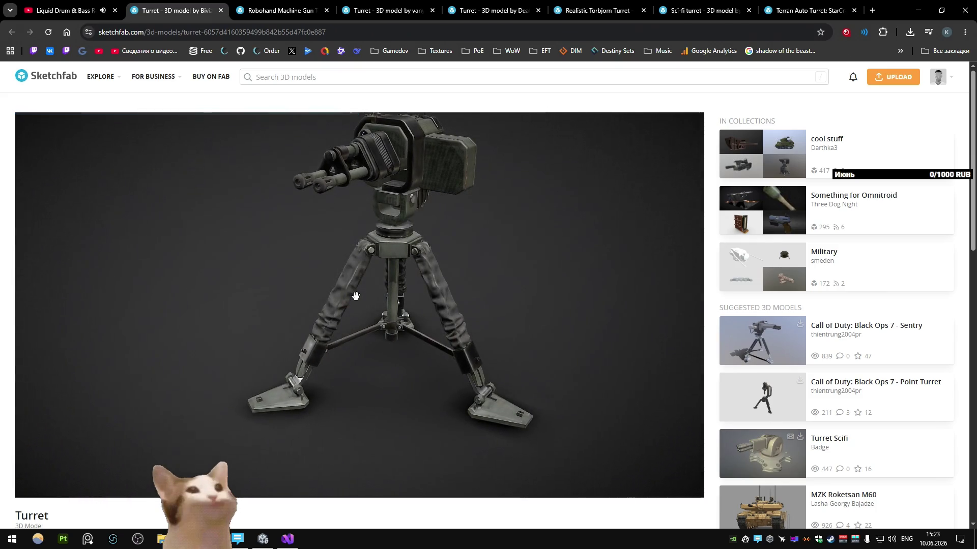
pyautogui.hotkey('ctrl', 'w')
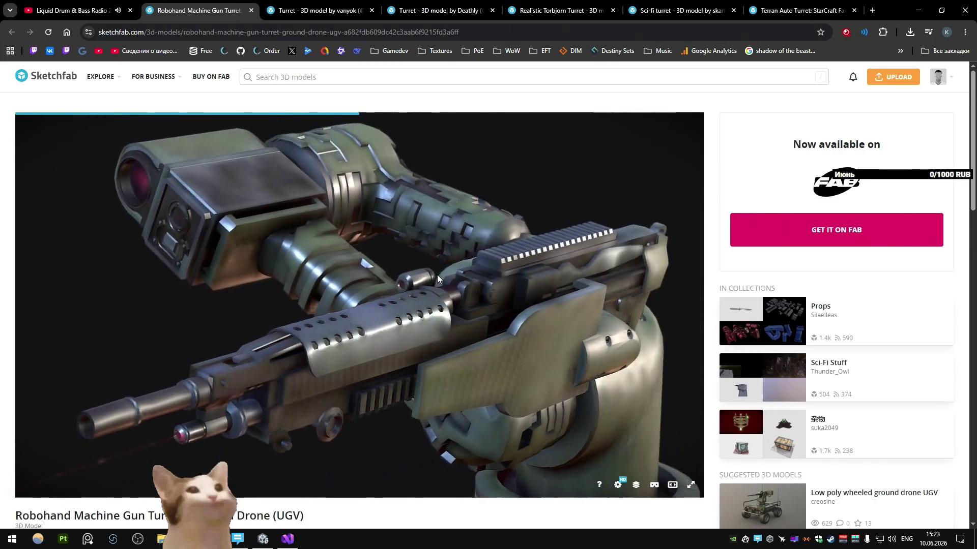
pyautogui.scroll(5, 396, 283)
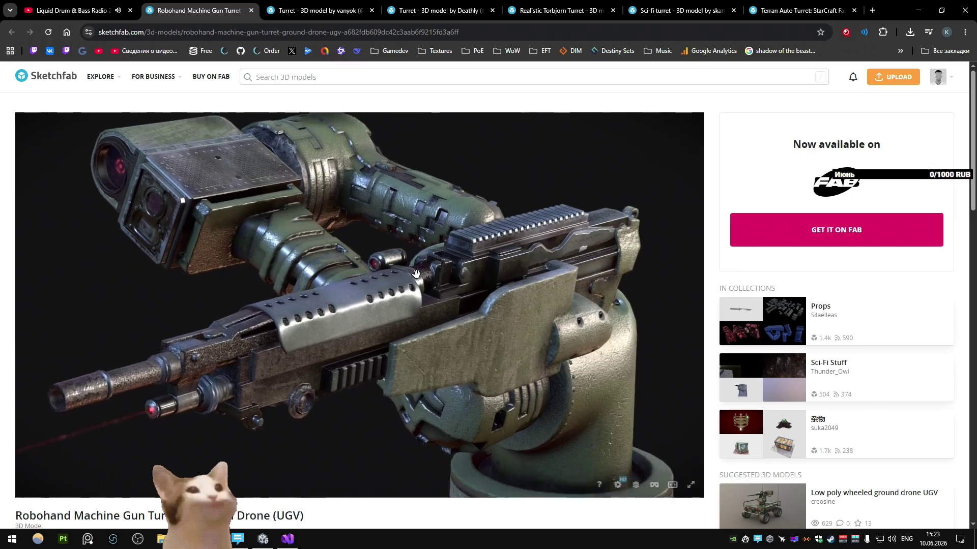
# Step: Review and close the Robohand and two more Turret tabs, leaving Realistic Torbjorn Turret showing
pyautogui.moveTo(395, 283)
pyautogui.mouseDown()
pyautogui.moveTo(407, 301)
pyautogui.moveTo(351, 311)
pyautogui.moveTo(370, 323)
pyautogui.moveTo(537, 337)
pyautogui.mouseUp()
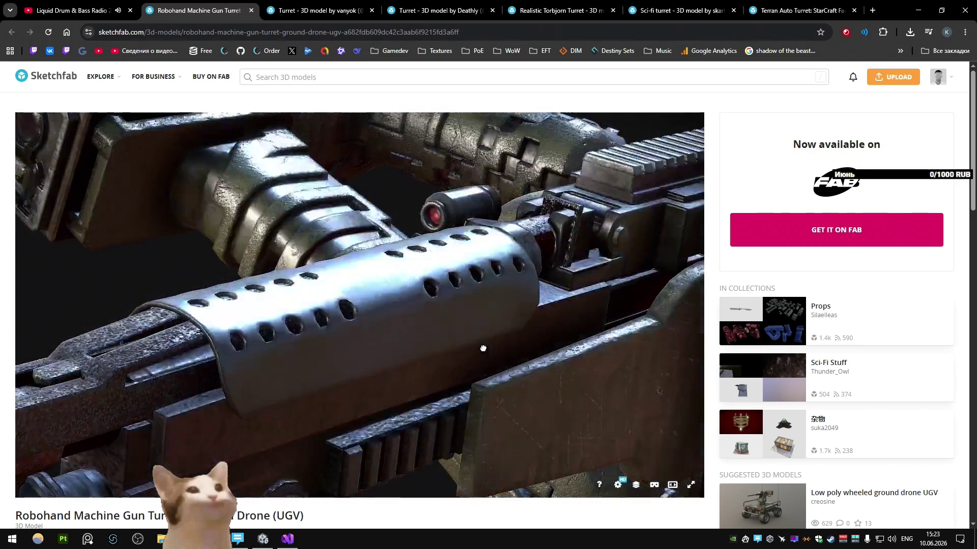
pyautogui.hotkey('ctrl', 'w')
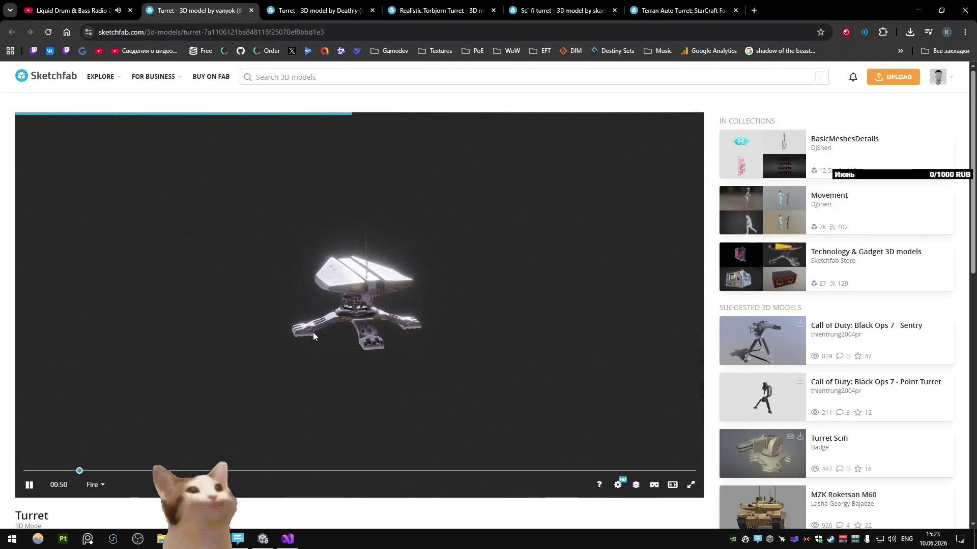
pyautogui.moveTo(313, 337)
pyautogui.mouseDown()
pyautogui.moveTo(395, 331)
pyautogui.moveTo(316, 336)
pyautogui.mouseUp()
pyautogui.hotkey('ctrl', 'w')
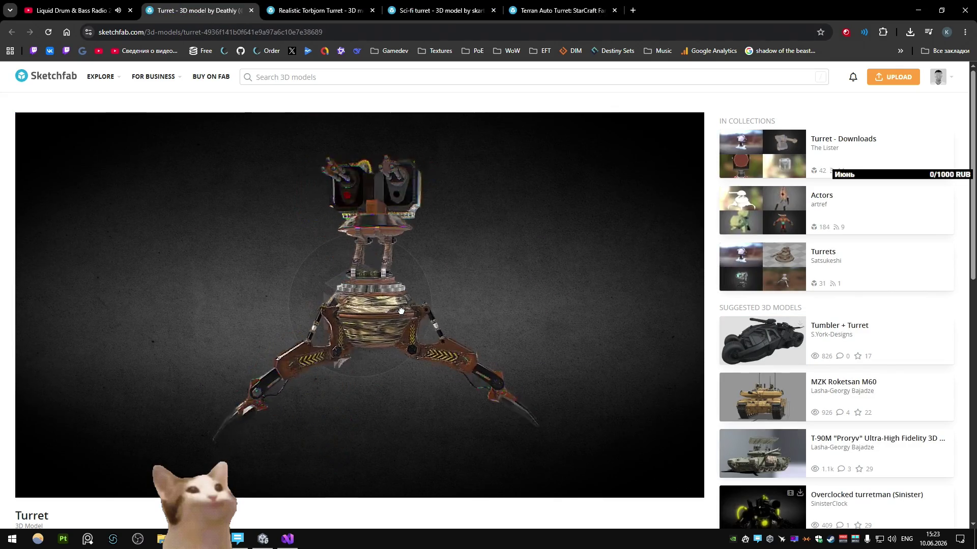
pyautogui.hotkey('ctrl', 'w')
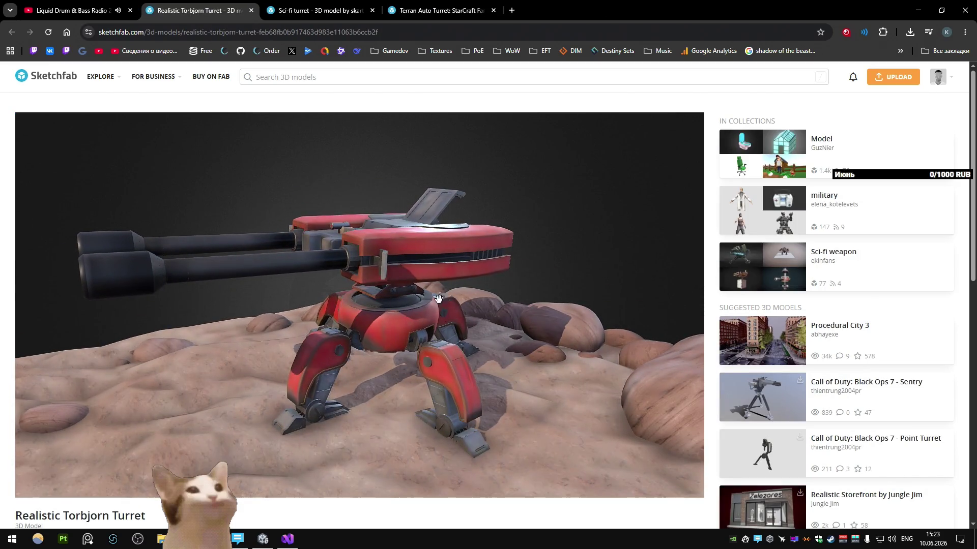
pyautogui.scroll(5, 438, 298)
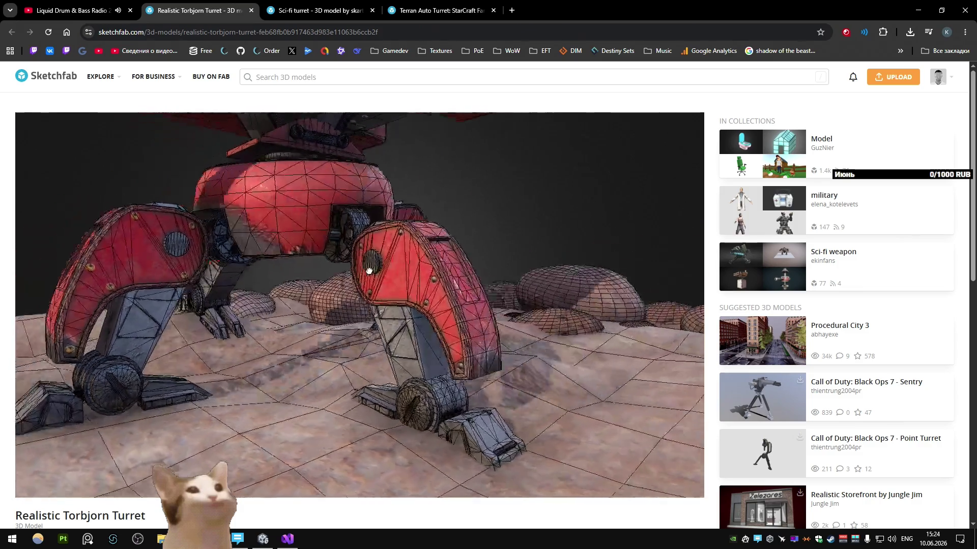
# Step: Inspect the Torbjorn turret's base colour in the Model Inspector, orbit it, then close its tab
pyautogui.moveTo(368, 271); pyautogui.dragTo(427, 295)
pyautogui.scroll(4, 325, 310)
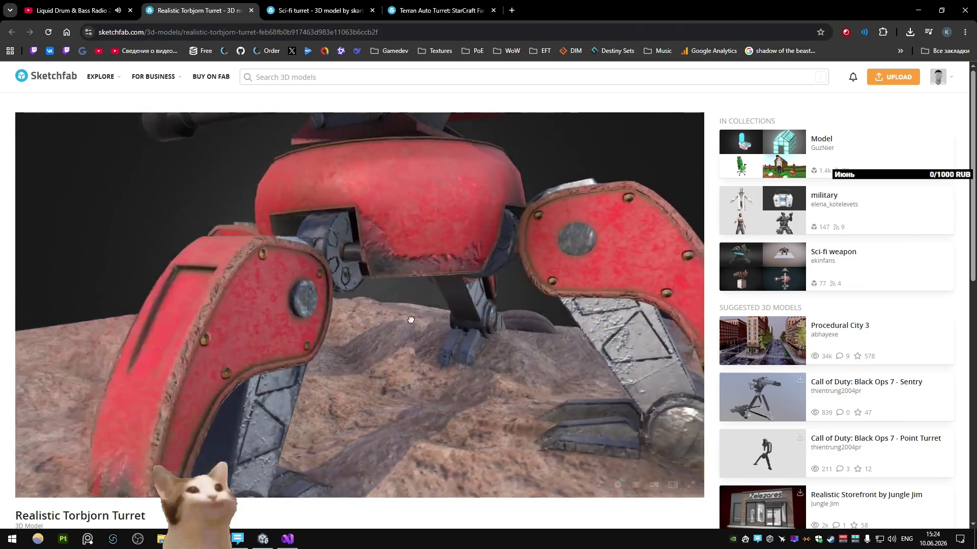
pyautogui.scroll(-4, 410, 320)
pyautogui.scroll(-3, 441, 328)
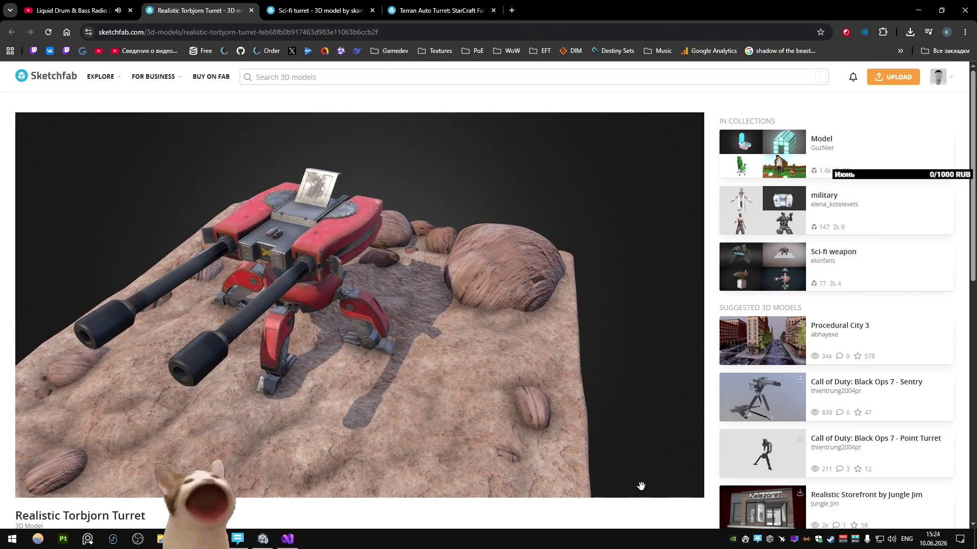
pyautogui.click(636, 486)
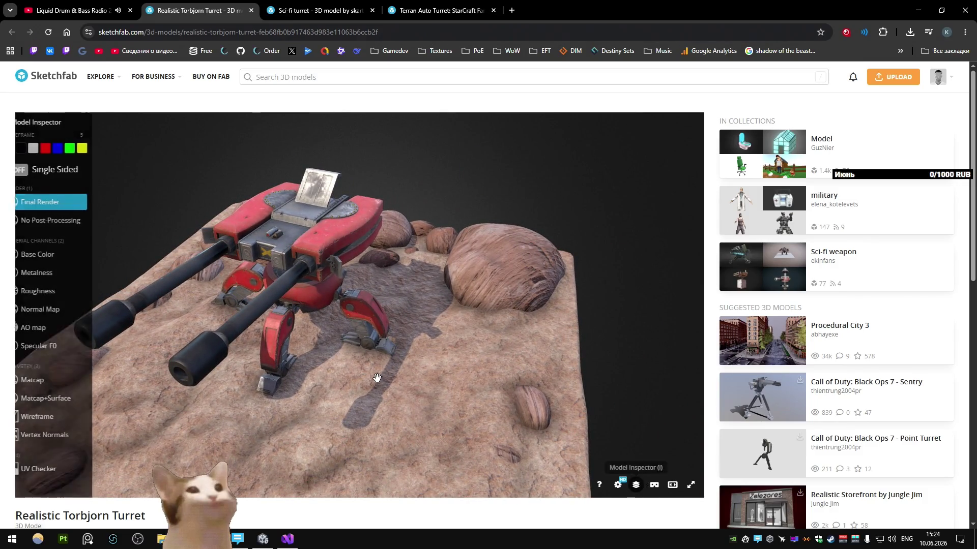
pyautogui.click(58, 254)
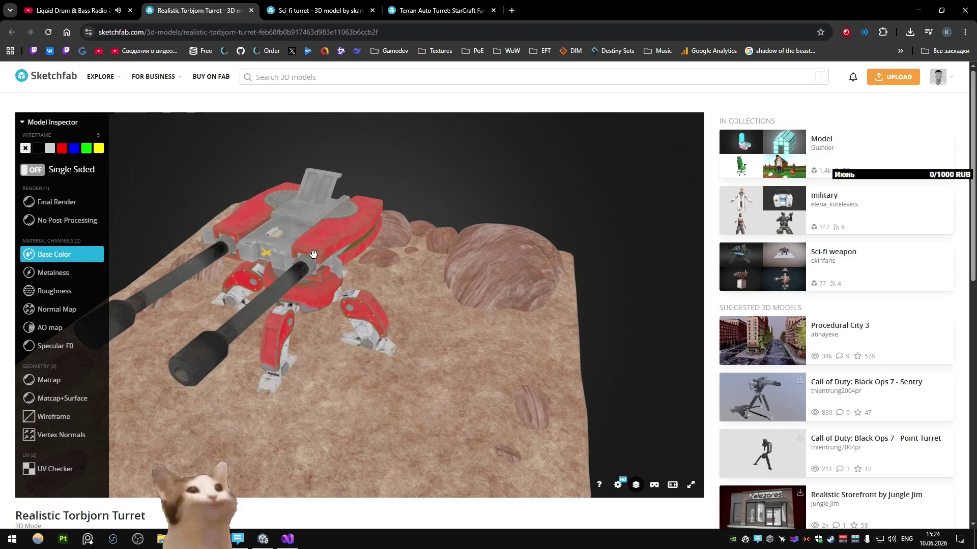
pyautogui.click(53, 201)
pyautogui.moveTo(403, 261)
pyautogui.mouseDown()
pyautogui.moveTo(380, 337)
pyautogui.moveTo(337, 327)
pyautogui.moveTo(311, 349)
pyautogui.moveTo(360, 268)
pyautogui.moveTo(339, 328)
pyautogui.moveTo(371, 314)
pyautogui.moveTo(397, 279)
pyautogui.moveTo(460, 298)
pyautogui.moveTo(507, 267)
pyautogui.moveTo(445, 297)
pyautogui.mouseUp()
pyautogui.hotkey('ctrl', 'w')
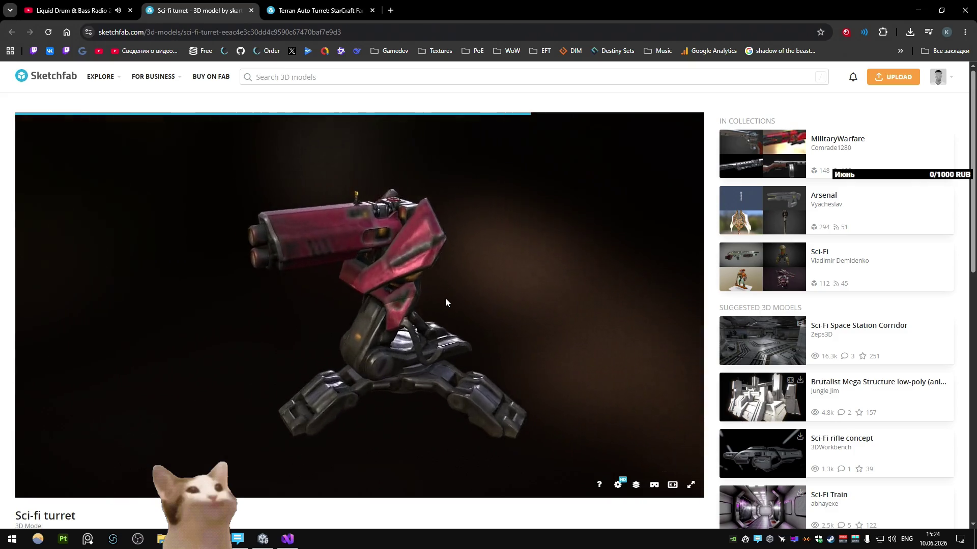
# Step: Study the Sci-fi turret from several angles and close the Terran Auto Turret tab, keeping only Sci-fi
pyautogui.moveTo(512, 300)
pyautogui.mouseDown()
pyautogui.moveTo(379, 299)
pyautogui.moveTo(446, 272)
pyautogui.mouseUp()
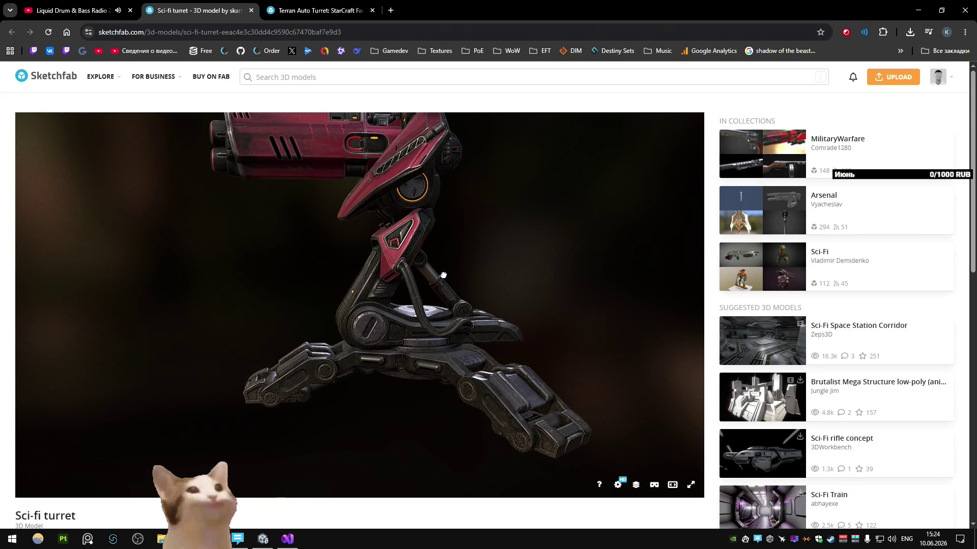
pyautogui.moveTo(443, 276)
pyautogui.mouseDown()
pyautogui.moveTo(473, 265)
pyautogui.moveTo(432, 277)
pyautogui.moveTo(514, 272)
pyautogui.mouseUp()
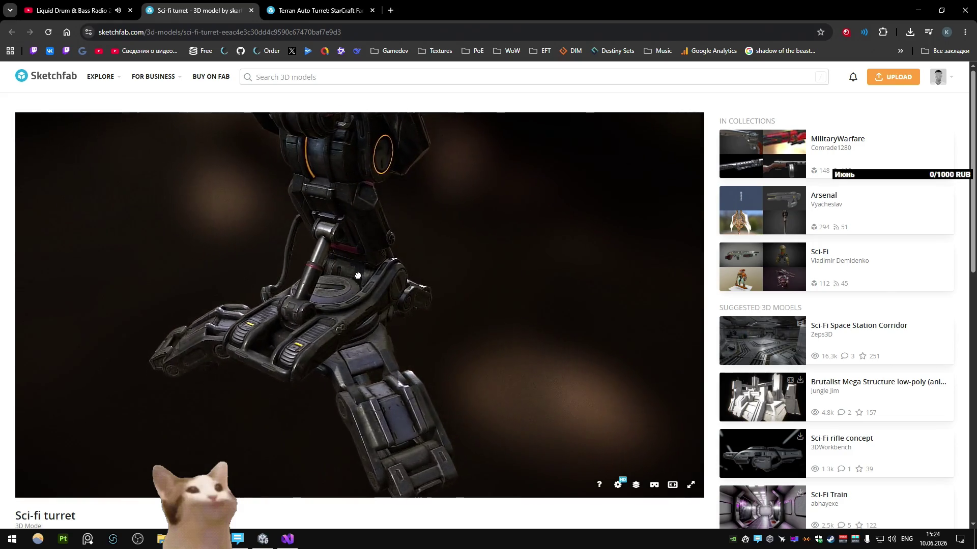
pyautogui.hotkey('ctrl', 'w')
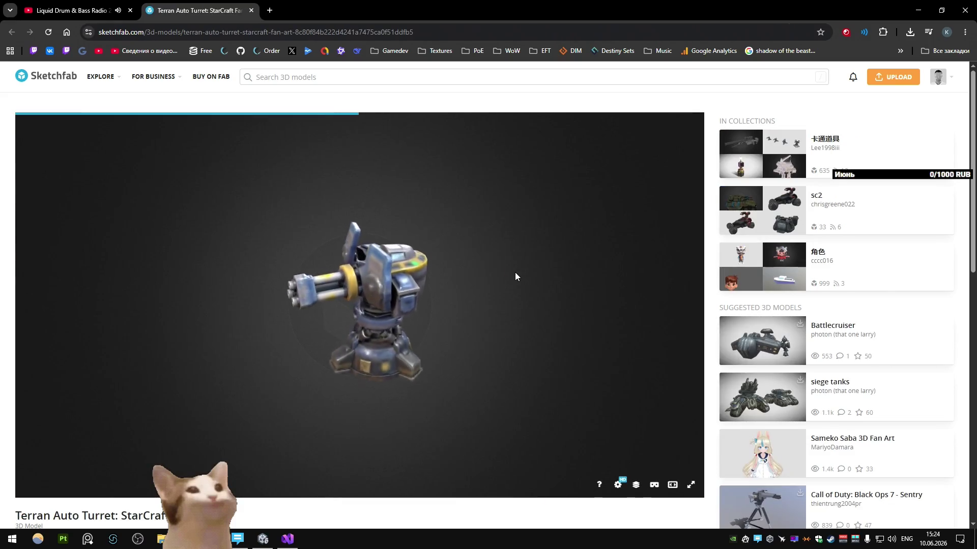
pyautogui.hotkey('ctrl', 'w')
pyautogui.hotkey('ctrl', 'shift', 't')
pyautogui.hotkey('ctrl', 'shift', 't')
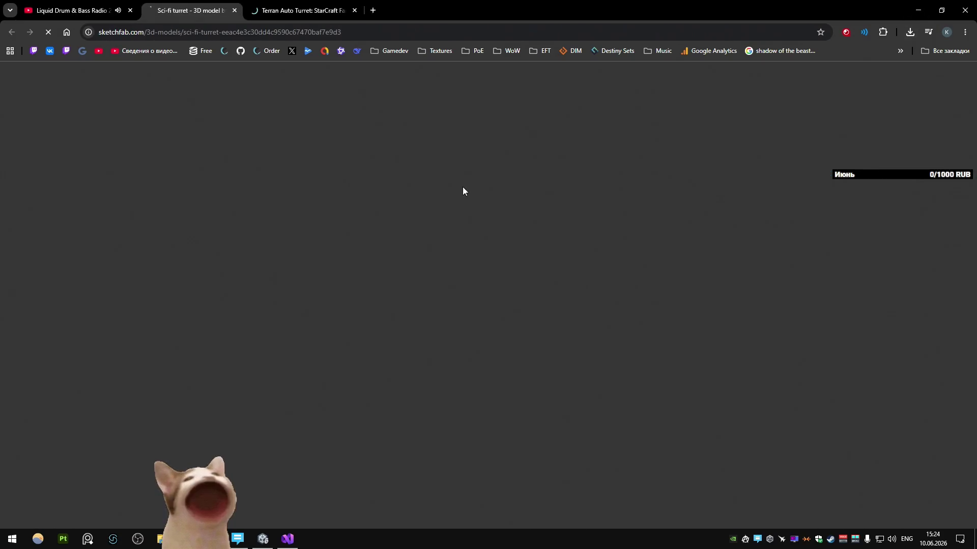
pyautogui.middleClick(319, 5)
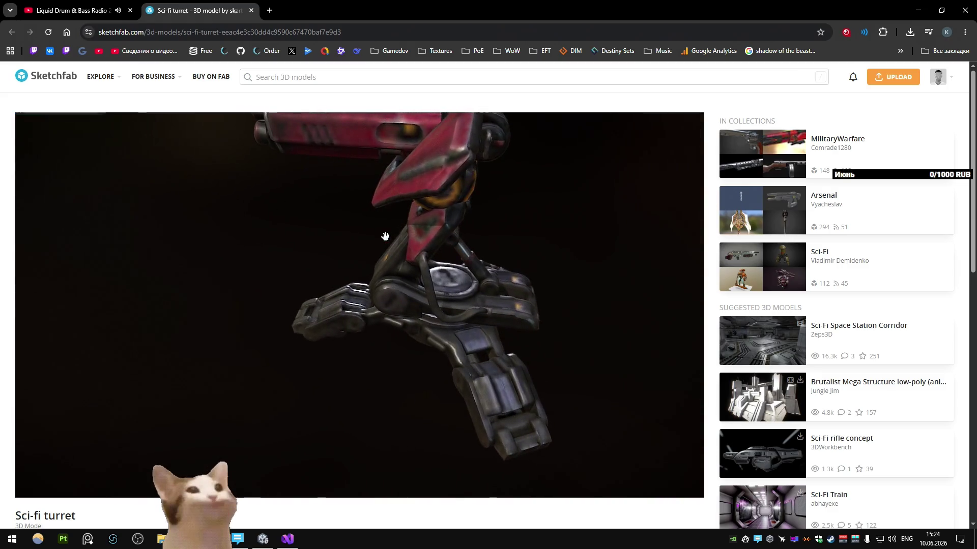
pyautogui.moveTo(393, 246)
pyautogui.mouseDown()
pyautogui.moveTo(303, 222)
pyautogui.moveTo(381, 199)
pyautogui.moveTo(397, 172)
pyautogui.moveTo(522, 172)
pyautogui.moveTo(552, 201)
pyautogui.moveTo(501, 184)
pyautogui.moveTo(498, 216)
pyautogui.moveTo(563, 183)
pyautogui.mouseUp()
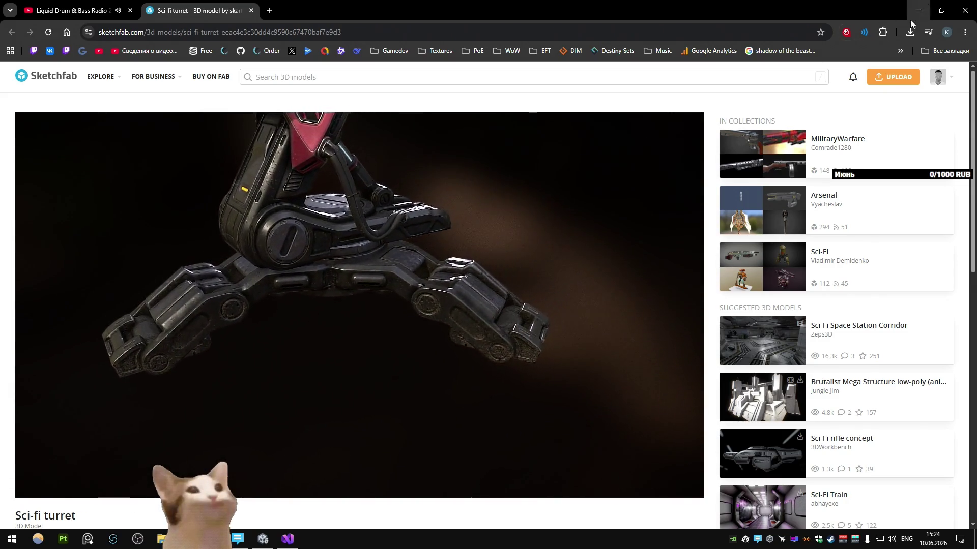
# Step: Return to Blender and orbit to bring the vehicle into view
pyautogui.hotkey('alt', 'Tab')
pyautogui.moveTo(399, 337)
pyautogui.mouseDown(button='middle')
pyautogui.moveTo(320, 371)
pyautogui.moveTo(358, 364)
pyautogui.mouseUp(button='middle')
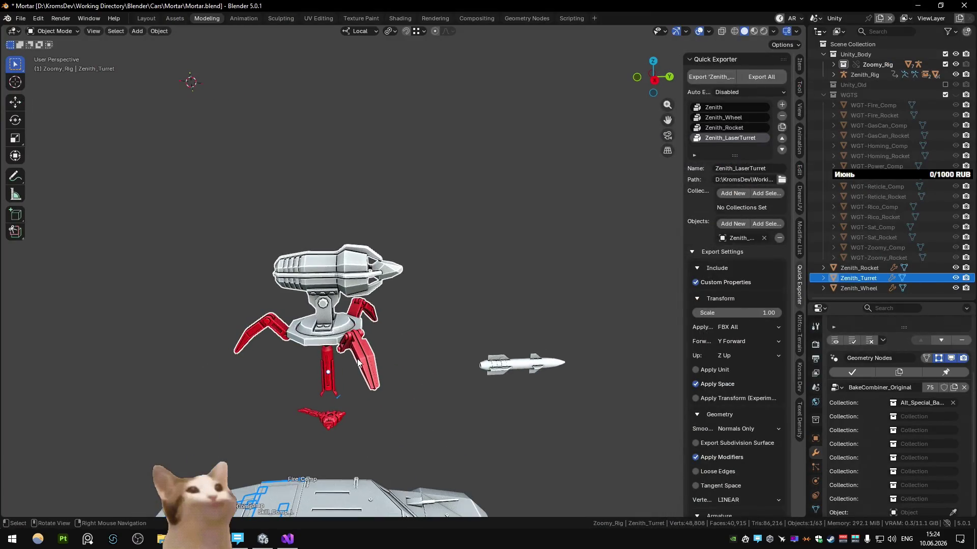
# Step: Reload Mortar.blend from Open Recent, restoring the turret stand
pyautogui.click(337, 423)
pyautogui.moveTo(337, 422)
pyautogui.mouseDown(button='middle')
pyautogui.moveTo(387, 389)
pyautogui.moveTo(439, 290)
pyautogui.mouseUp(button='middle')
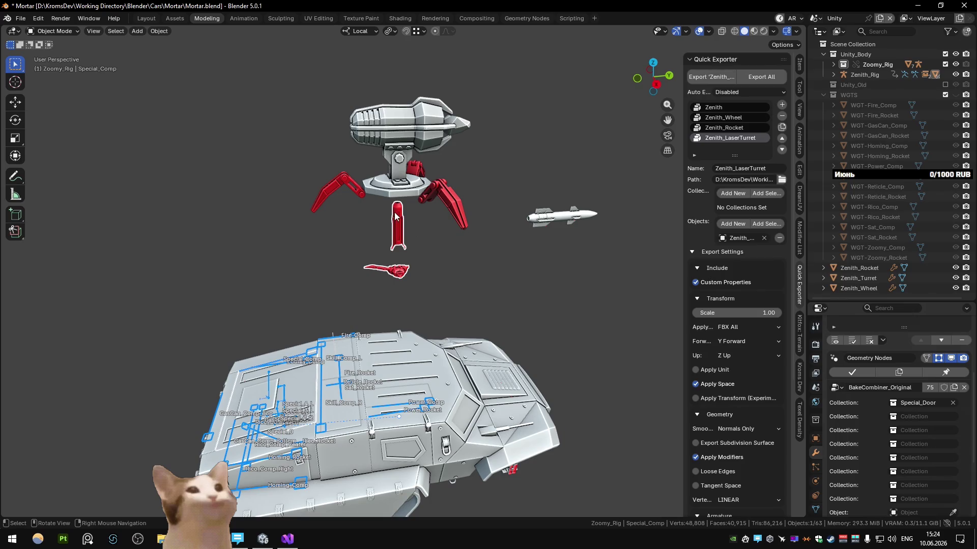
pyautogui.moveTo(46, 51)
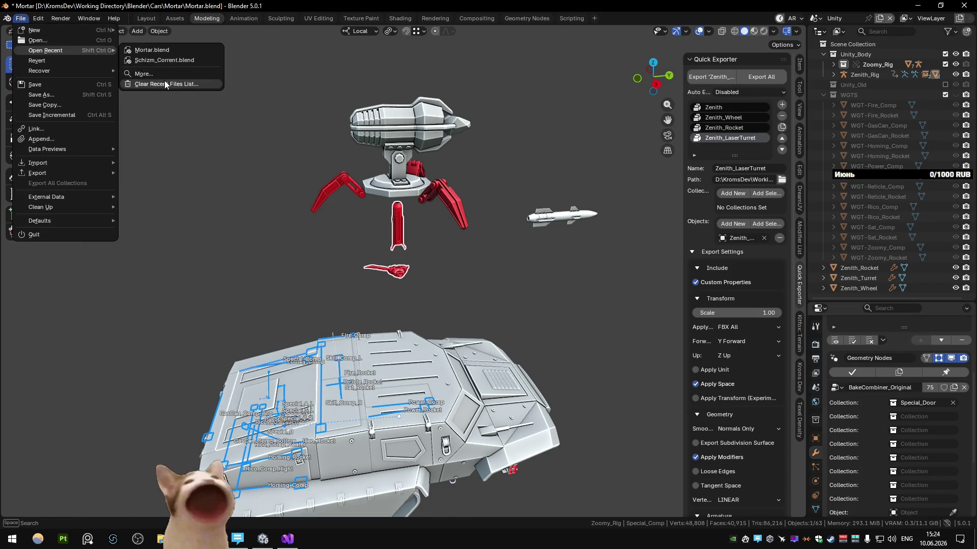
pyautogui.click(160, 47)
pyautogui.click(503, 283)
# Step: Select Alt_Special_Rig and view its Schizm_Alt_Special_Bite keyframes in the Animation workspace
pyautogui.moveTo(258, 143)
pyautogui.mouseDown(button='middle')
pyautogui.moveTo(307, 178)
pyautogui.moveTo(413, 326)
pyautogui.mouseUp(button='middle')
pyautogui.click(430, 332)
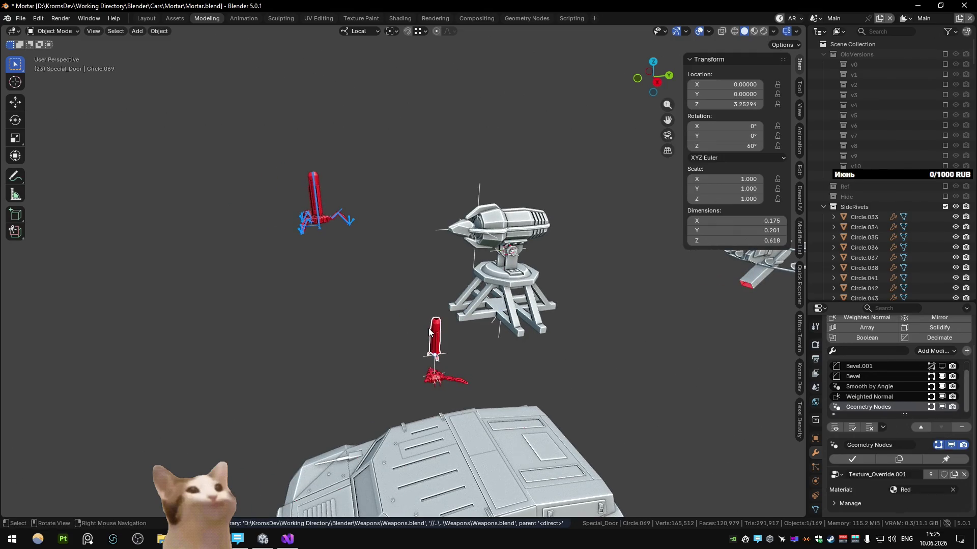
pyautogui.click(317, 190)
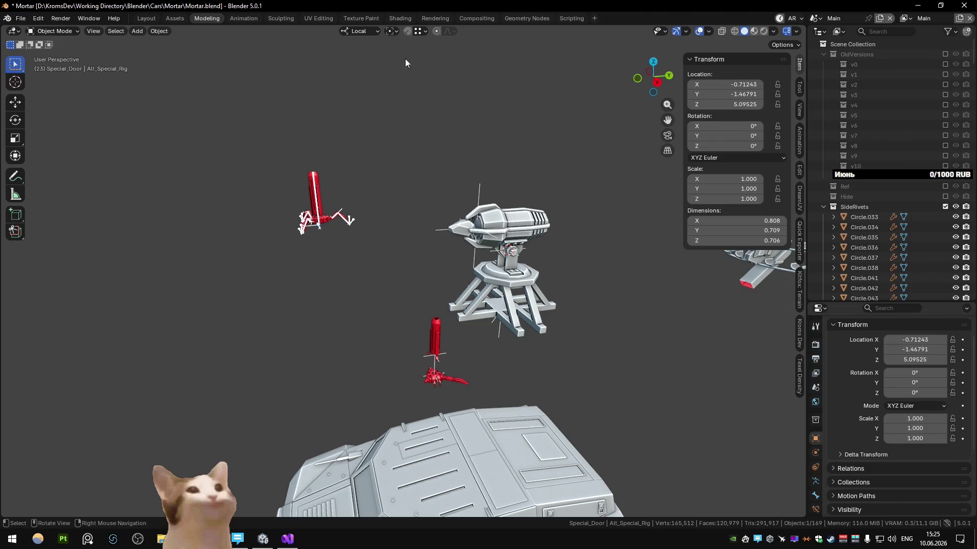
pyautogui.click(243, 17)
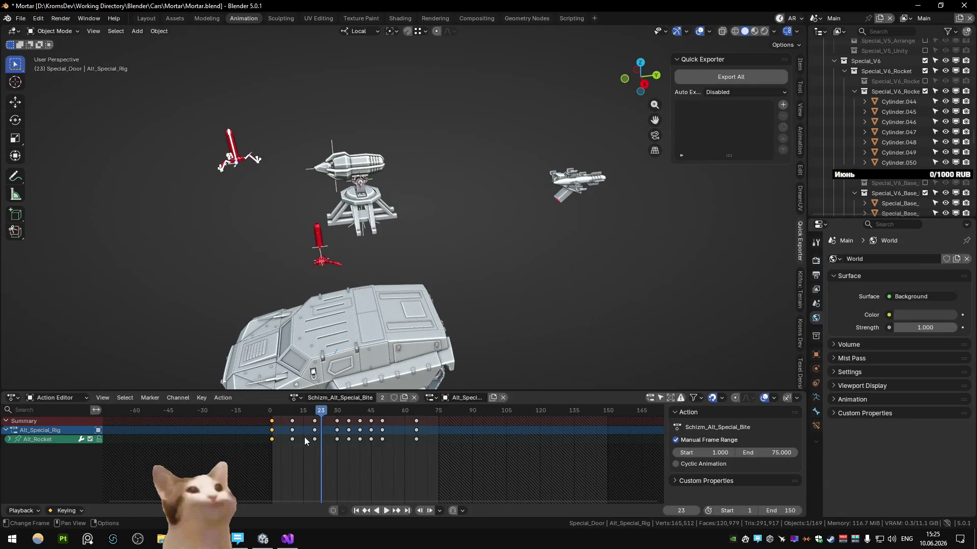
# Step: Delete all keyframes of Schizm_Alt_Special_Bite and unlink the action from Alt_Special_Rig
pyautogui.moveTo(275, 415); pyautogui.dragTo(271, 414)
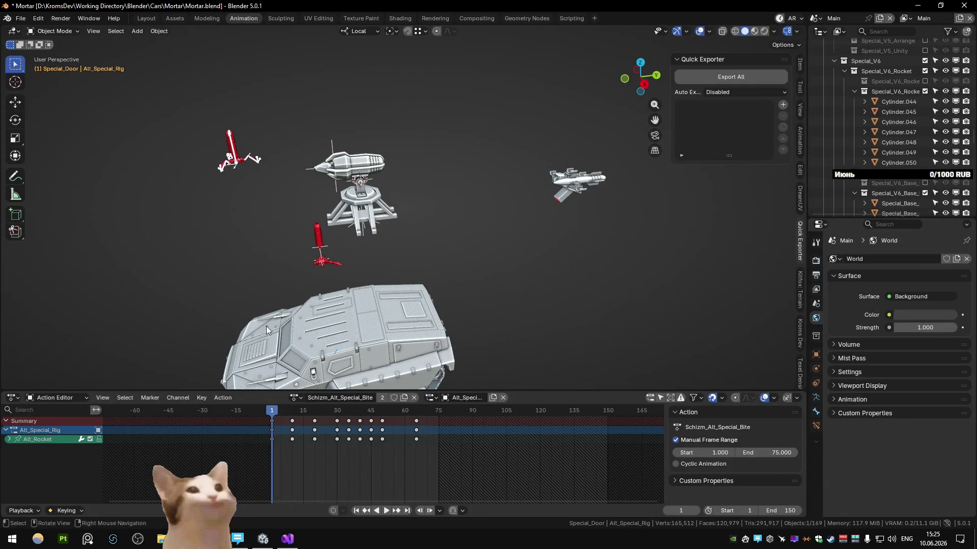
pyautogui.press('KP_Decimal')
pyautogui.moveTo(325, 278)
pyautogui.mouseDown(button='middle')
pyautogui.moveTo(313, 250)
pyautogui.moveTo(310, 260)
pyautogui.mouseUp(button='middle')
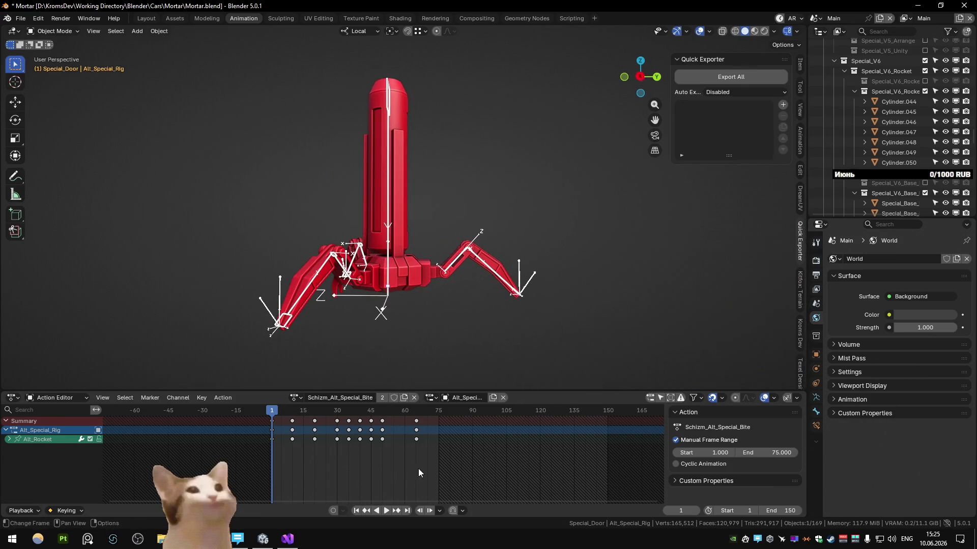
pyautogui.press('a')
pyautogui.press('x')
pyautogui.click(188, 435)
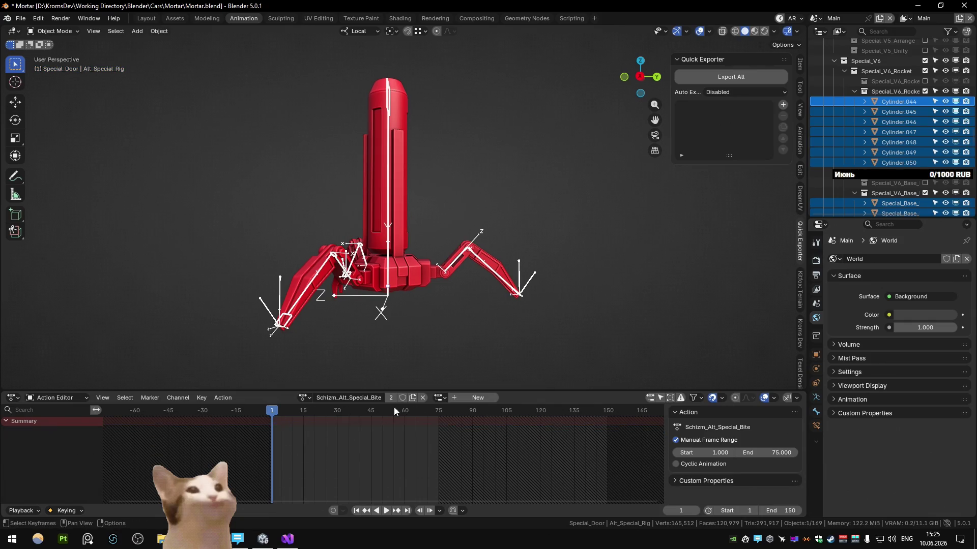
pyautogui.click(424, 400)
# Step: Purge unused data from the file and check which actions remain
pyautogui.click(367, 398)
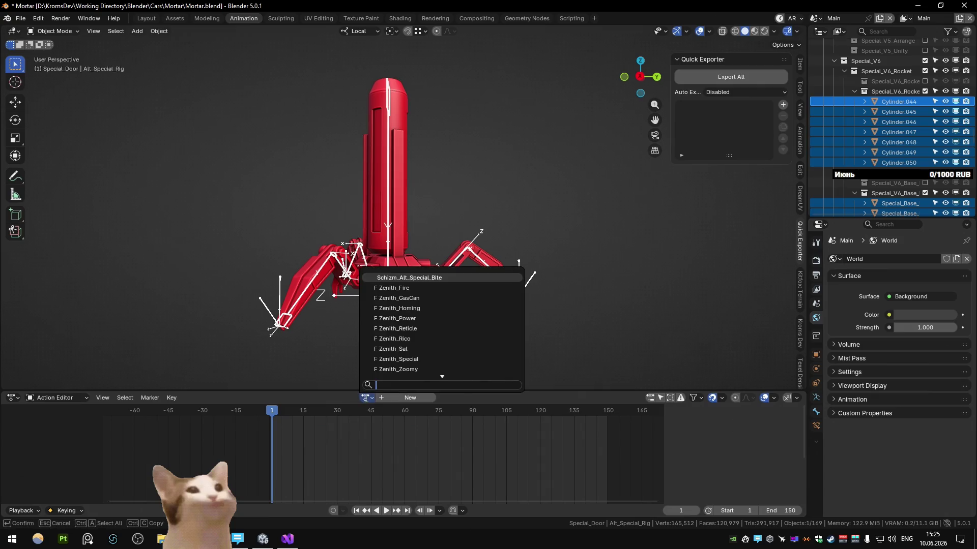
pyautogui.click(21, 18)
pyautogui.click(149, 207)
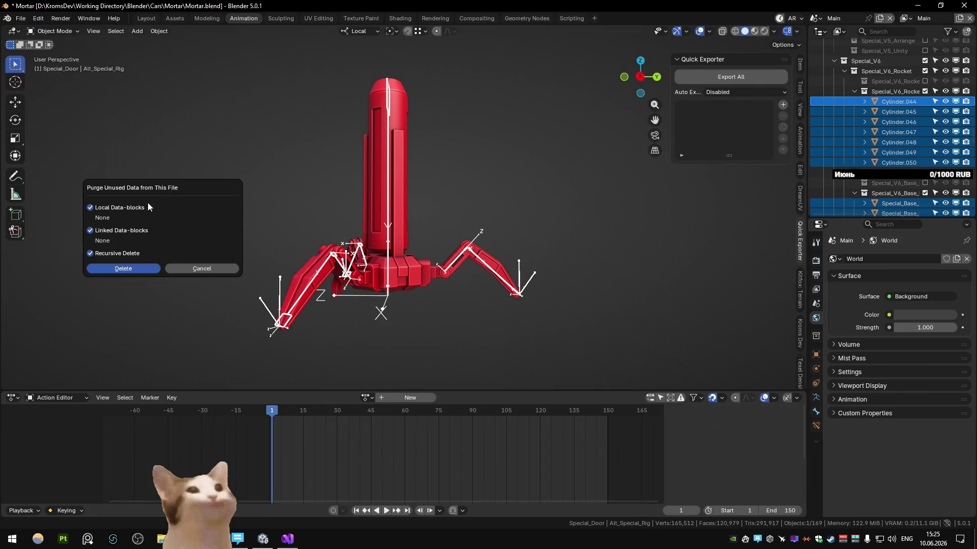
pyautogui.click(135, 273)
pyautogui.click(366, 397)
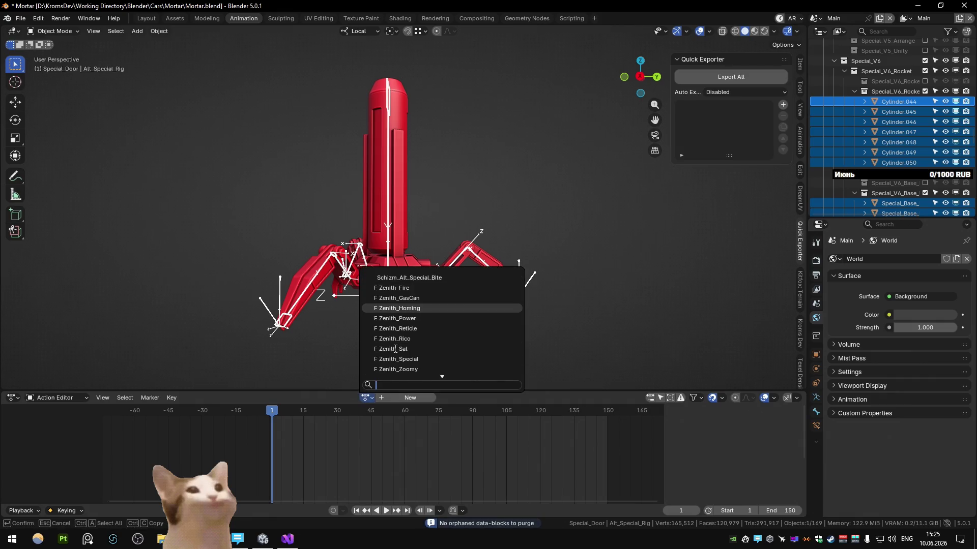
# Step: In the outliner's Blender File view, delete the Schizm_Alt_Special_Bite action
pyautogui.click(838, 31)
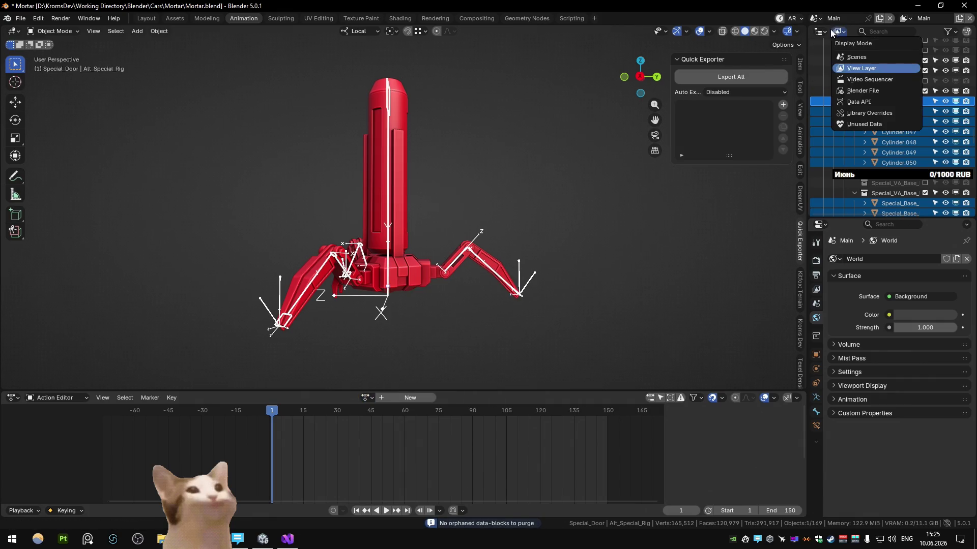
pyautogui.click(876, 92)
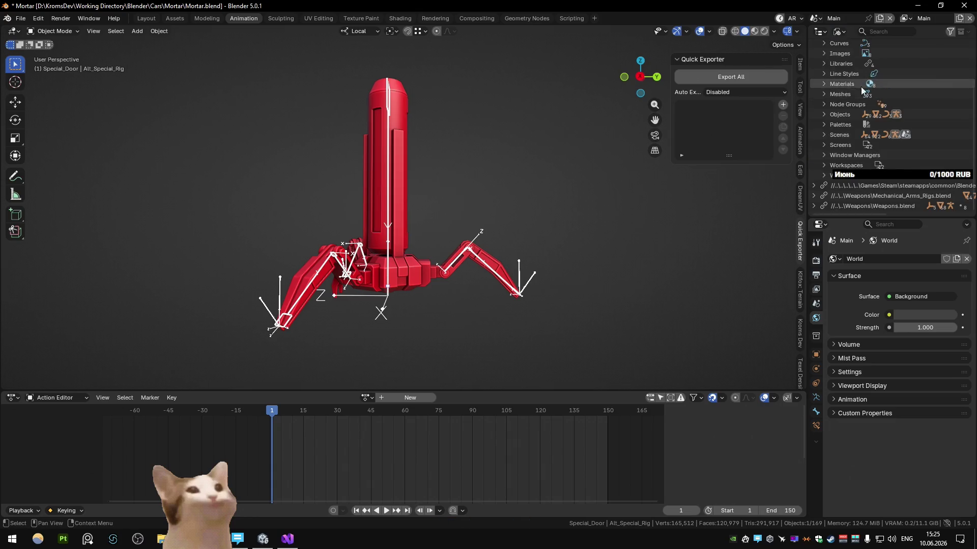
pyautogui.scroll(3, 828, 64)
pyautogui.scroll(2, 830, 62)
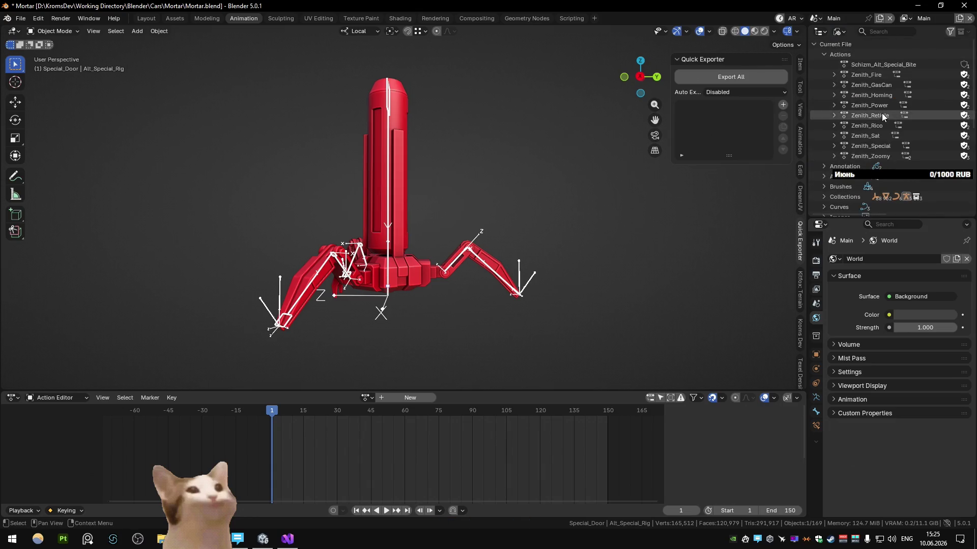
pyautogui.rightClick(876, 67)
pyautogui.click(851, 86)
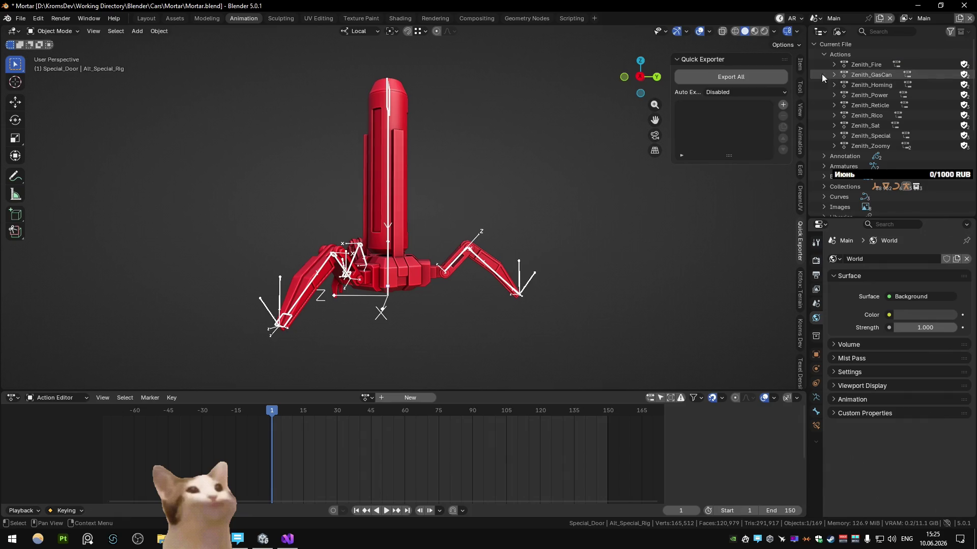
pyautogui.click(821, 32)
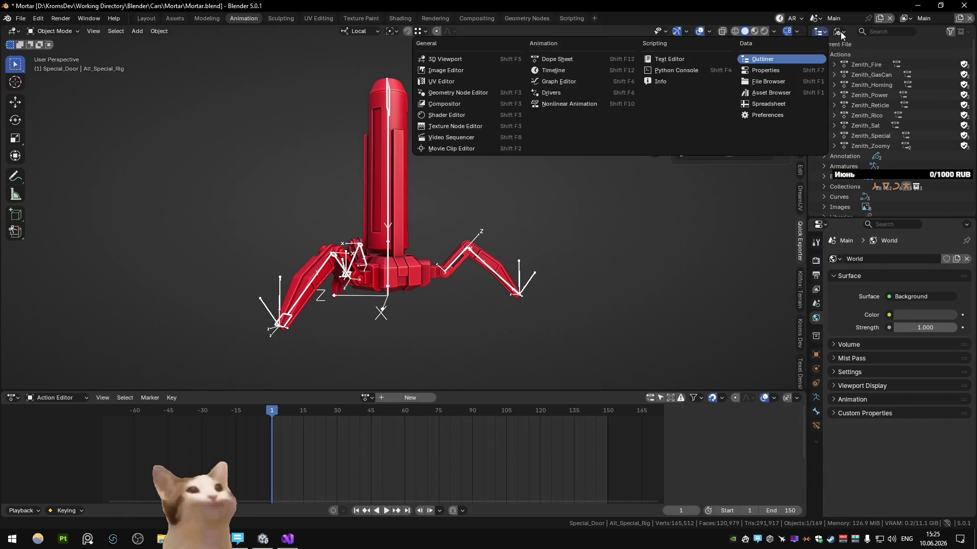
# Step: Return the outliner to View Layer, try deleting a bone of the rocket rig, then undo it
pyautogui.click(842, 35)
pyautogui.click(865, 71)
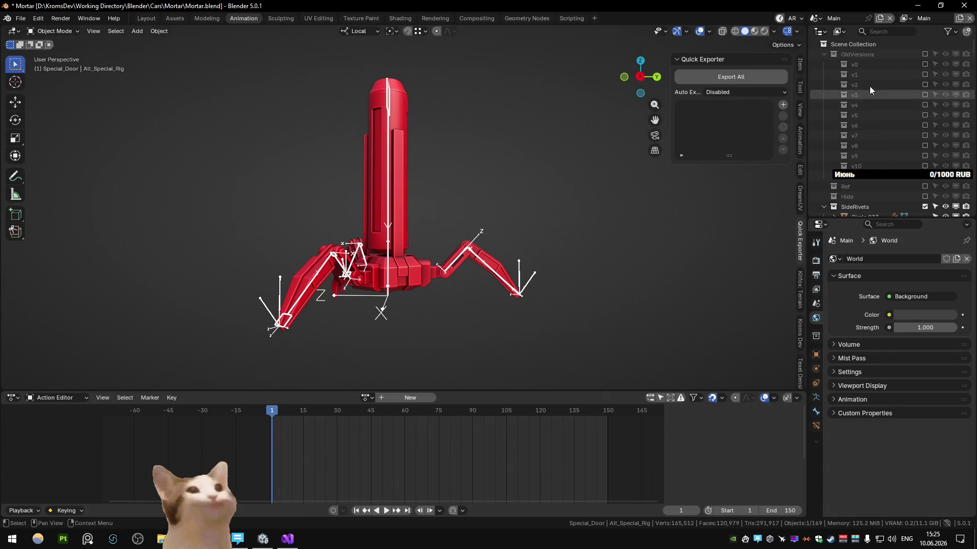
pyautogui.scroll(-4, 514, 247)
pyautogui.click(404, 191)
pyautogui.press('Tab')
pyautogui.scroll(3, 395, 187)
pyautogui.press('F2')
pyautogui.press('x')
pyautogui.click(395, 178)
pyautogui.press('Tab')
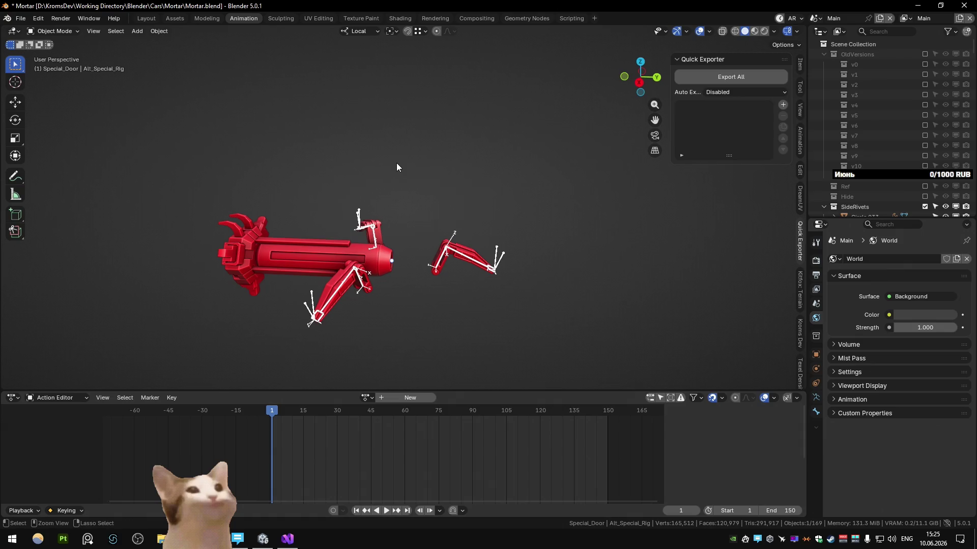
pyautogui.hotkey('ctrl', 'z')
# Step: Delete the rocket body Alt_Special_Body.001 and the tall red rocket
pyautogui.press('Tab')
pyautogui.click(403, 175)
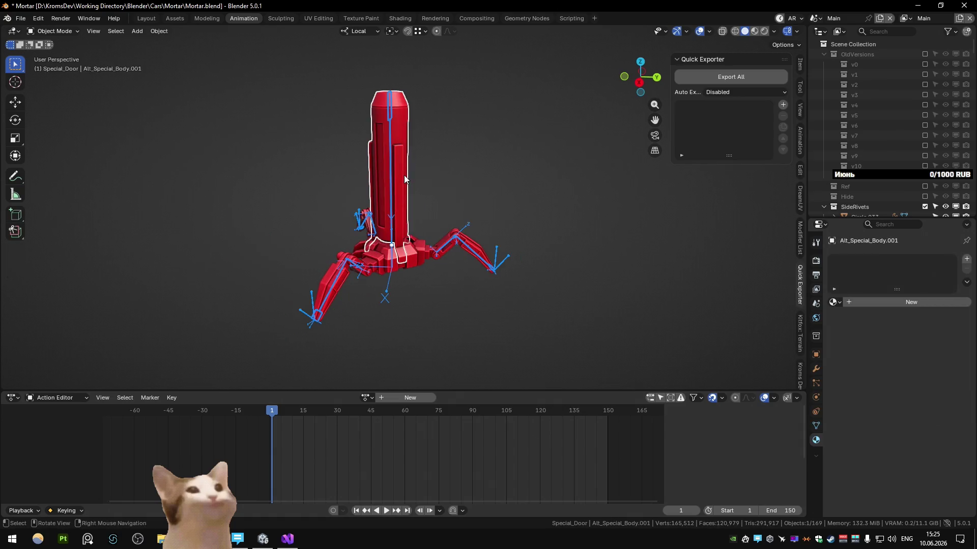
pyautogui.press('Delete')
pyautogui.scroll(-4, 442, 207)
pyautogui.scroll(-3, 381, 151)
pyautogui.scroll(-2, 381, 151)
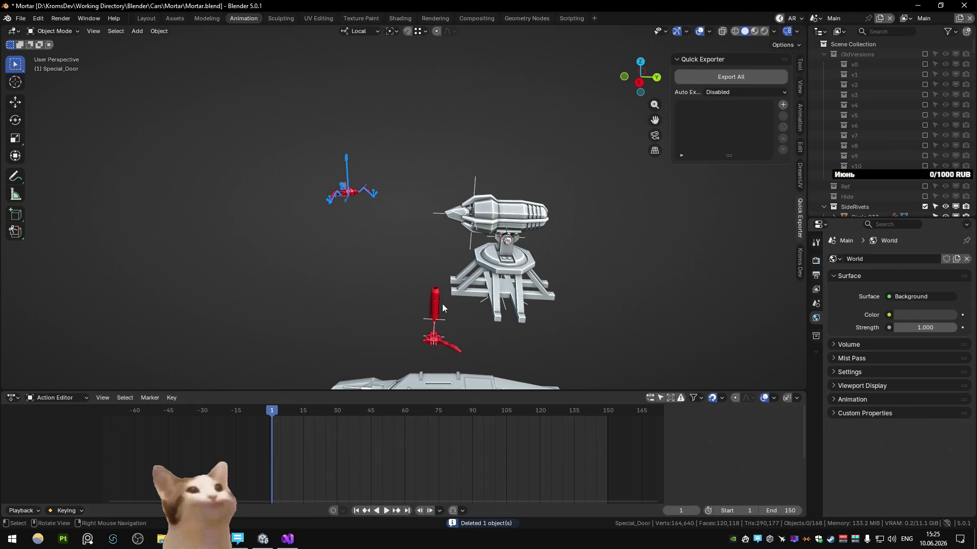
pyautogui.click(439, 318)
pyautogui.press('Delete')
# Step: Centre on the red spider rig, look down on the vehicle and select Alt_Special_Rig
pyautogui.keyDown('alt'); pyautogui.middleClick(348, 188); pyautogui.keyUp('alt')
pyautogui.scroll(7, 346, 187)
pyautogui.scroll(3, 405, 277)
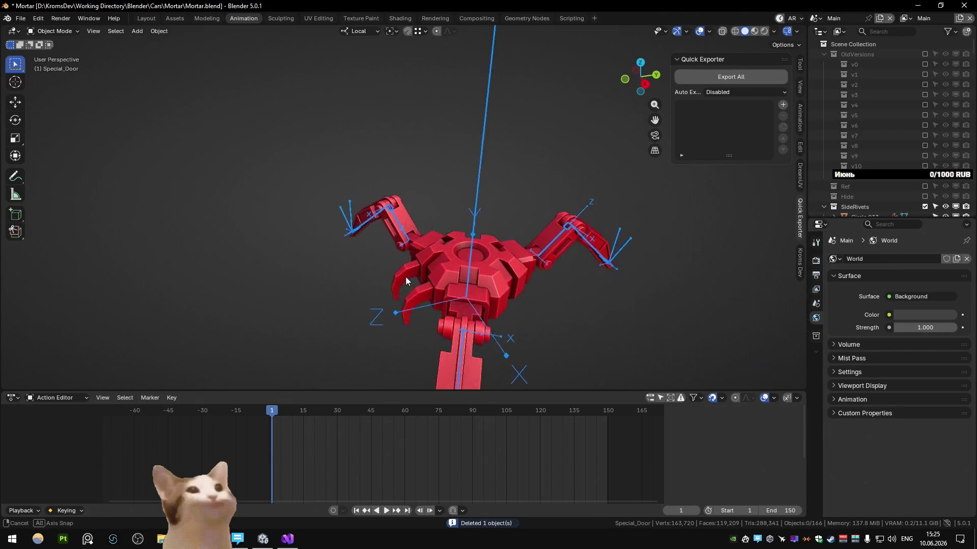
pyautogui.scroll(2, 387, 247)
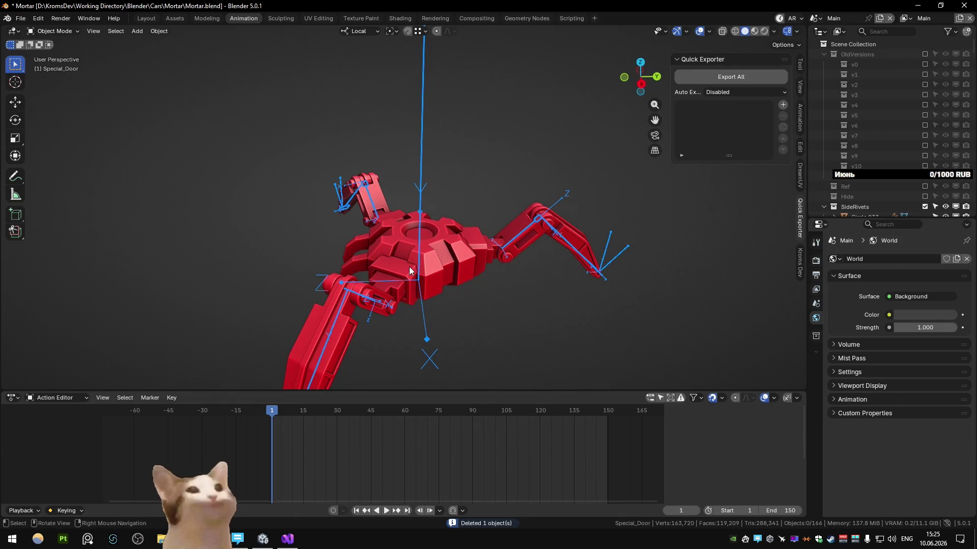
pyautogui.scroll(-4, 409, 266)
pyautogui.scroll(-3, 523, 233)
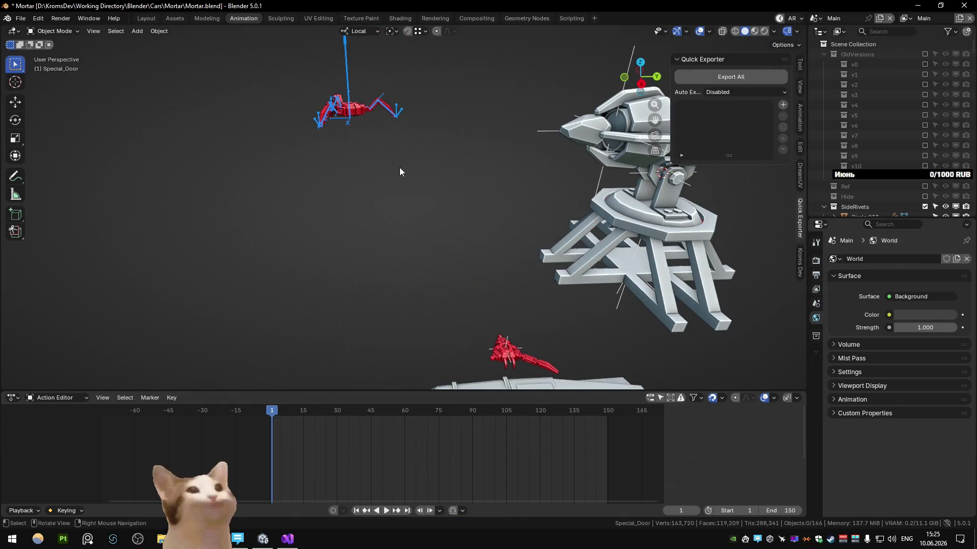
pyautogui.keyDown('alt'); pyautogui.middleClick(351, 113); pyautogui.keyUp('alt')
pyautogui.scroll(3, 340, 162)
pyautogui.moveTo(340, 162)
pyautogui.mouseDown(button='middle')
pyautogui.moveTo(434, 219)
pyautogui.moveTo(354, 172)
pyautogui.moveTo(312, 262)
pyautogui.mouseUp(button='middle')
pyautogui.click(299, 254)
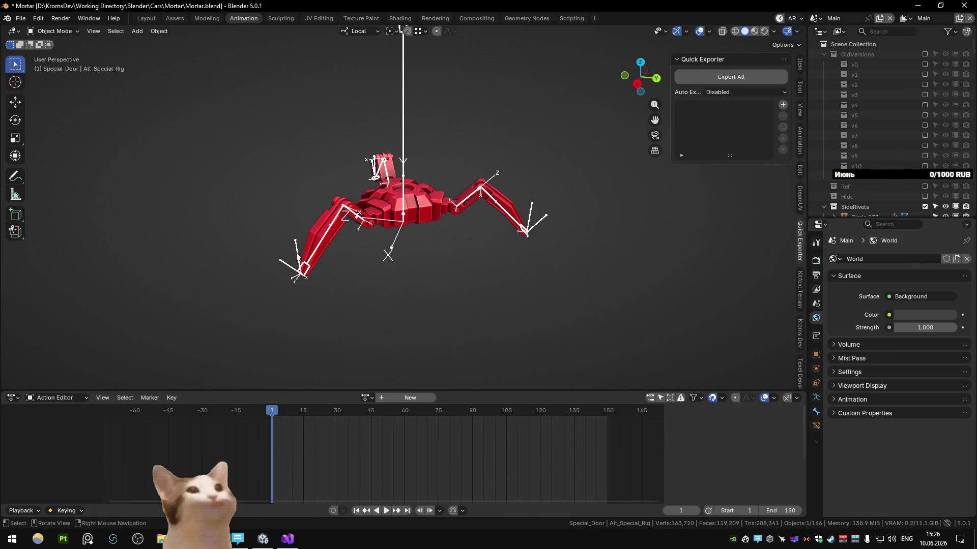
# Step: In Pose Mode, move the leg IK bones to new positions, checking from top view and undoing one move
pyautogui.hotkey('ctrl', 'Tab')
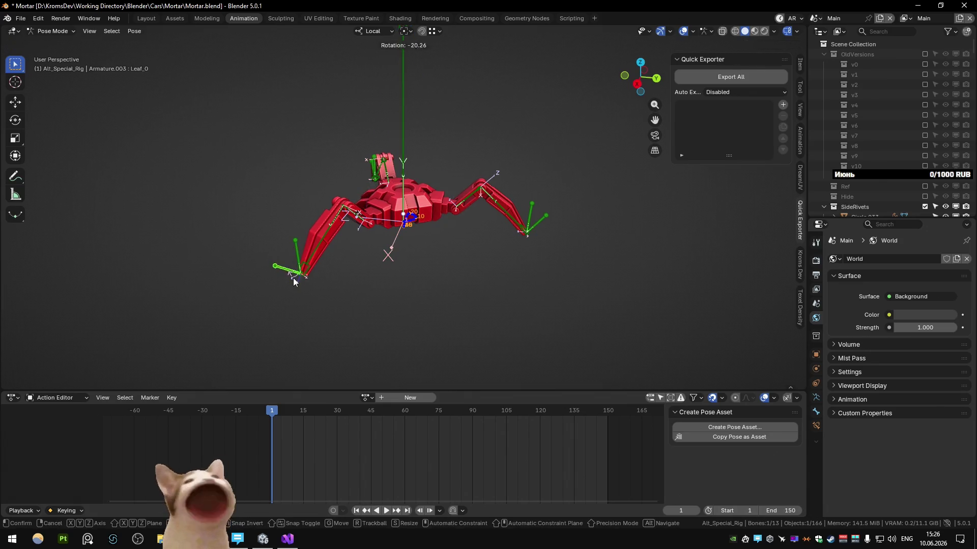
pyautogui.press('g')
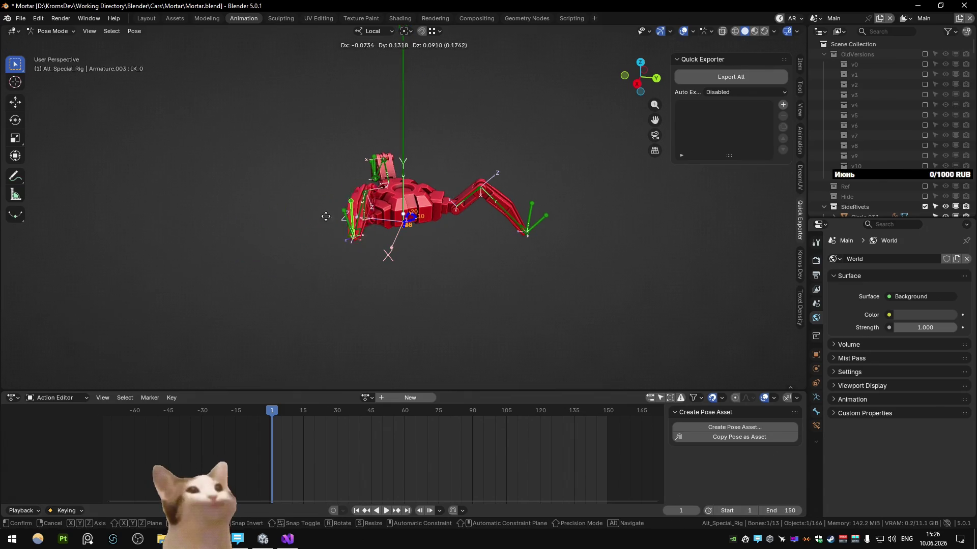
pyautogui.click(289, 279)
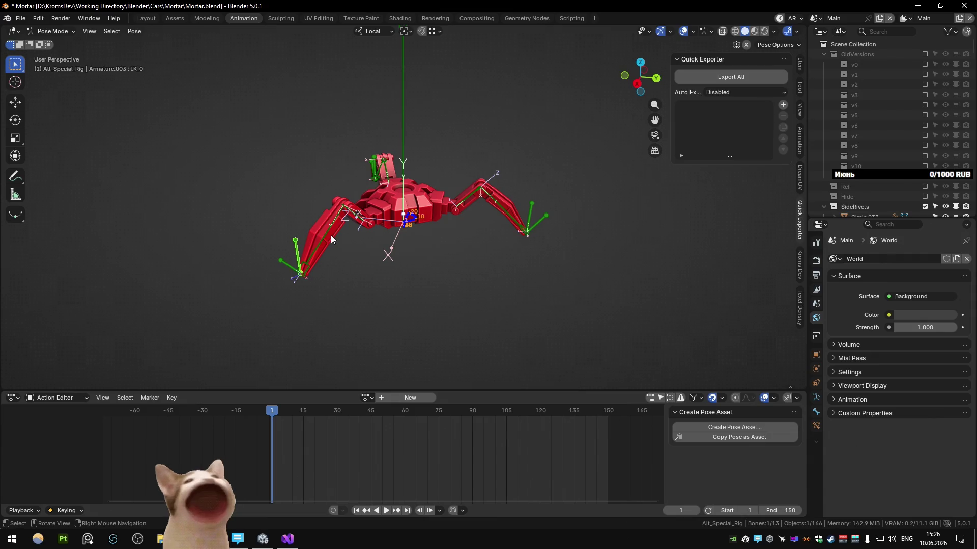
pyautogui.press('KP_7')
pyautogui.press('g')
pyautogui.click(466, 310)
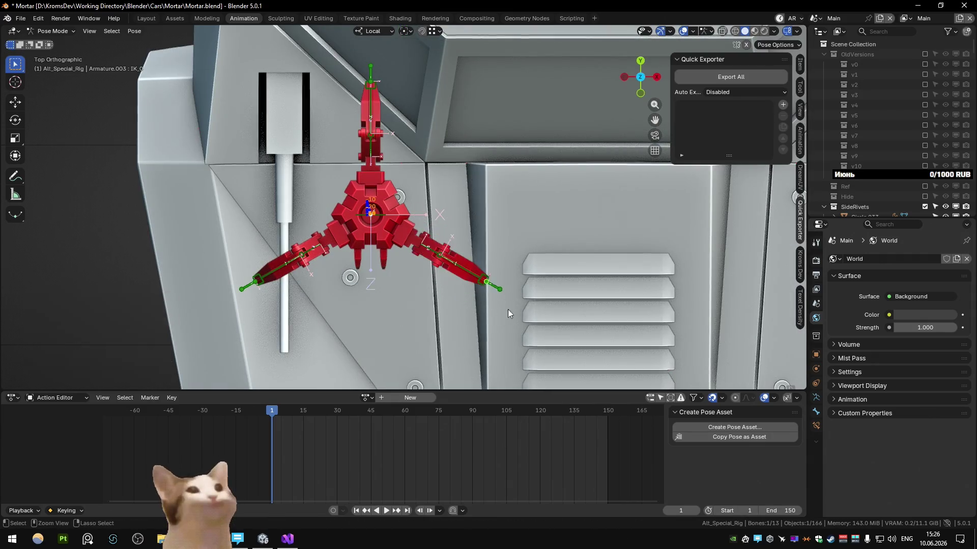
pyautogui.scroll(-5, 467, 310)
pyautogui.moveTo(466, 311); pyautogui.dragTo(421, 248, button='middle')
pyautogui.hotkey('ctrl', 'z')
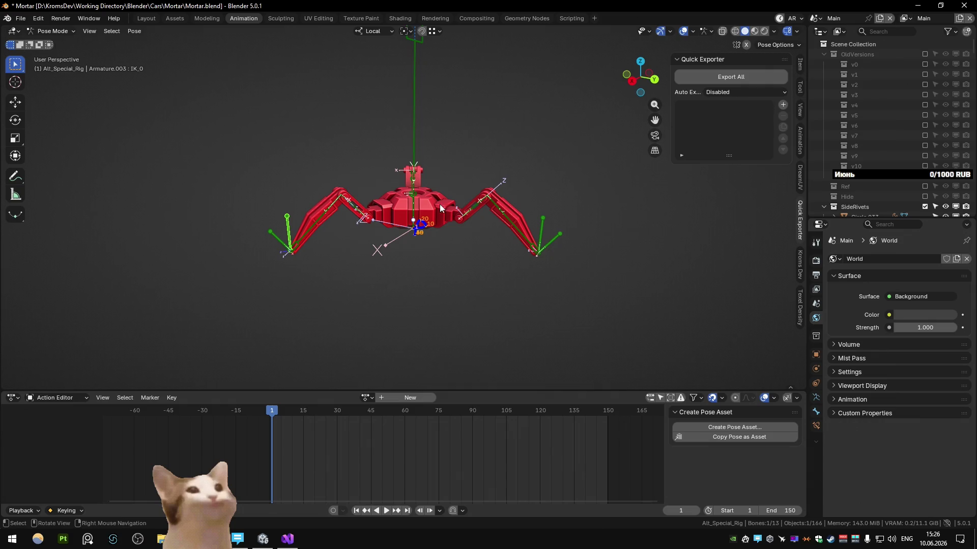
# Step: Isolate and orbit the rig to inspect the legs, then return to Object Mode and select the rig
pyautogui.moveTo(439, 211); pyautogui.dragTo(491, 218, button='middle')
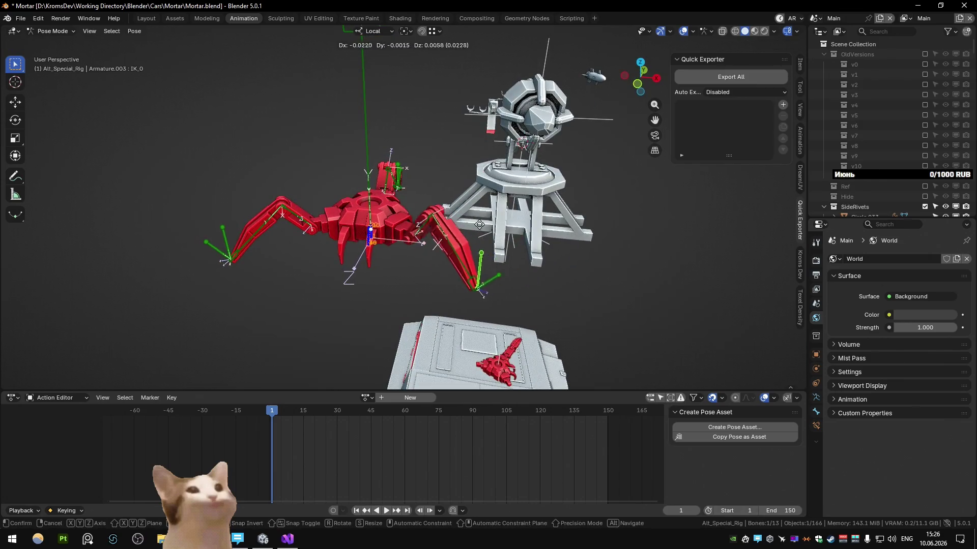
pyautogui.moveTo(491, 218)
pyautogui.mouseDown(button='middle')
pyautogui.moveTo(478, 217)
pyautogui.moveTo(541, 256)
pyautogui.mouseUp(button='middle')
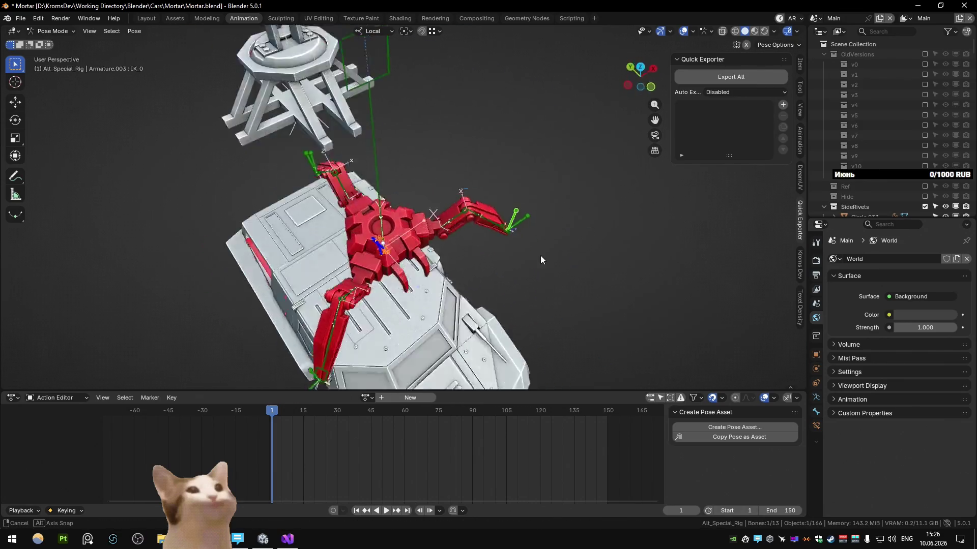
pyautogui.press('KP_Divide')
pyautogui.moveTo(331, 213)
pyautogui.mouseDown(button='middle')
pyautogui.moveTo(283, 226)
pyautogui.moveTo(380, 209)
pyautogui.moveTo(405, 223)
pyautogui.moveTo(370, 226)
pyautogui.mouseUp(button='middle')
pyautogui.moveTo(443, 201)
pyautogui.mouseDown(button='middle')
pyautogui.moveTo(507, 224)
pyautogui.moveTo(369, 223)
pyautogui.moveTo(401, 205)
pyautogui.moveTo(497, 209)
pyautogui.moveTo(403, 263)
pyautogui.moveTo(507, 235)
pyautogui.mouseUp(button='middle')
pyautogui.scroll(5, 401, 205)
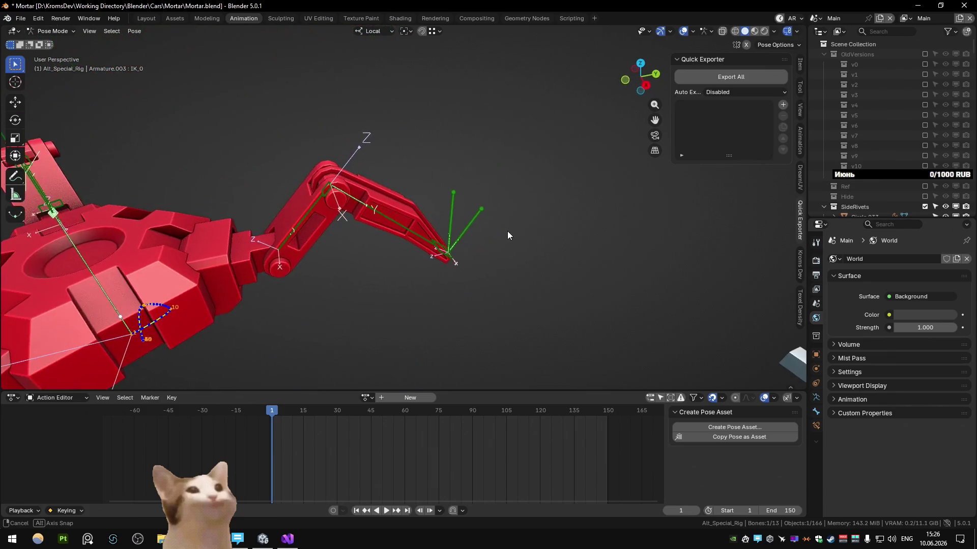
pyautogui.scroll(-6, 508, 232)
pyautogui.moveTo(455, 220)
pyautogui.mouseDown(button='middle')
pyautogui.moveTo(413, 134)
pyautogui.moveTo(371, 157)
pyautogui.mouseUp(button='middle')
pyautogui.scroll(-2, 413, 133)
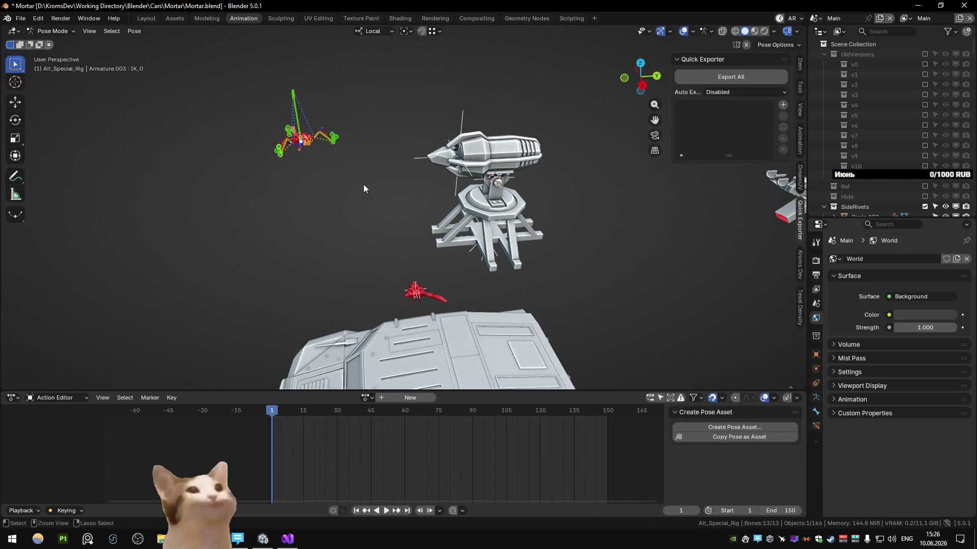
pyautogui.hotkey('ctrl', 'Tab')
pyautogui.click(283, 129)
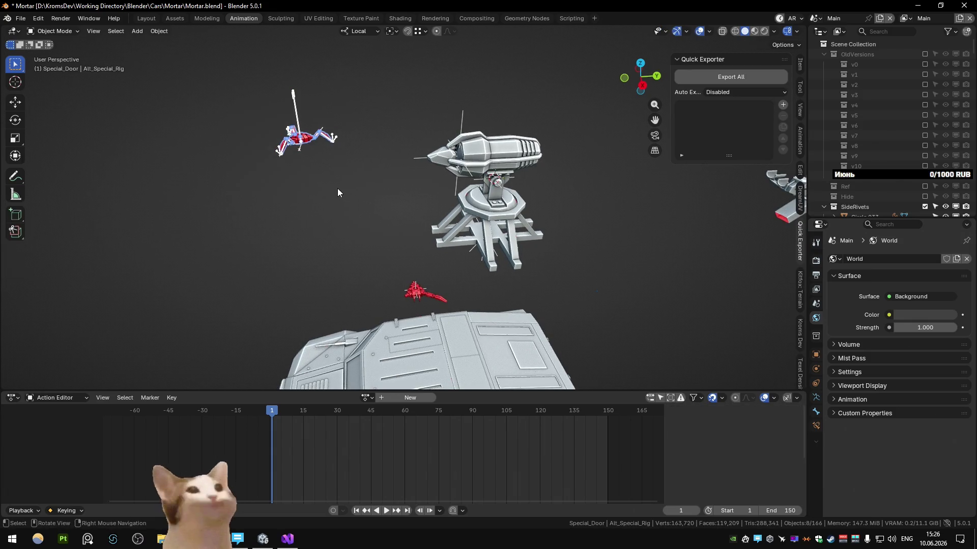
# Step: Delete the selected spider rig, then select and deselect the red arm assembly
pyautogui.press('Delete')
pyautogui.scroll(5, 403, 287)
pyautogui.scroll(3, 419, 273)
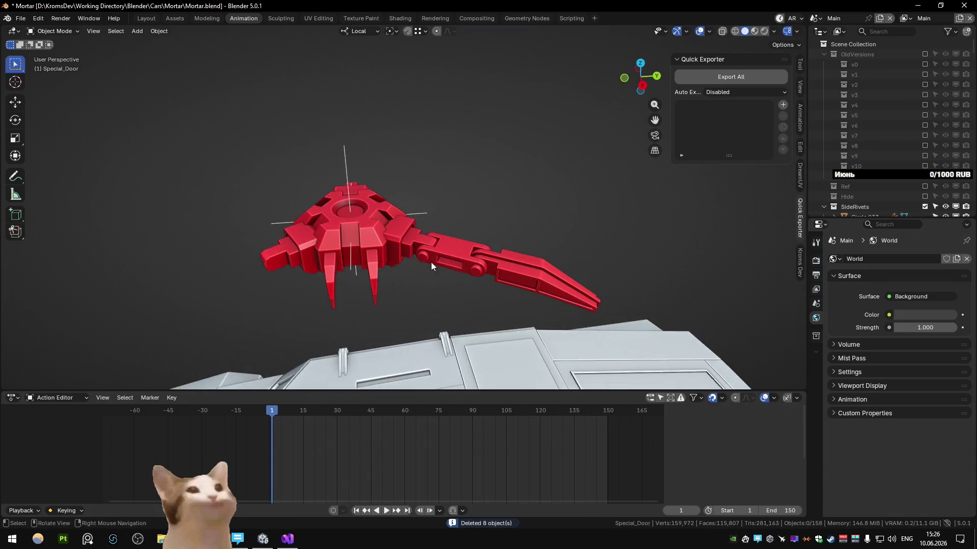
pyautogui.scroll(2, 439, 256)
pyautogui.click(446, 252)
pyautogui.scroll(-5, 431, 220)
pyautogui.moveTo(328, 168); pyautogui.dragTo(460, 248)
pyautogui.click(500, 254)
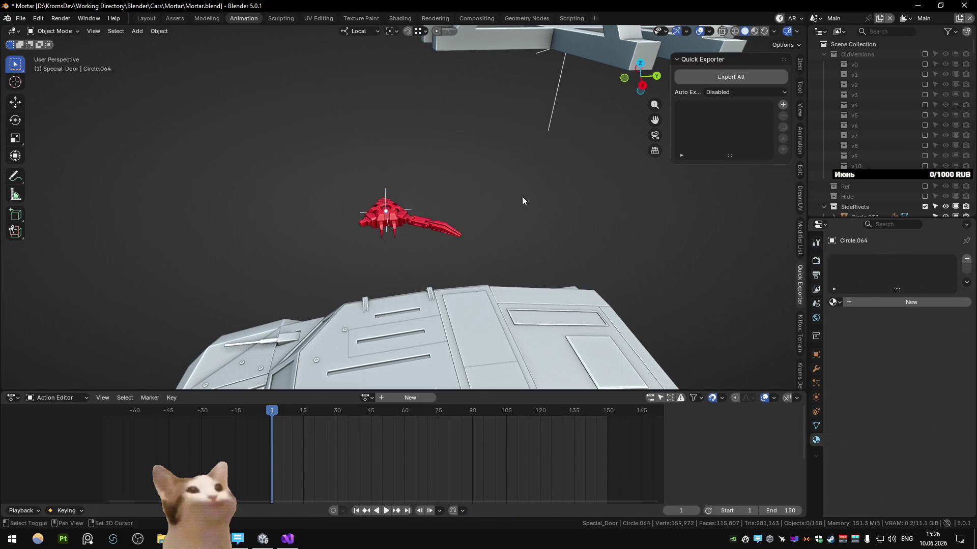
# Step: Select the turret tower and bring up the collection manager listing AltSpecial's subcollections
pyautogui.moveTo(524, 201); pyautogui.dragTo(463, 194, button='middle')
pyautogui.click(463, 194)
pyautogui.press('m')
pyautogui.scroll(-1, 706, 428)
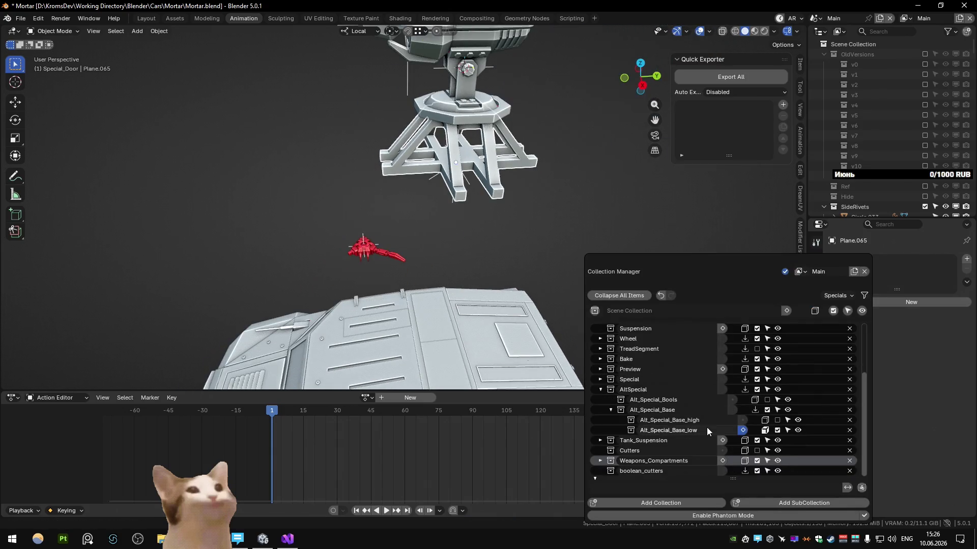
# Step: Add an AltSpecial_Hide subcollection under AltSpecial in the Collection Manager
pyautogui.click(738, 391)
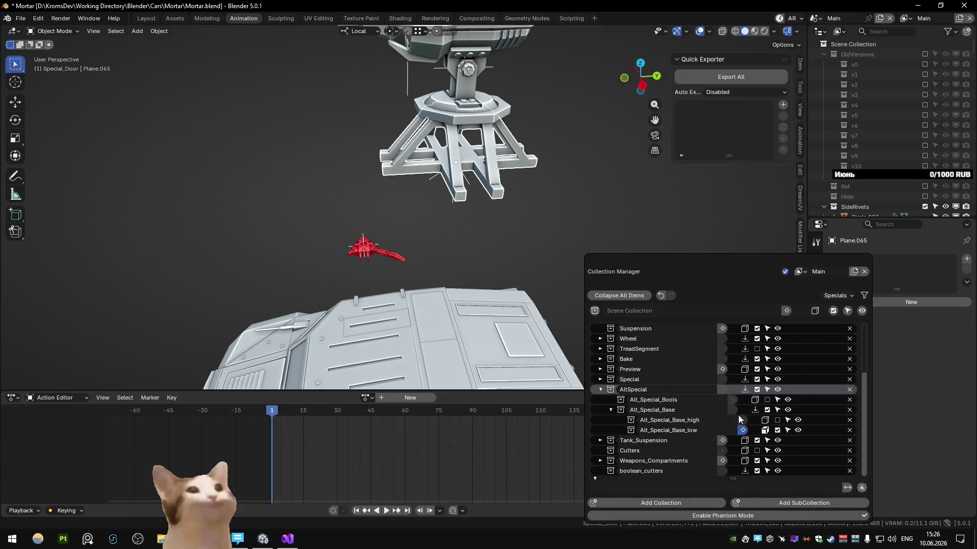
pyautogui.click(756, 499)
pyautogui.doubleClick(637, 389)
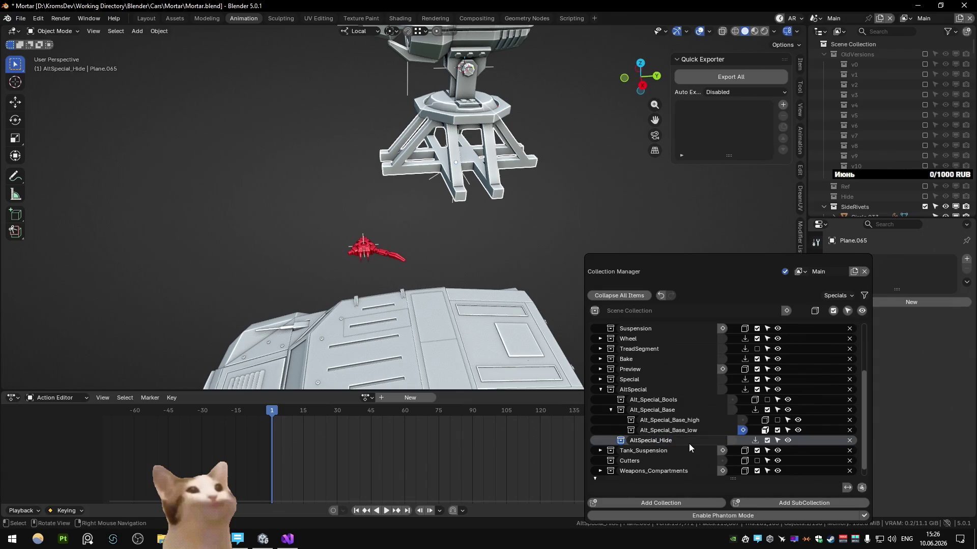
pyautogui.press('m')
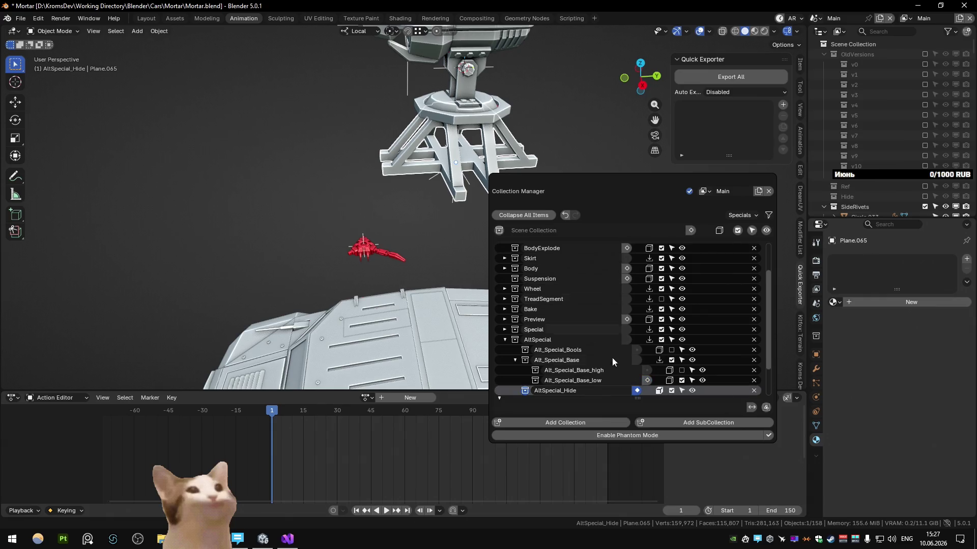
pyautogui.scroll(-1, 451, 188)
# Step: Move the Axis_Laser empty to its new spot beneath the turret
pyautogui.click(449, 183)
pyautogui.moveTo(460, 171); pyautogui.dragTo(454, 187)
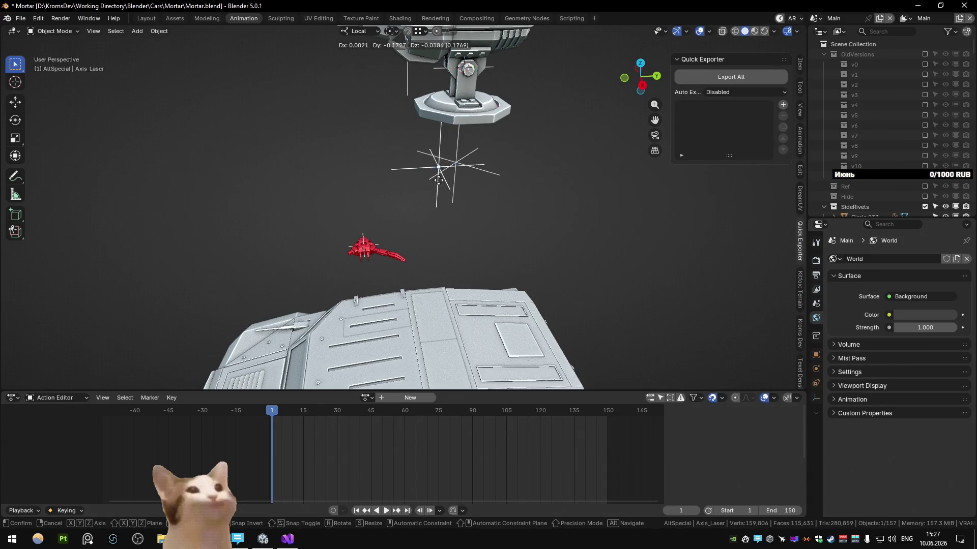
pyautogui.scroll(-3, 428, 189)
pyautogui.press('g')
pyautogui.click(392, 184)
pyautogui.press('m')
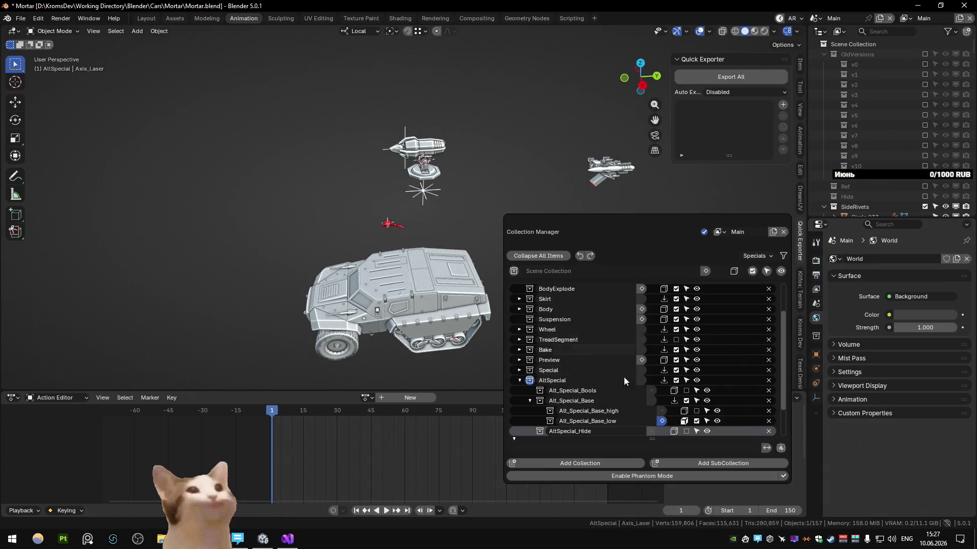
# Step: Move the Axis_Mirror empty and rotate it about its local Z axis
pyautogui.click(424, 191)
pyautogui.press('g')
pyautogui.keyDown('alt'); pyautogui.scroll(2, 479, 217); pyautogui.keyUp('alt')
pyautogui.click(494, 219)
pyautogui.press('m')
pyautogui.press('r')
pyautogui.press('z')
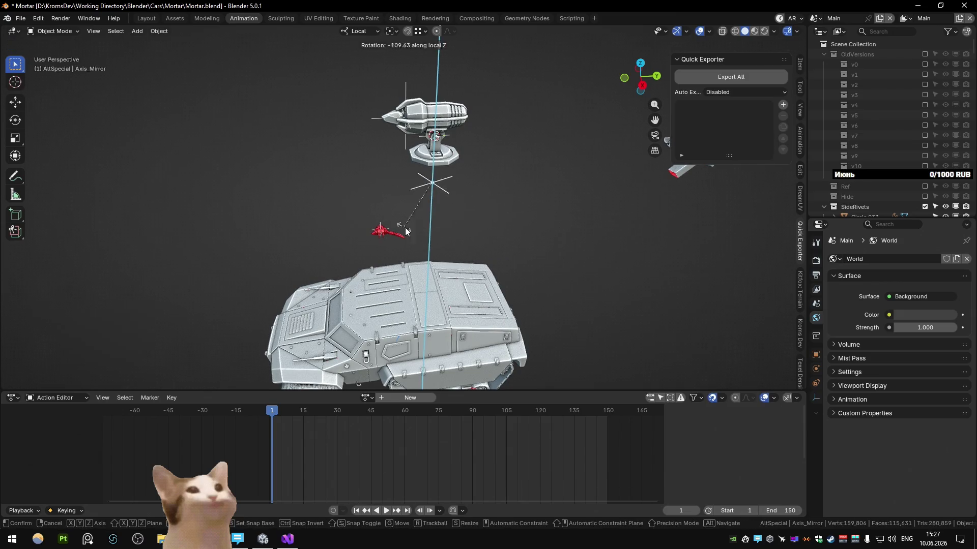
pyautogui.click(405, 227)
pyautogui.press('m')
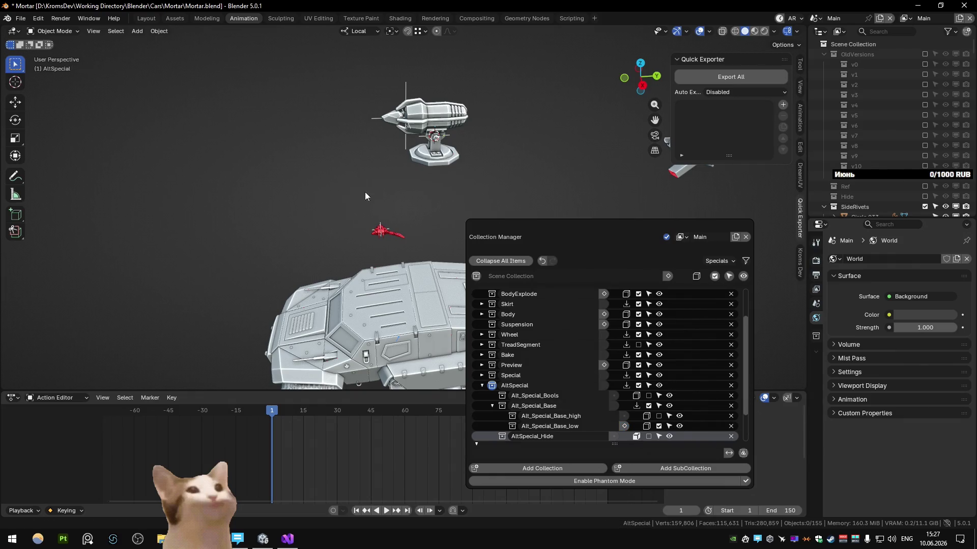
# Step: Box-select the small red arm part and view the vehicle from above
pyautogui.moveTo(332, 192); pyautogui.dragTo(423, 243)
pyautogui.press('KP_7')
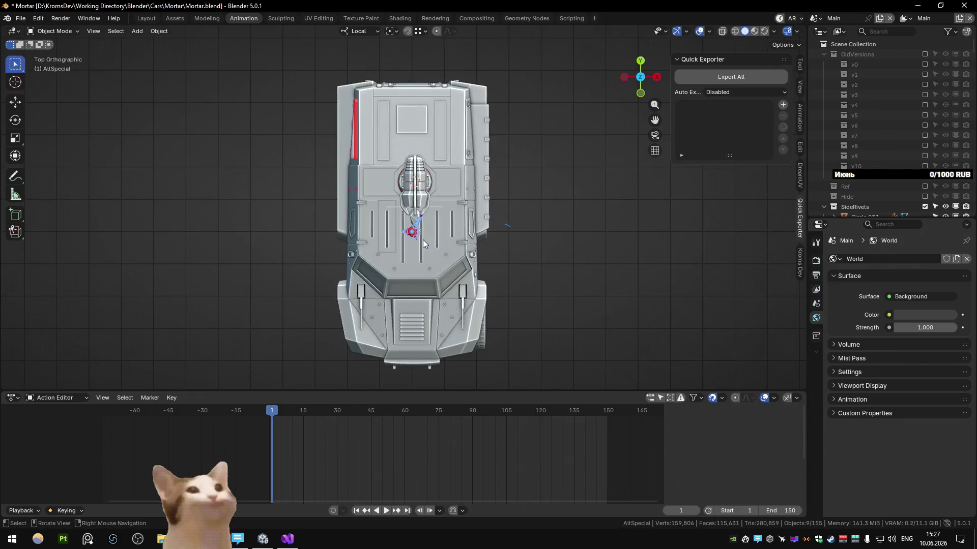
# Step: Move the red arm onto the vehicle roof, checking its height from the side view
pyautogui.press('g')
pyautogui.click(496, 236)
pyautogui.scroll(2, 496, 236)
pyautogui.moveTo(495, 236); pyautogui.dragTo(520, 199, button='middle')
pyautogui.press('KP_3')
pyautogui.press('g')
pyautogui.press('z')
pyautogui.press('z')
pyautogui.rightClick(526, 126)
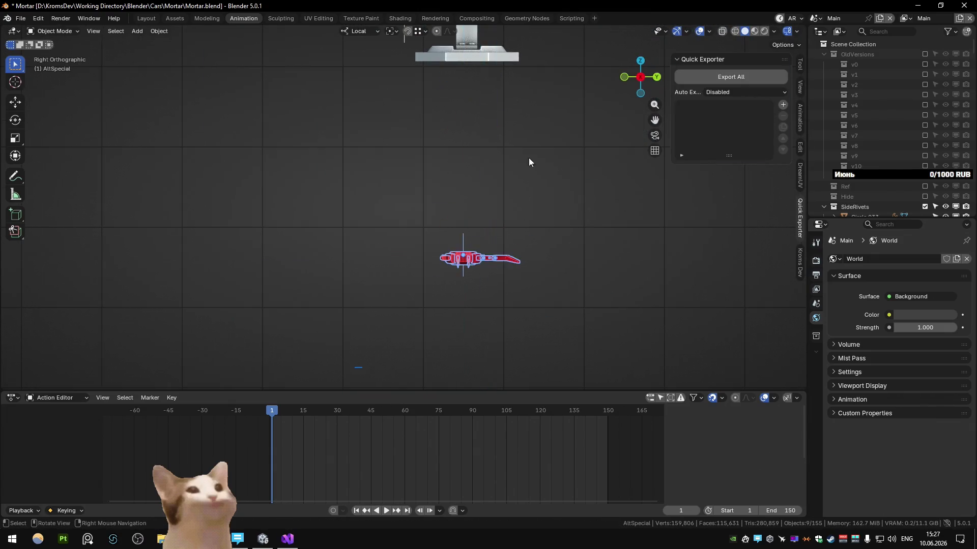
pyautogui.moveTo(529, 158); pyautogui.dragTo(496, 277, button='middle')
# Step: Switch transform orientation to Global and reposition the red arm beside the turret
pyautogui.press(',')
pyautogui.click(406, 208)
pyautogui.press('KP_3')
pyautogui.press('g')
pyautogui.rightClick(478, 130)
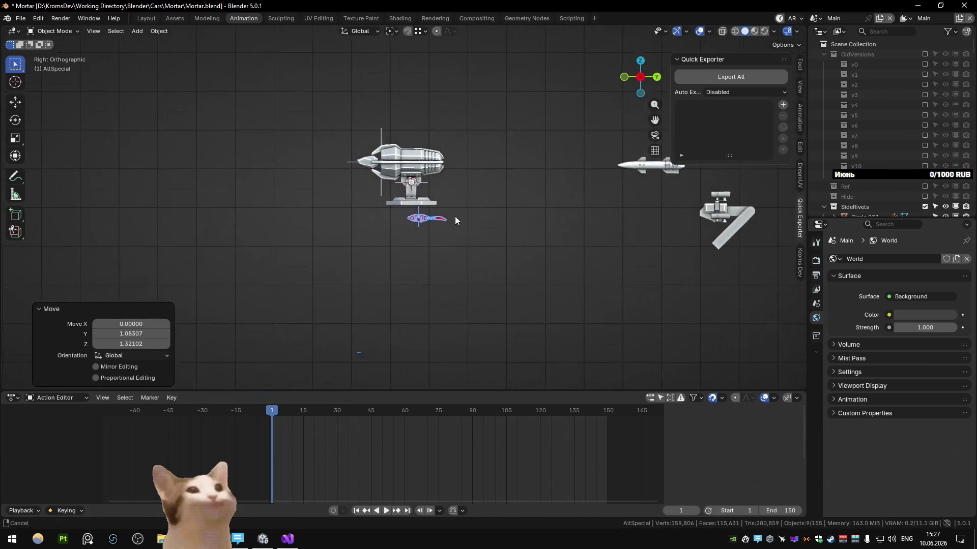
pyautogui.scroll(5, 455, 216)
pyautogui.press('g')
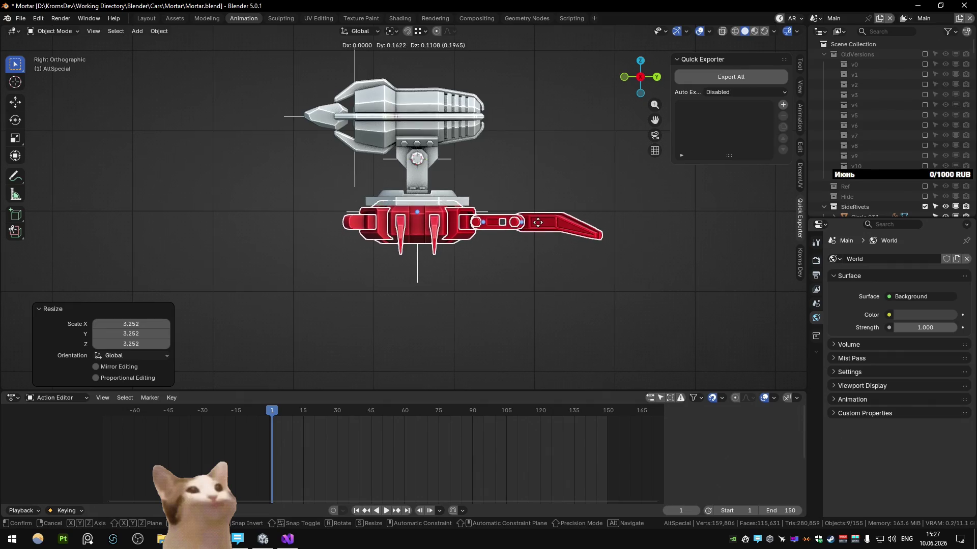
pyautogui.click(527, 233)
pyautogui.moveTo(527, 233)
pyautogui.mouseDown(button='middle')
pyautogui.moveTo(425, 258)
pyautogui.moveTo(393, 253)
pyautogui.moveTo(497, 259)
pyautogui.moveTo(389, 244)
pyautogui.moveTo(424, 273)
pyautogui.moveTo(459, 264)
pyautogui.moveTo(504, 288)
pyautogui.moveTo(556, 287)
pyautogui.moveTo(499, 270)
pyautogui.mouseUp(button='middle')
# Step: Delete the stray red claw pieces including Circle.064, leaving Circle.067 selected
pyautogui.click(431, 244)
pyautogui.press('Delete')
pyautogui.click(453, 255)
pyautogui.press('Delete')
pyautogui.press('Delete')
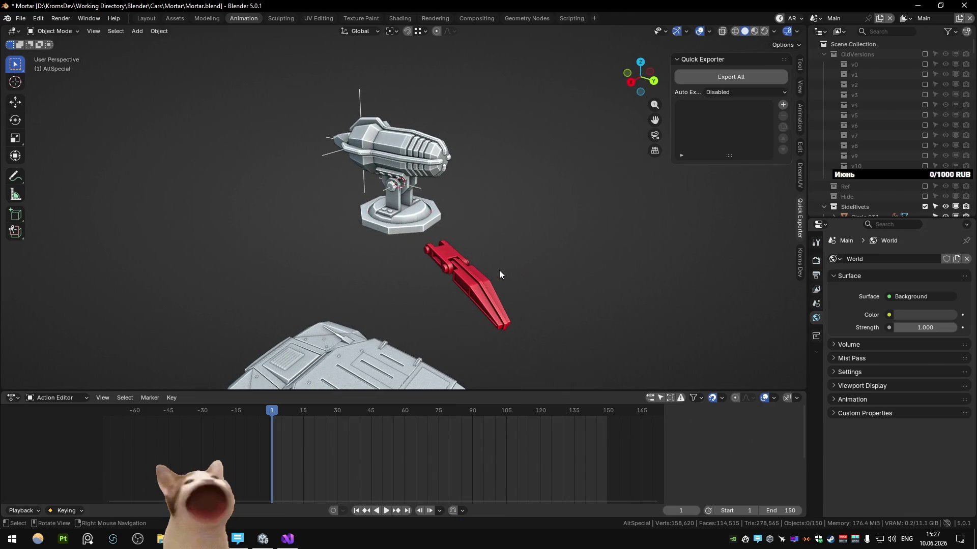
pyautogui.click(453, 251)
# Step: Parent the pin Circle.066 and its mate to the red arm body with Ctrl+P
pyautogui.press('KP_7')
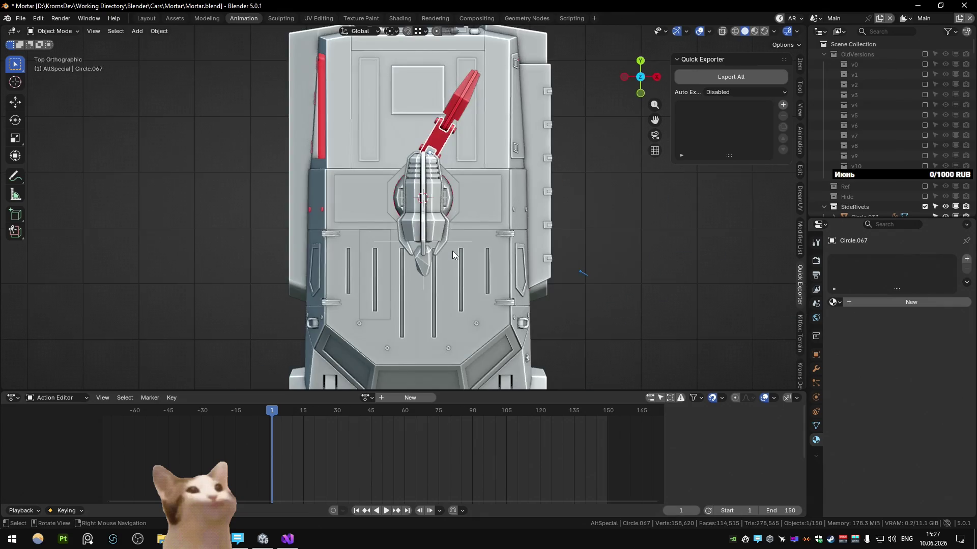
pyautogui.press('KP_Decimal')
pyautogui.moveTo(452, 147)
pyautogui.mouseDown(button='middle')
pyautogui.moveTo(405, 219)
pyautogui.moveTo(423, 247)
pyautogui.moveTo(445, 249)
pyautogui.moveTo(448, 269)
pyautogui.moveTo(396, 264)
pyautogui.mouseUp(button='middle')
pyautogui.click(444, 250)
pyautogui.scroll(3, 382, 252)
pyautogui.keyDown('shift'); pyautogui.click(471, 249); pyautogui.keyUp('shift')
pyautogui.keyDown('shift'); pyautogui.click(376, 241); pyautogui.keyUp('shift')
pyautogui.hotkey('ctrl', 'p')
pyautogui.click(376, 242)
# Step: Parent the right arm Circle.063 to the link body Circle.067
pyautogui.click(482, 244)
pyautogui.keyDown('shift'); pyautogui.click(384, 231); pyautogui.keyUp('shift')
pyautogui.hotkey('ctrl', 'p')
pyautogui.click(384, 230)
pyautogui.click(378, 224)
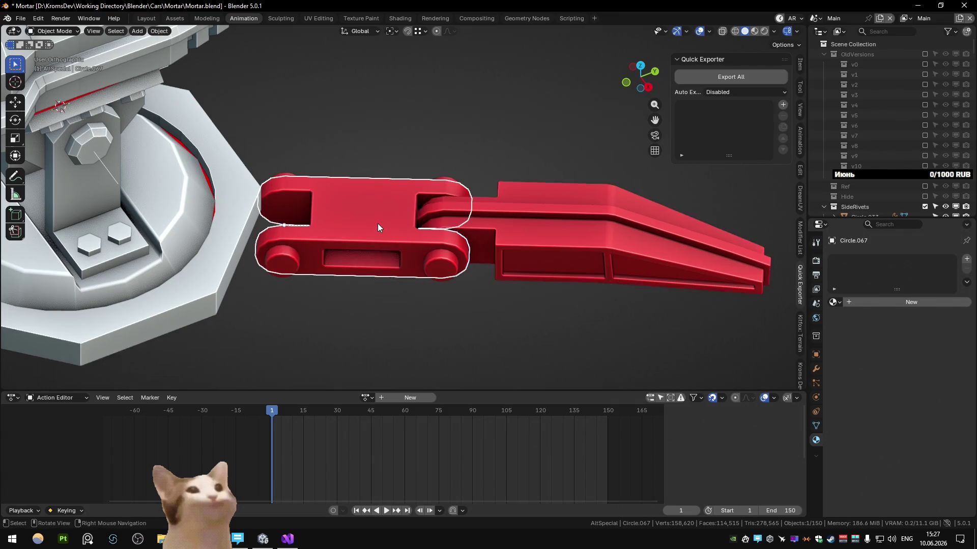
# Step: Clear the link's rotation with Alt+R, reposition it and raise it along Z by the turret base
pyautogui.press('KP_7')
pyautogui.keyDown('shift'); pyautogui.scroll(-2, 545, 103); pyautogui.keyUp('shift')
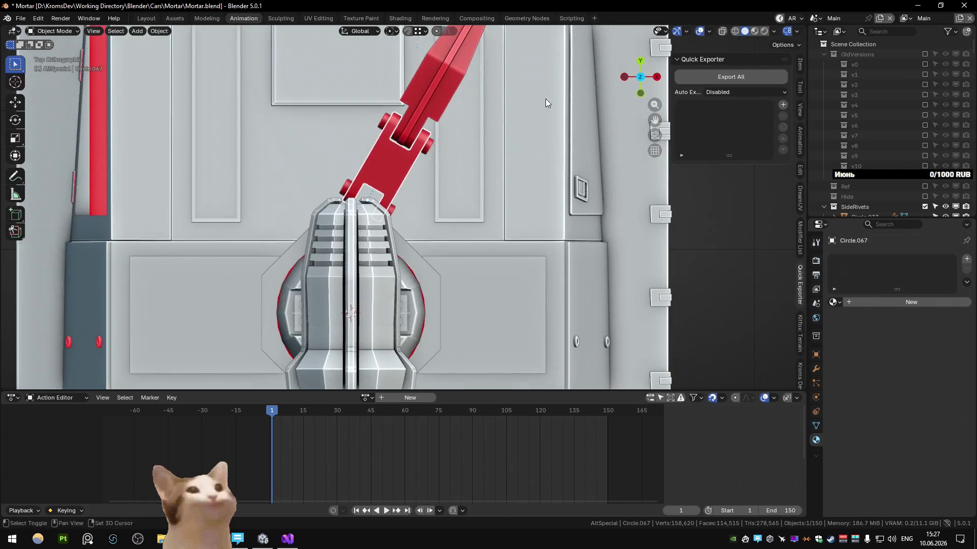
pyautogui.click(800, 66)
pyautogui.keyDown('shift'); pyautogui.moveTo(474, 154); pyautogui.dragTo(431, 158, button='middle'); pyautogui.keyUp('shift')
pyautogui.hotkey('alt', 'r')
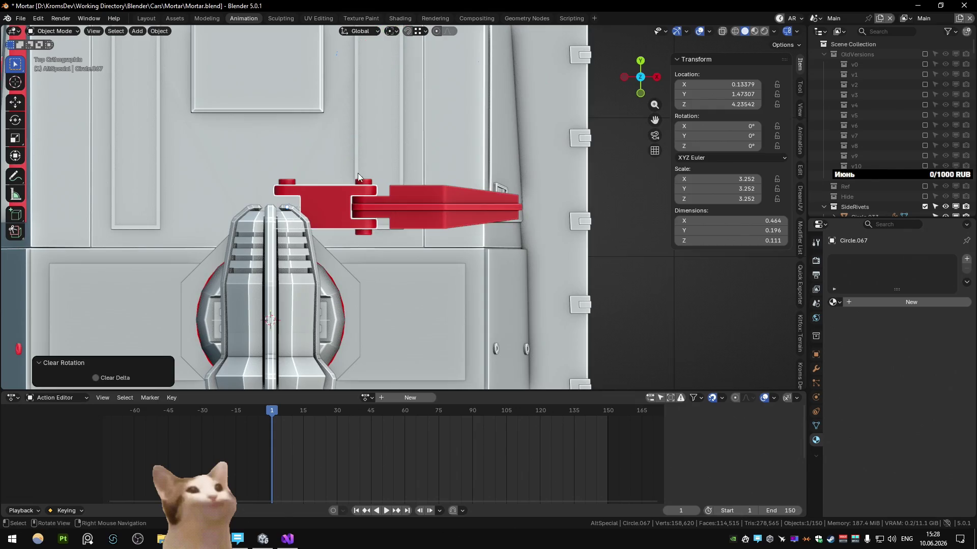
pyautogui.press('g')
pyautogui.click(440, 289)
pyautogui.moveTo(439, 289)
pyautogui.mouseDown(button='middle')
pyautogui.moveTo(406, 193)
pyautogui.moveTo(503, 203)
pyautogui.moveTo(468, 215)
pyautogui.moveTo(520, 241)
pyautogui.moveTo(469, 200)
pyautogui.moveTo(456, 208)
pyautogui.moveTo(447, 260)
pyautogui.mouseUp(button='middle')
pyautogui.press('g')
pyautogui.press('z')
pyautogui.click(485, 222)
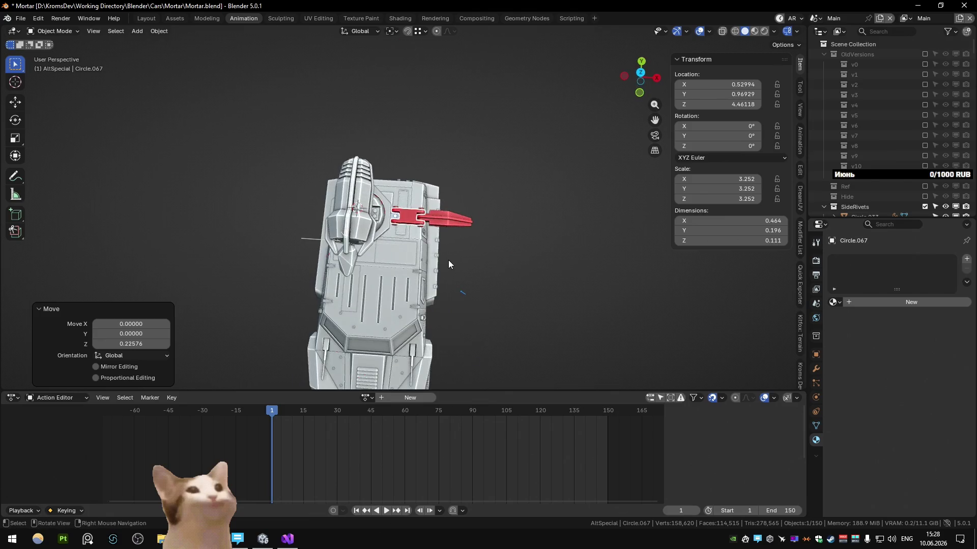
# Step: Select the arm's children with Shift+G and scale the assembly up to 4.268
pyautogui.press('KP_7')
pyautogui.scroll(5, 448, 261)
pyautogui.scroll(1, 435, 241)
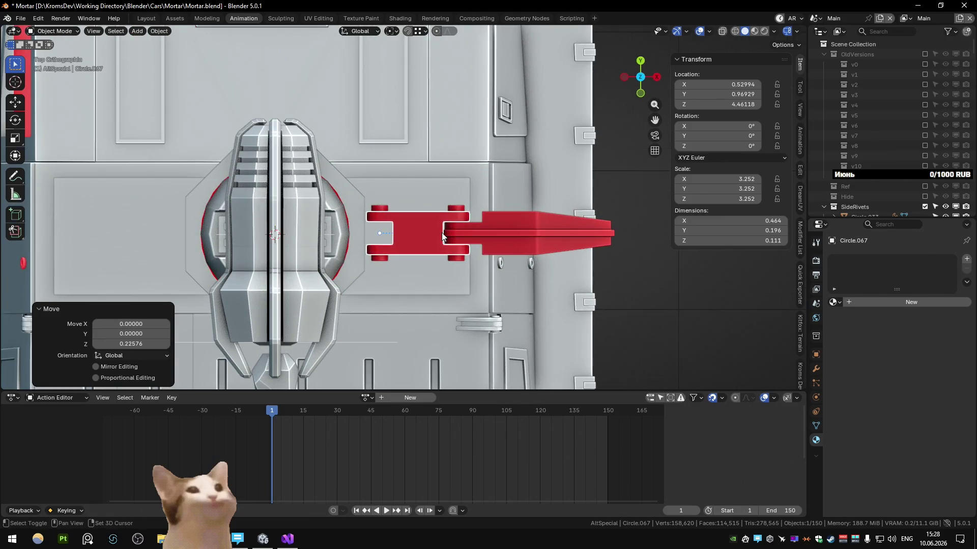
pyautogui.hotkey('shift', 'g')
pyautogui.click(429, 230)
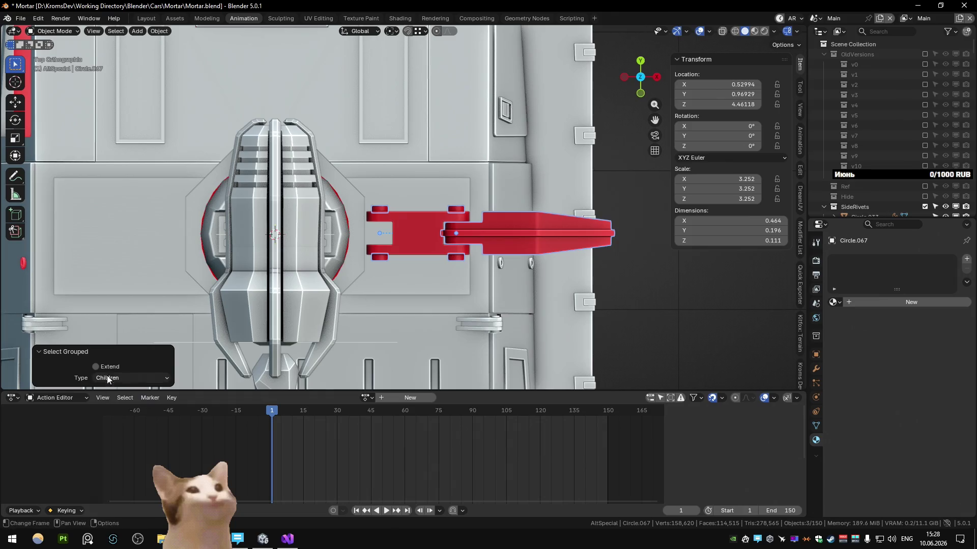
pyautogui.press('s')
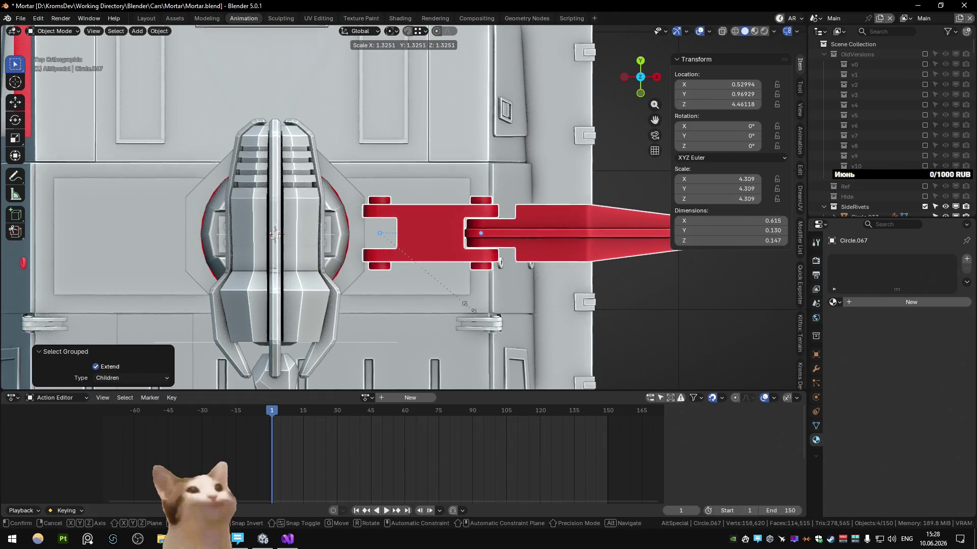
pyautogui.click(469, 305)
pyautogui.moveTo(470, 308)
pyautogui.mouseDown(button='middle')
pyautogui.moveTo(471, 201)
pyautogui.moveTo(465, 213)
pyautogui.mouseUp(button='middle')
pyautogui.scroll(-3, 465, 213)
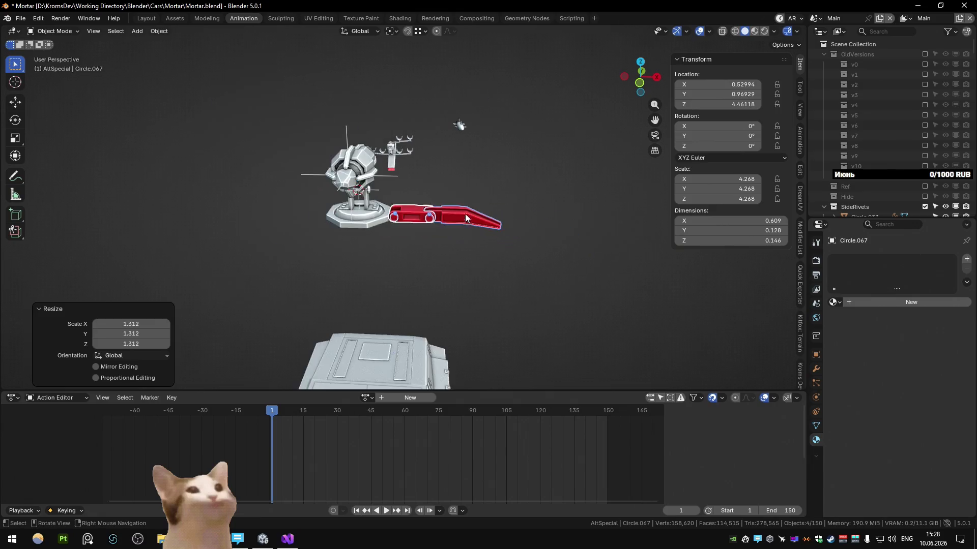
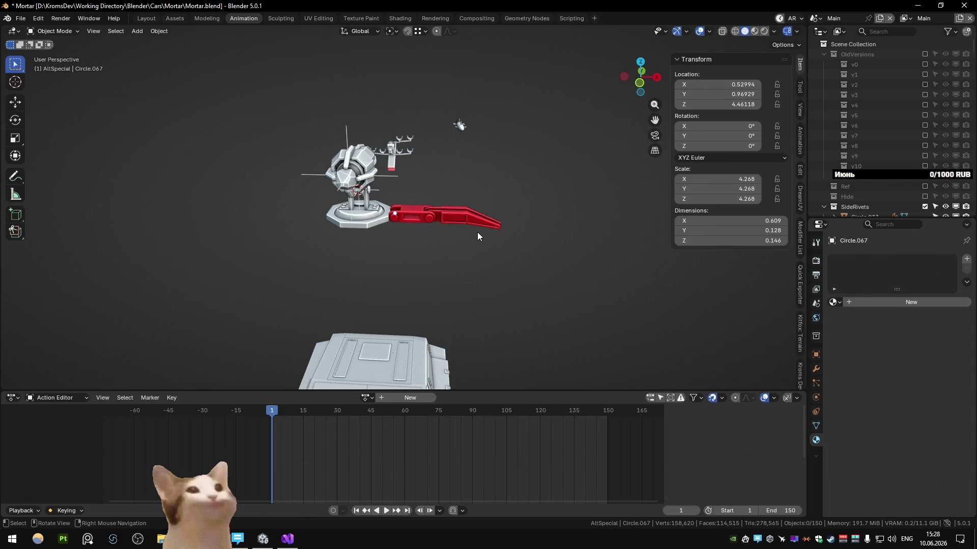
pyautogui.scroll(2, 477, 232)
pyautogui.scroll(1, 458, 235)
pyautogui.scroll(2, 450, 233)
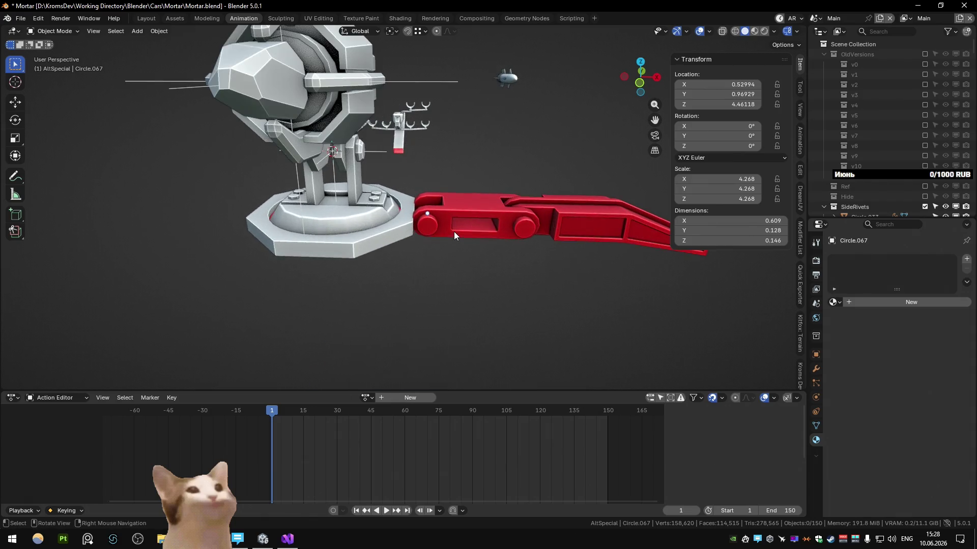
# Step: Slide the first red leg link along the X axis to its joint position
pyautogui.click(458, 227)
pyautogui.press('KP_Decimal')
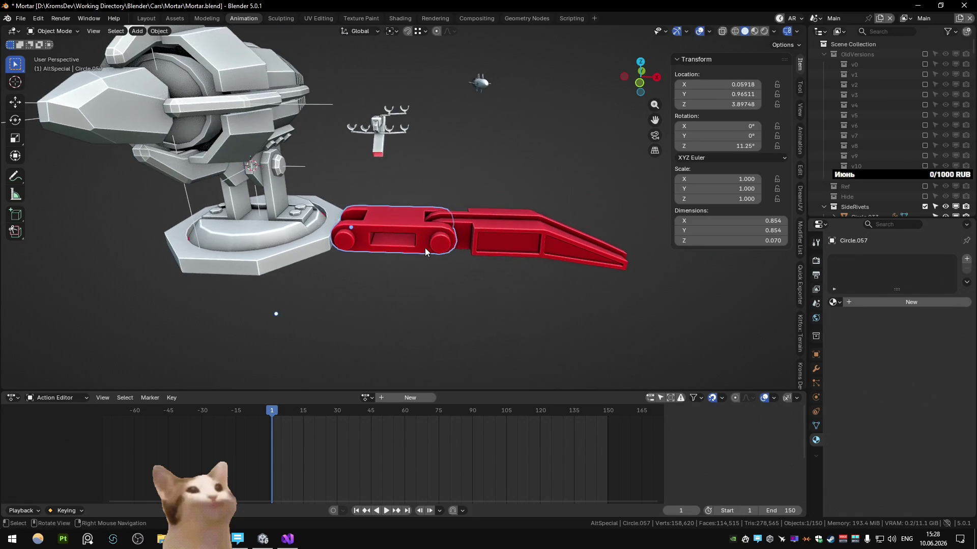
pyautogui.press('g')
pyautogui.press('y')
pyautogui.press('x')
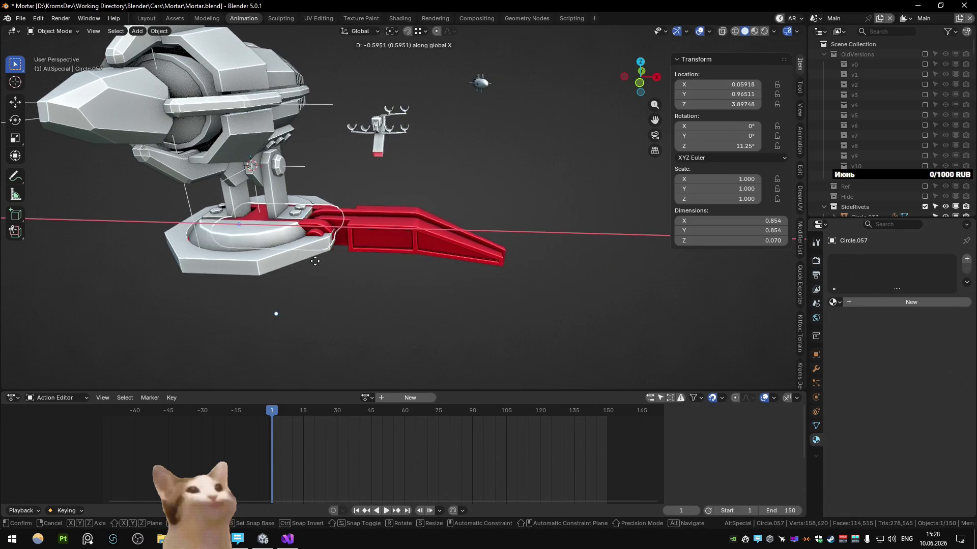
pyautogui.moveTo(323, 265); pyautogui.dragTo(349, 279)
pyautogui.click(349, 278)
# Step: Rotate the long red leg piece about Y twice so it hangs down from the joint
pyautogui.click(462, 240)
pyautogui.press('r')
pyautogui.press('x')
pyautogui.press('y')
pyautogui.click(515, 299)
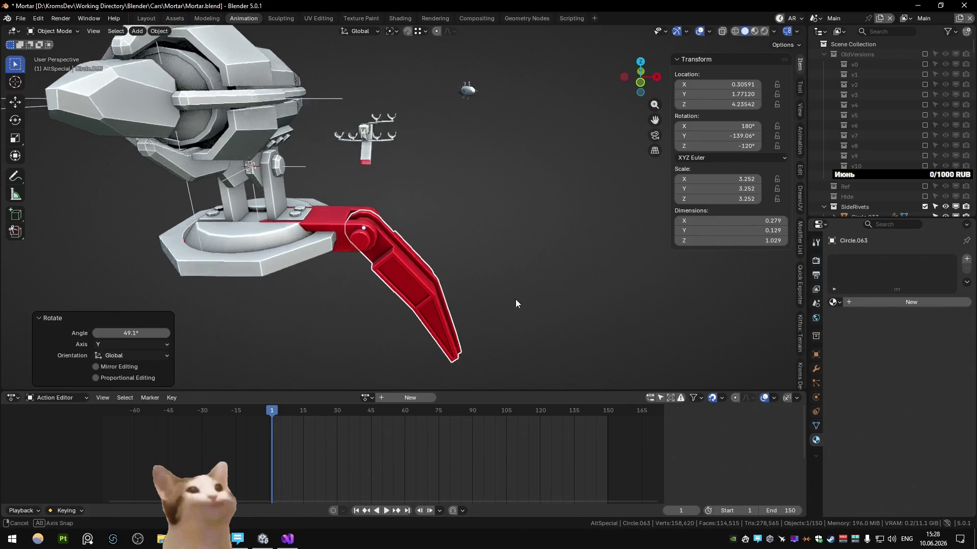
pyautogui.scroll(-3, 490, 297)
pyautogui.moveTo(489, 297); pyautogui.dragTo(506, 302, button='middle')
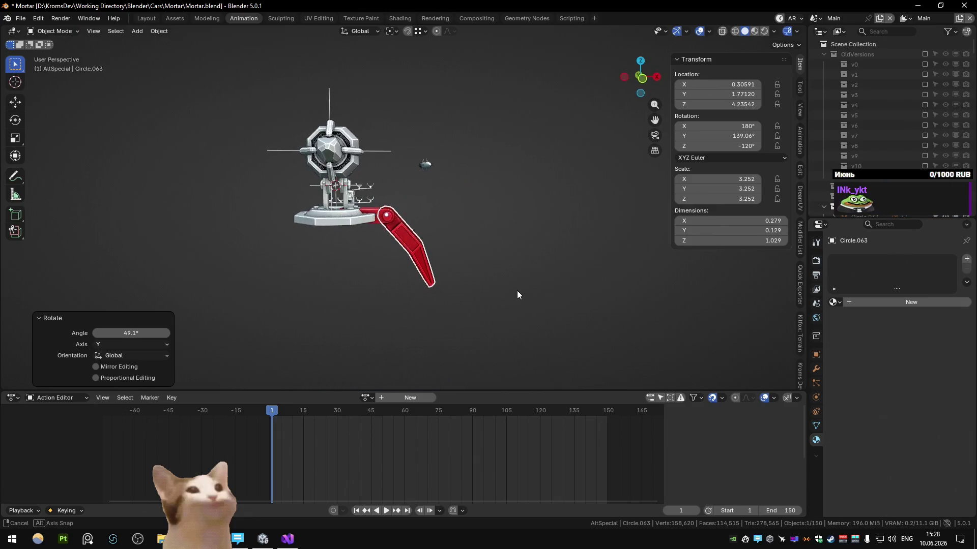
pyautogui.moveTo(503, 297); pyautogui.dragTo(466, 293, button='middle')
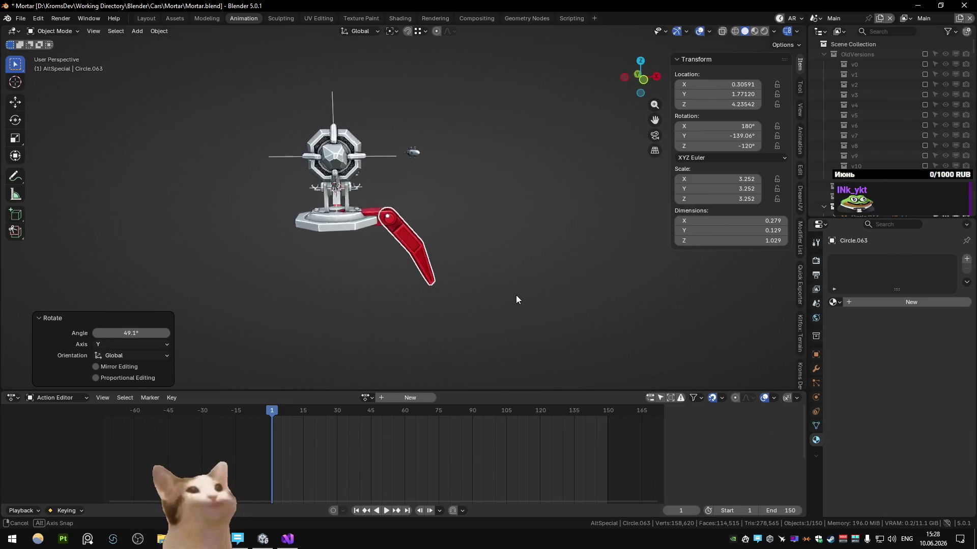
pyautogui.press('r')
pyautogui.press('y')
pyautogui.press('x')
pyautogui.press('x')
pyautogui.press('y')
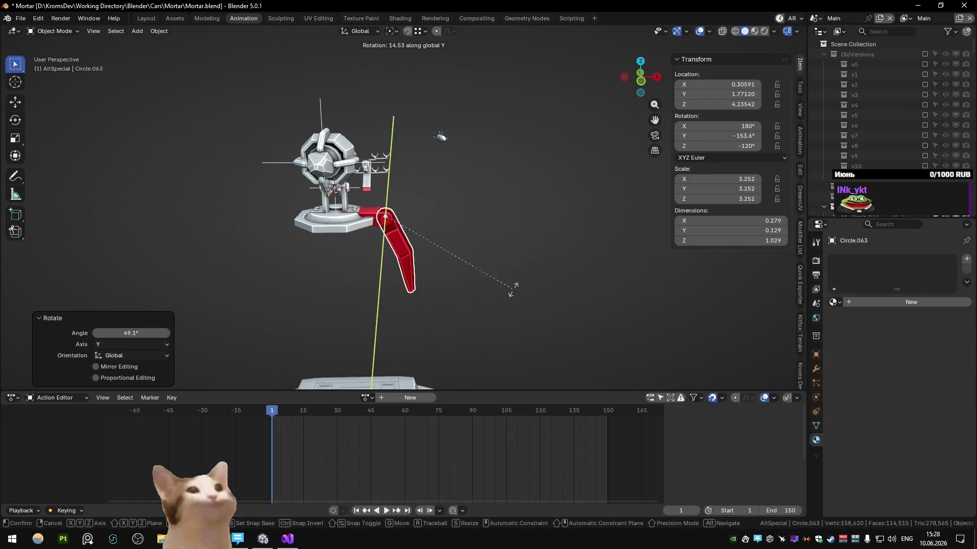
pyautogui.click(513, 289)
# Step: Delete the red hinge piece, undo the deletion, and bring up the Clear Parent options
pyautogui.moveTo(512, 289)
pyautogui.mouseDown(button='middle')
pyautogui.moveTo(286, 281)
pyautogui.moveTo(501, 285)
pyautogui.mouseUp(button='middle')
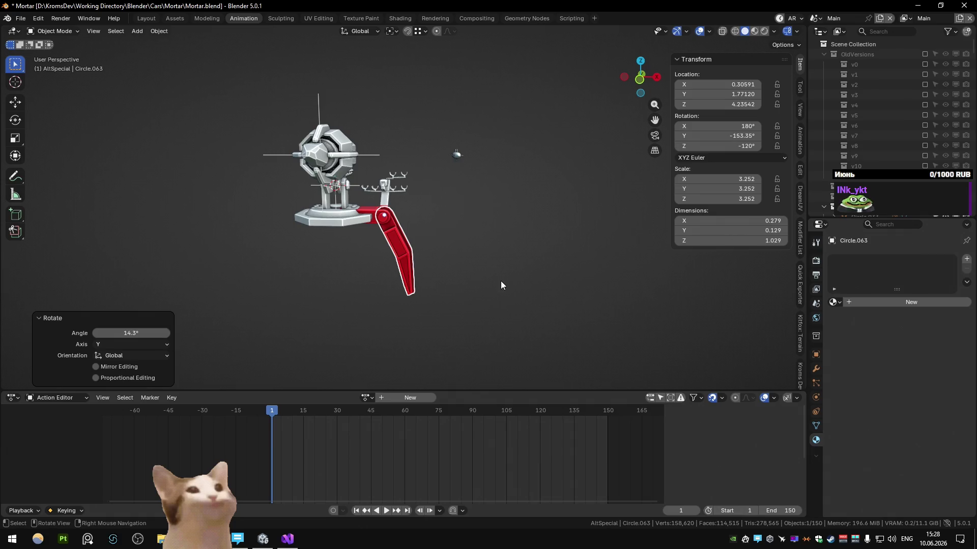
pyautogui.moveTo(501, 285); pyautogui.dragTo(500, 304, button='middle')
pyautogui.click(374, 234)
pyautogui.scroll(2, 373, 235)
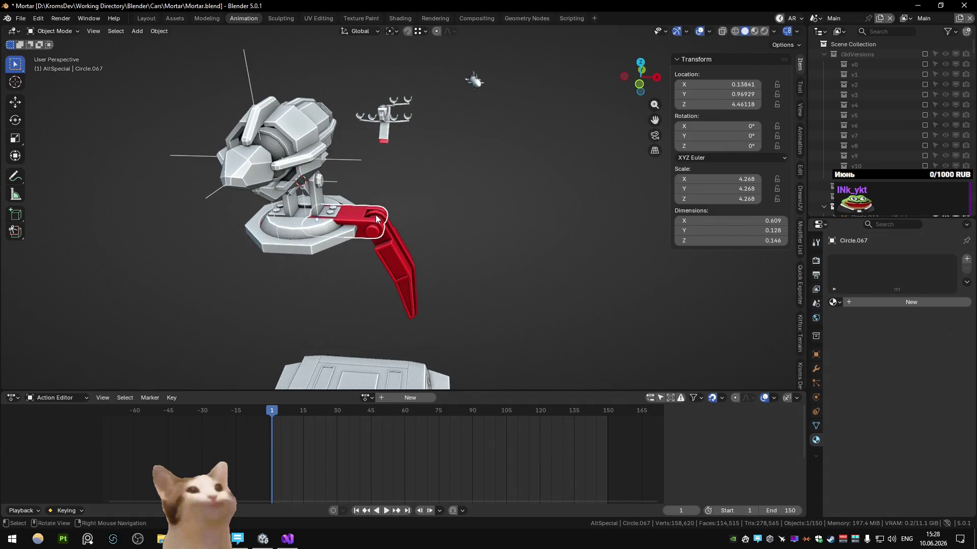
pyautogui.scroll(2, 371, 238)
pyautogui.press('Delete')
pyautogui.click(368, 238)
pyautogui.hotkey('ctrl', 'z')
pyautogui.hotkey('alt', 'p')
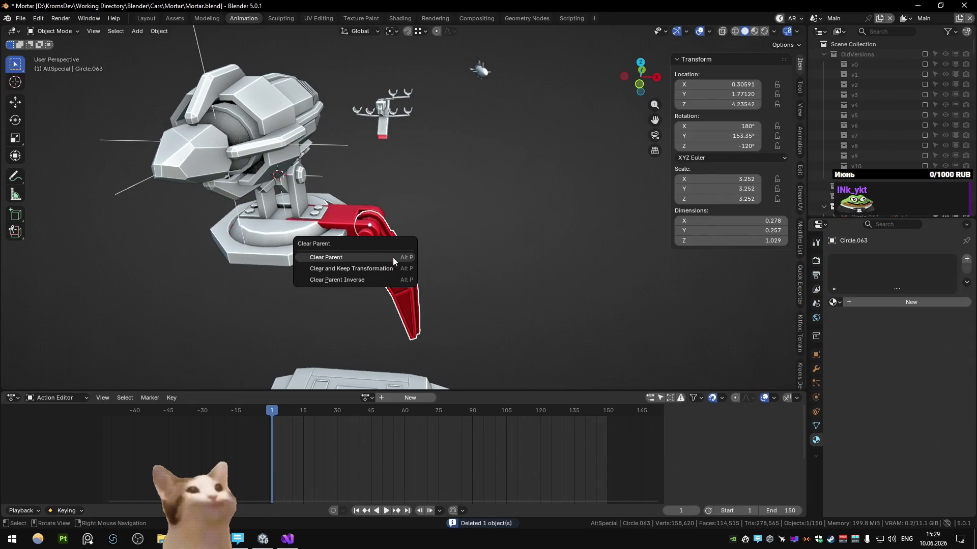
# Step: Clear the leg piece's parent and view it from the front with see-through display
pyautogui.click(392, 269)
pyautogui.press('Delete')
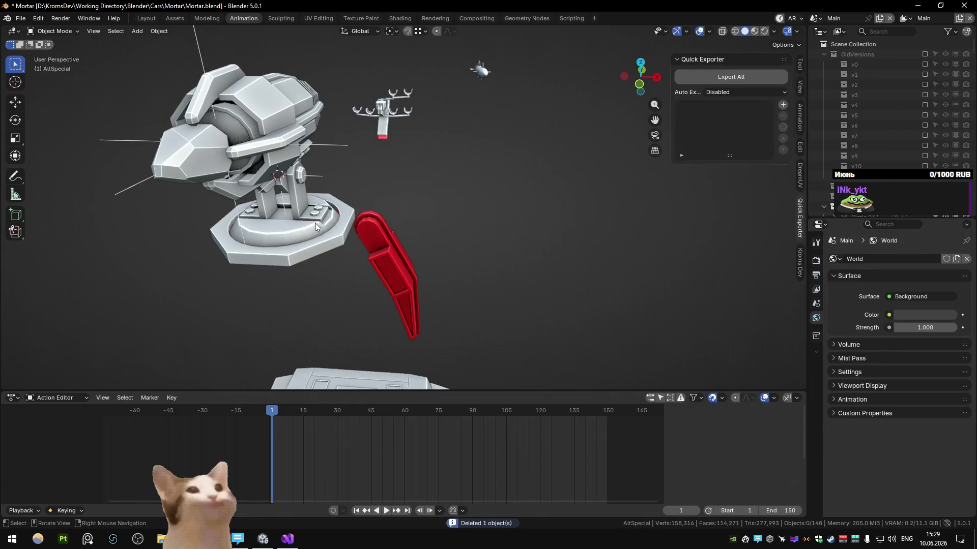
pyautogui.hotkey('alt', 'z')
pyautogui.hotkey('alt', 'z')
pyautogui.click(388, 235)
pyautogui.moveTo(389, 235)
pyautogui.mouseDown(button='middle')
pyautogui.moveTo(392, 194)
pyautogui.moveTo(412, 191)
pyautogui.moveTo(514, 190)
pyautogui.moveTo(508, 223)
pyautogui.mouseUp(button='middle')
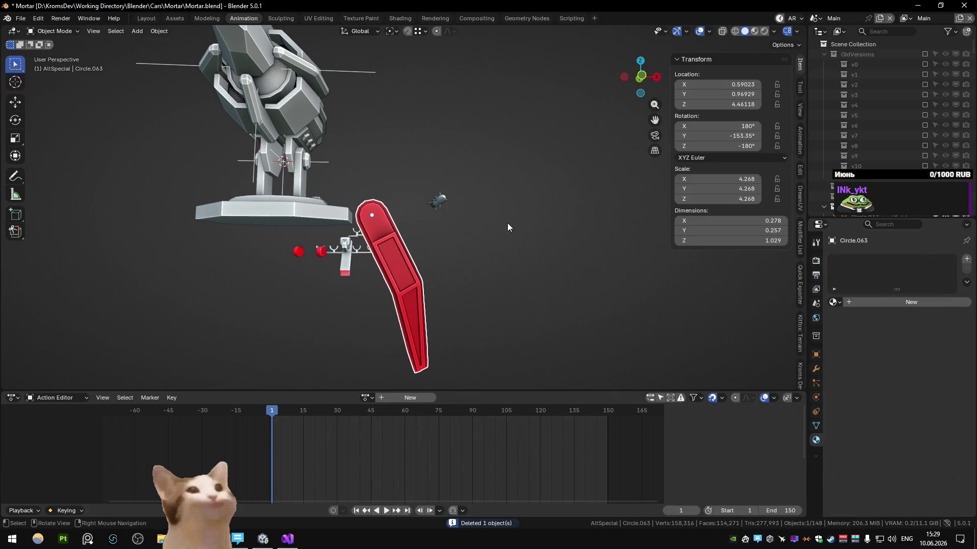
pyautogui.press('KP_1')
# Step: Reshape the leg tip by moving its box-selected vertices with proportional editing
pyautogui.press('Tab')
pyautogui.hotkey('alt', 'z')
pyautogui.moveTo(361, 313); pyautogui.dragTo(429, 351)
pyautogui.moveTo(463, 378); pyautogui.dragTo(403, 344)
pyautogui.press('o')
pyautogui.press('g')
pyautogui.scroll(10, 473, 309)
pyautogui.scroll(-1, 473, 310)
pyautogui.click(476, 280)
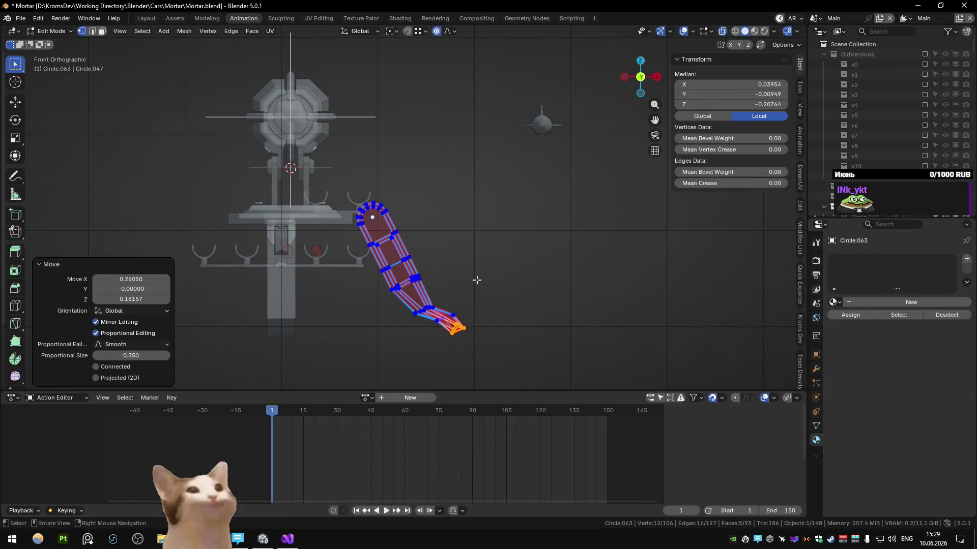
pyautogui.scroll(-2, 476, 280)
pyautogui.press('Tab')
pyautogui.moveTo(477, 280)
pyautogui.mouseDown(button='middle')
pyautogui.moveTo(397, 275)
pyautogui.moveTo(477, 261)
pyautogui.moveTo(466, 278)
pyautogui.moveTo(437, 285)
pyautogui.moveTo(260, 270)
pyautogui.moveTo(455, 264)
pyautogui.mouseUp(button='middle')
# Step: Move the tip vertices vertically, then undo back to the straight horizontal leg pose
pyautogui.press('Tab')
pyautogui.press('g')
pyautogui.press('z')
pyautogui.click(491, 269)
pyautogui.press('Tab')
pyautogui.press('Tab')
pyautogui.hotkey('ctrl', 'z')
pyautogui.hotkey('ctrl', 'z')
pyautogui.hotkey('ctrl', 'z')
pyautogui.hotkey('ctrl', 'z')
pyautogui.hotkey('ctrl', 'z')
pyautogui.hotkey('ctrl', 'z')
pyautogui.hotkey('ctrl', 'z')
pyautogui.hotkey('ctrl', 'z')
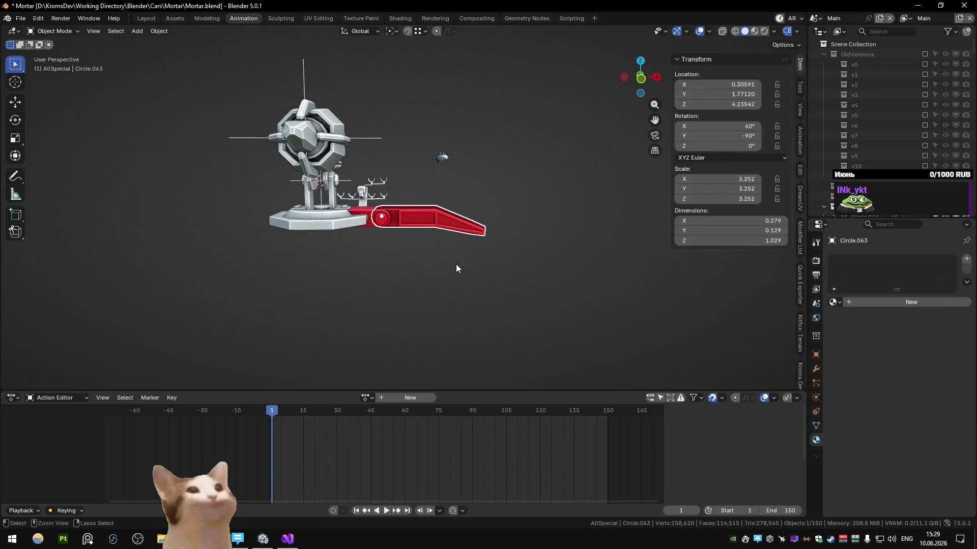
pyautogui.hotkey('ctrl', 'z')
pyautogui.scroll(3, 456, 268)
pyautogui.scroll(3, 447, 298)
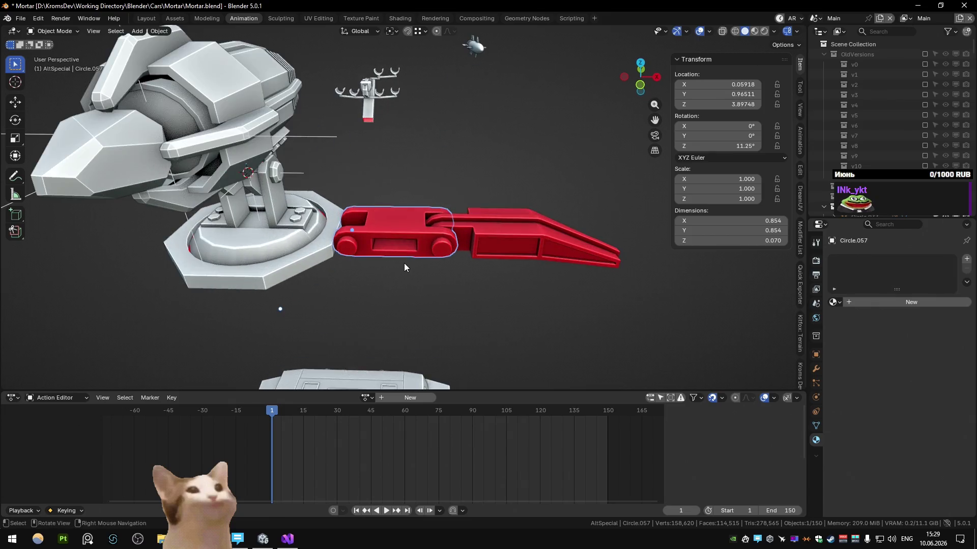
# Step: Tilt the inner link upward about Y and bend the long outer piece down about 80°
pyautogui.press('g')
pyautogui.click(404, 268)
pyautogui.press('r')
pyautogui.press('x')
pyautogui.press('y')
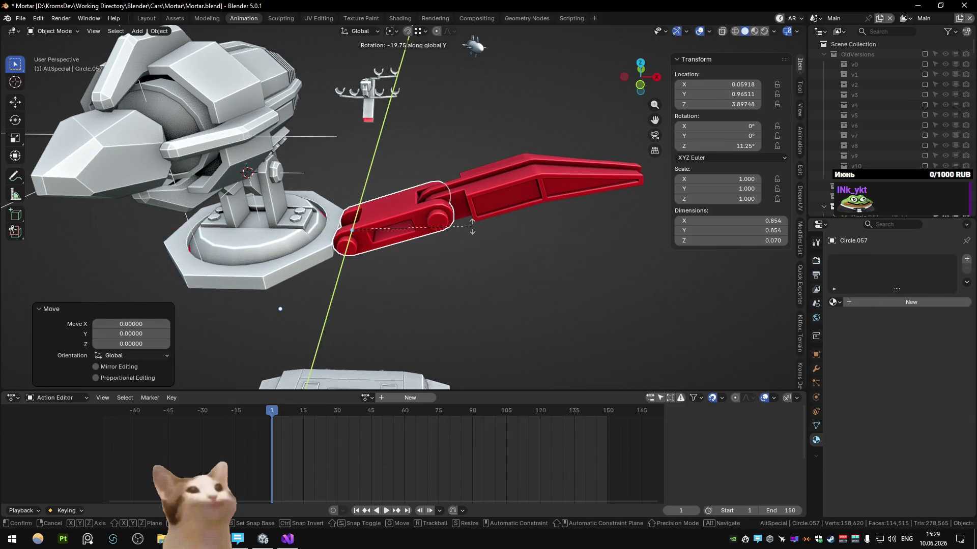
pyautogui.click(507, 169)
pyautogui.press('r')
pyautogui.press('y')
pyautogui.click(482, 258)
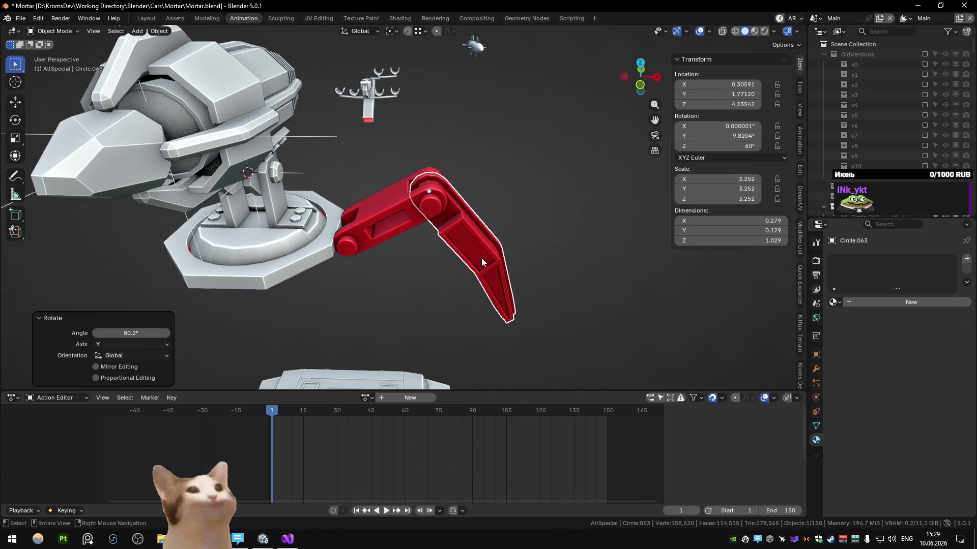
pyautogui.scroll(-3, 482, 259)
# Step: Inspect the folded leg from front and top views with the short link selected
pyautogui.moveTo(482, 258)
pyautogui.mouseDown(button='middle')
pyautogui.moveTo(268, 233)
pyautogui.moveTo(441, 166)
pyautogui.moveTo(442, 216)
pyautogui.moveTo(504, 216)
pyautogui.mouseUp(button='middle')
pyautogui.press('KP_1')
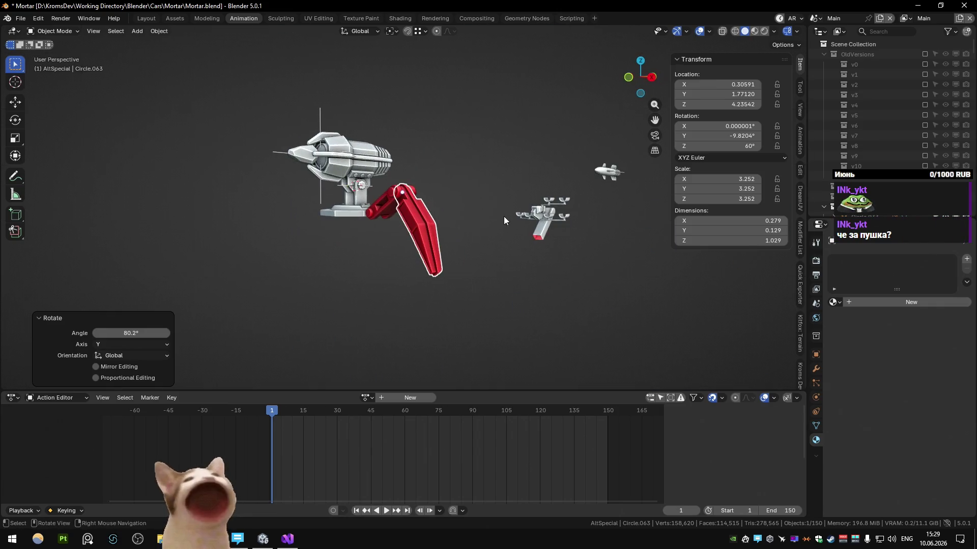
pyautogui.press('KP_1')
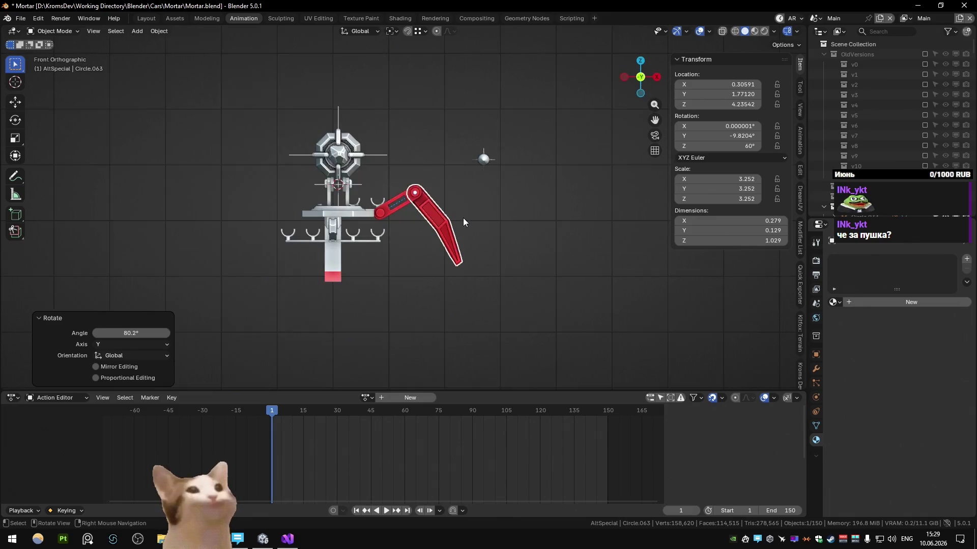
pyautogui.scroll(4, 463, 217)
pyautogui.scroll(2, 436, 218)
pyautogui.click(398, 221)
pyautogui.moveTo(398, 222)
pyautogui.mouseDown(button='middle')
pyautogui.moveTo(416, 265)
pyautogui.moveTo(414, 304)
pyautogui.moveTo(401, 297)
pyautogui.moveTo(420, 266)
pyautogui.mouseUp(button='middle')
pyautogui.press('KP_7')
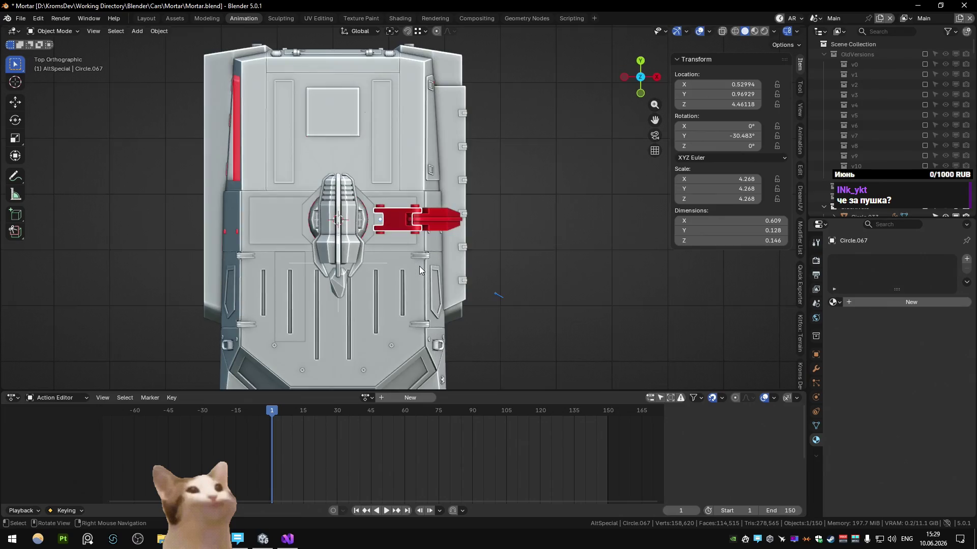
pyautogui.scroll(4, 467, 302)
# Step: Select the leg's child pieces and scale the whole leg assembly by 0.772
pyautogui.hotkey('shift', 'g')
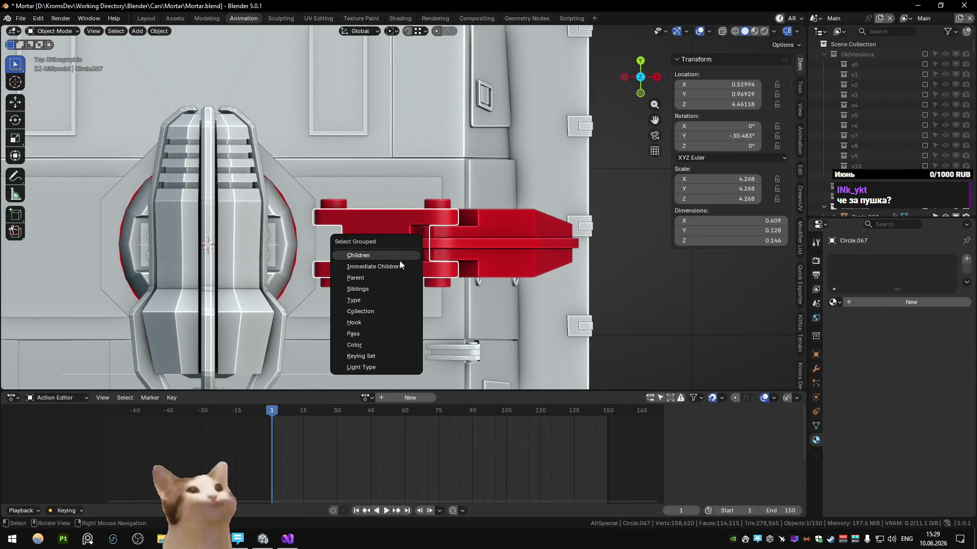
pyautogui.click(400, 260)
pyautogui.press('s')
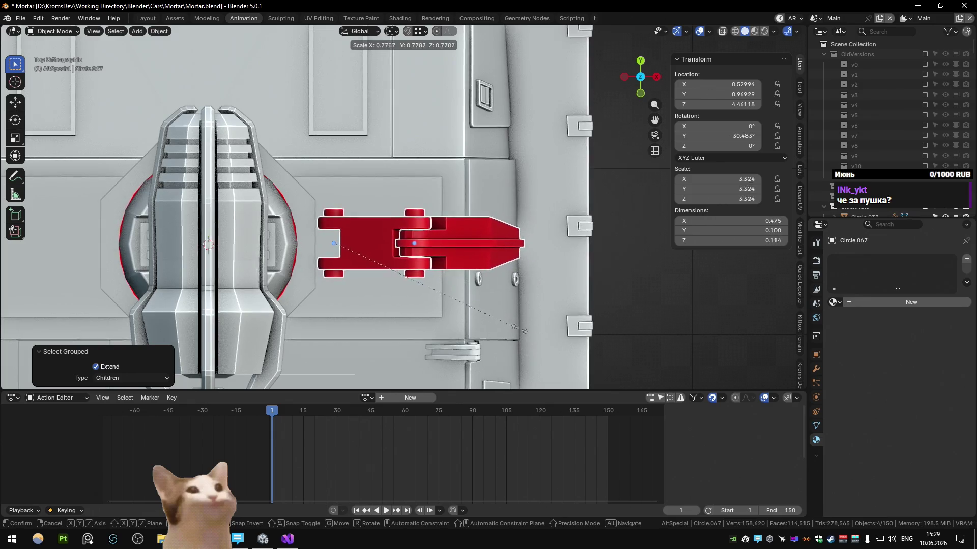
pyautogui.click(517, 333)
pyautogui.moveTo(516, 333)
pyautogui.mouseDown(button='middle')
pyautogui.moveTo(452, 250)
pyautogui.moveTo(458, 227)
pyautogui.mouseUp(button='middle')
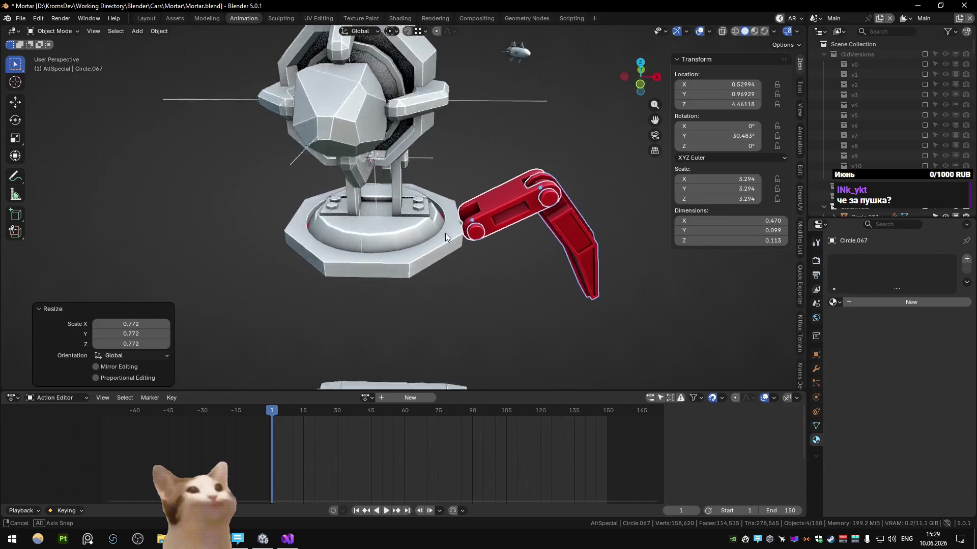
pyautogui.scroll(3, 425, 237)
pyautogui.scroll(-4, 402, 241)
pyautogui.scroll(3, 405, 245)
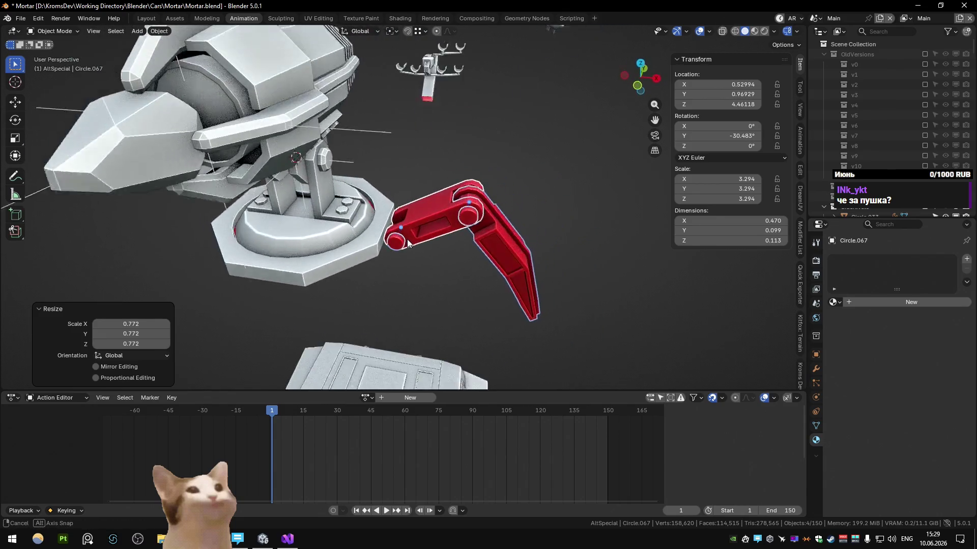
pyautogui.scroll(1, 407, 246)
# Step: Orbit and click through the leg links and hinge to check them, then switch to the running game
pyautogui.click(407, 248)
pyautogui.moveTo(456, 158)
pyautogui.mouseDown(button='middle')
pyautogui.moveTo(427, 231)
pyautogui.moveTo(436, 247)
pyautogui.mouseUp(button='middle')
pyautogui.scroll(-3, 424, 223)
pyautogui.click(381, 235)
pyautogui.moveTo(381, 235); pyautogui.dragTo(411, 261, button='middle')
pyautogui.hotkey('shift', 's')
pyautogui.press('Escape')
pyautogui.click(413, 202)
pyautogui.click(363, 237)
pyautogui.moveTo(364, 237); pyautogui.dragTo(375, 227, button='middle')
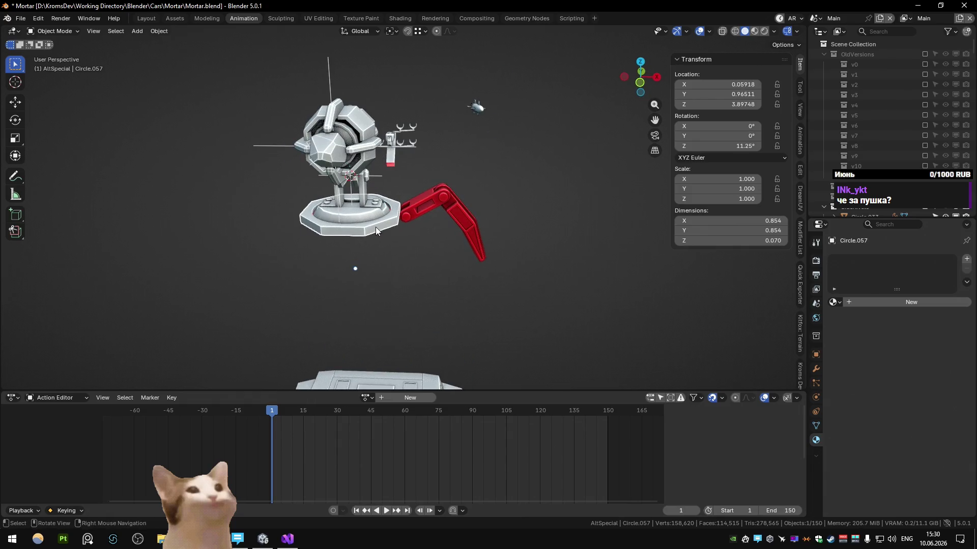
pyautogui.click(411, 207)
pyautogui.click(475, 224)
pyautogui.click(418, 201)
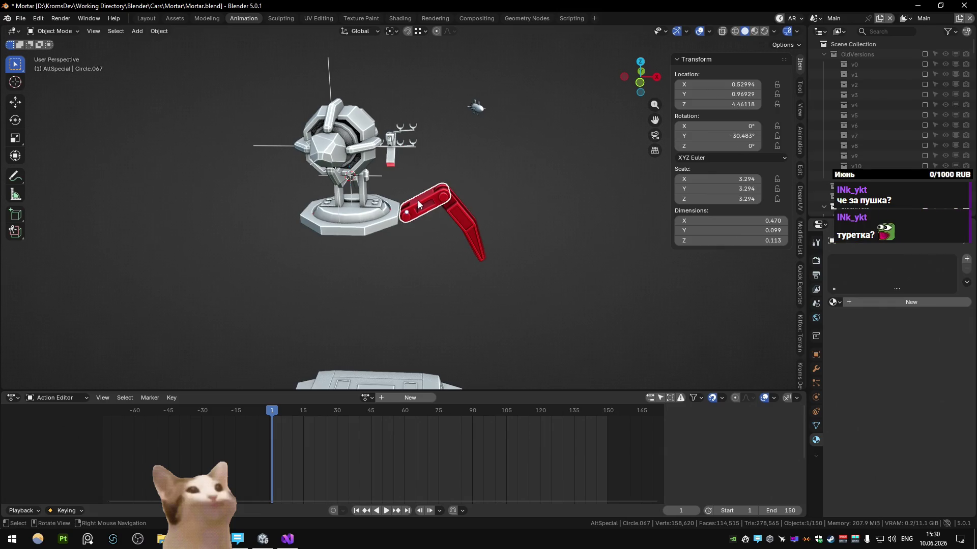
pyautogui.hotkey('alt', 'Tab')
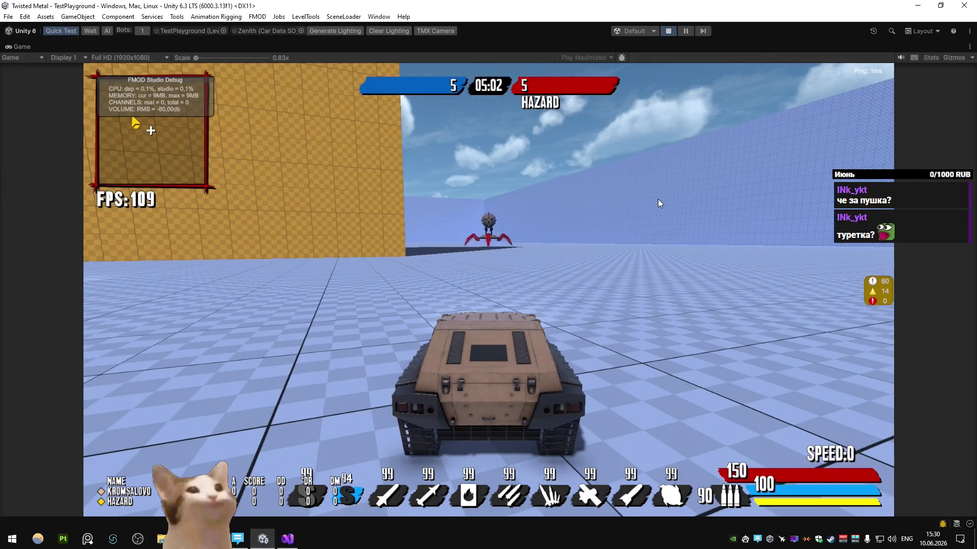
# Step: Drive the tank toward the spider bot, cycling weapons and firing on the move
pyautogui.press('w')
pyautogui.press('a')
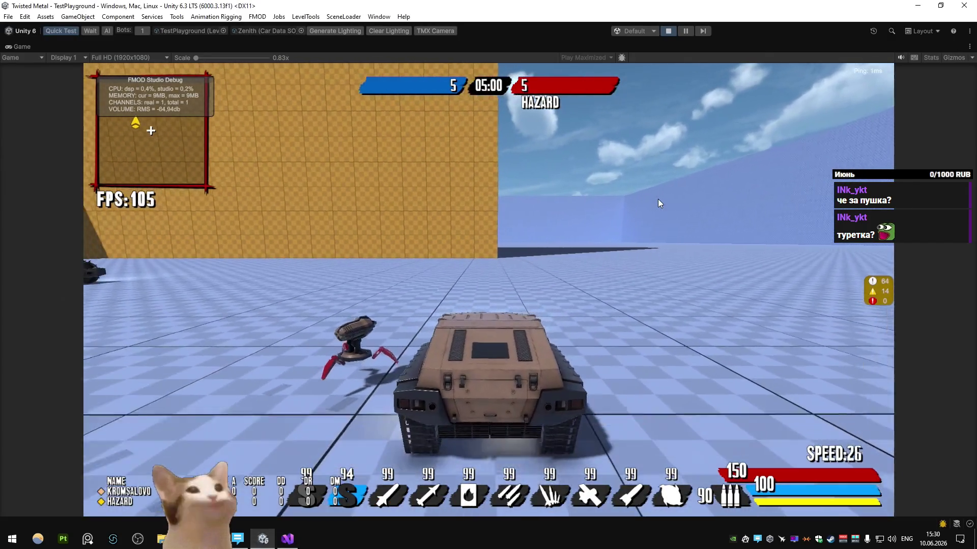
pyautogui.press('w')
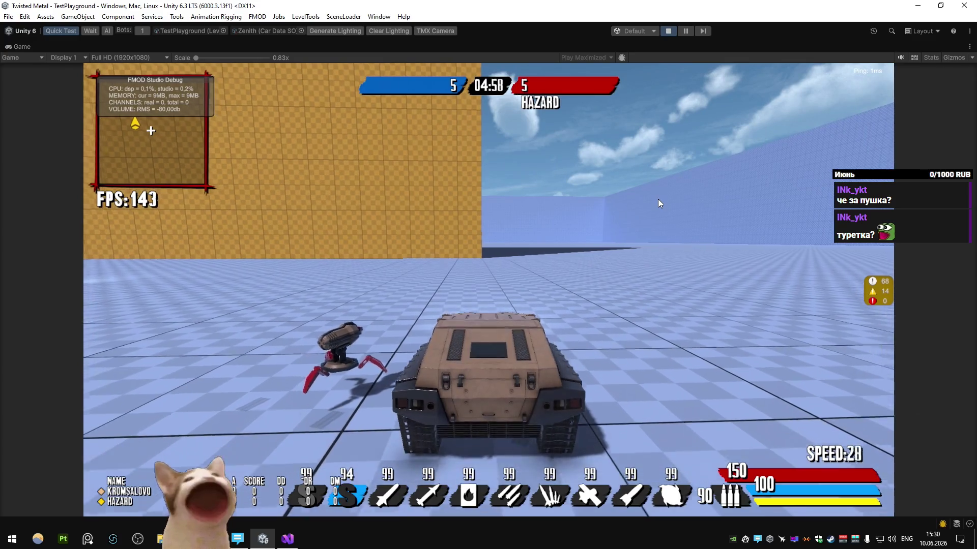
pyautogui.press('e')
pyautogui.click(660, 204)
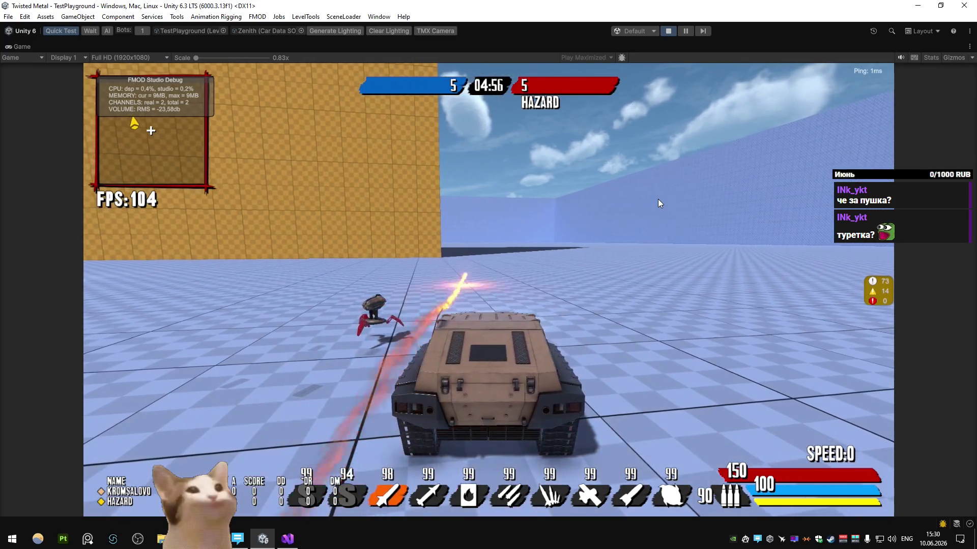
pyautogui.press('w')
pyautogui.press('q')
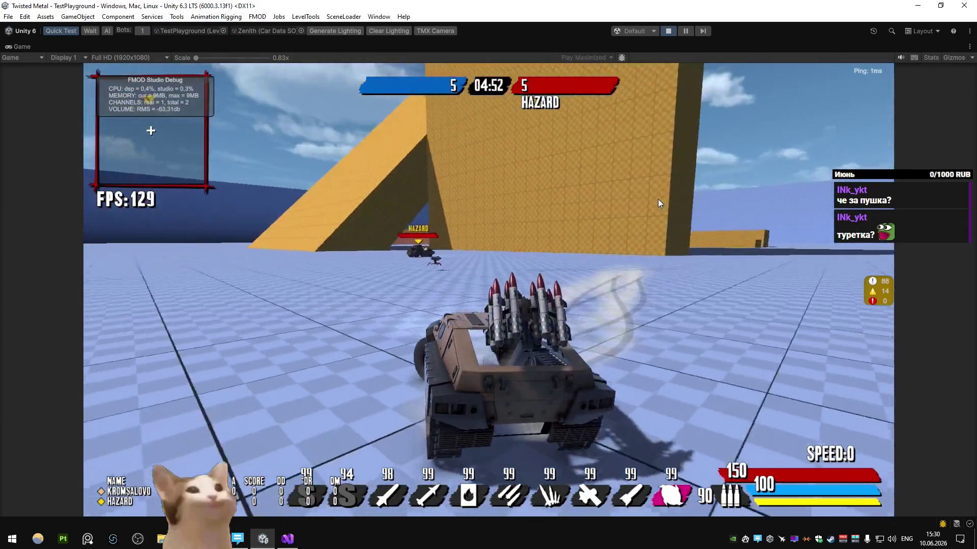
pyautogui.press('q')
pyautogui.press('w')
# Step: Fire the missile-rack special at Hazard twice while steering, then stop the play test
pyautogui.press('d')
pyautogui.press('e')
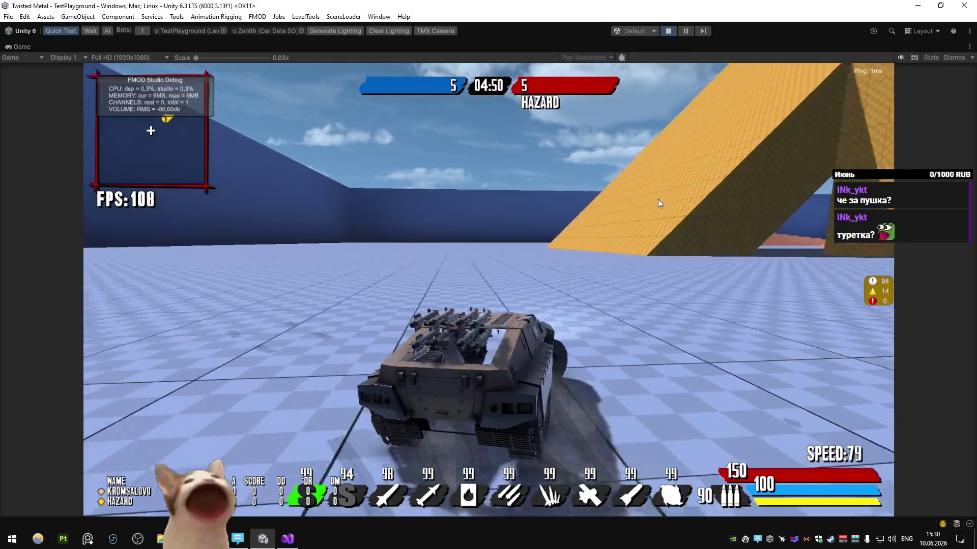
pyautogui.click(659, 203)
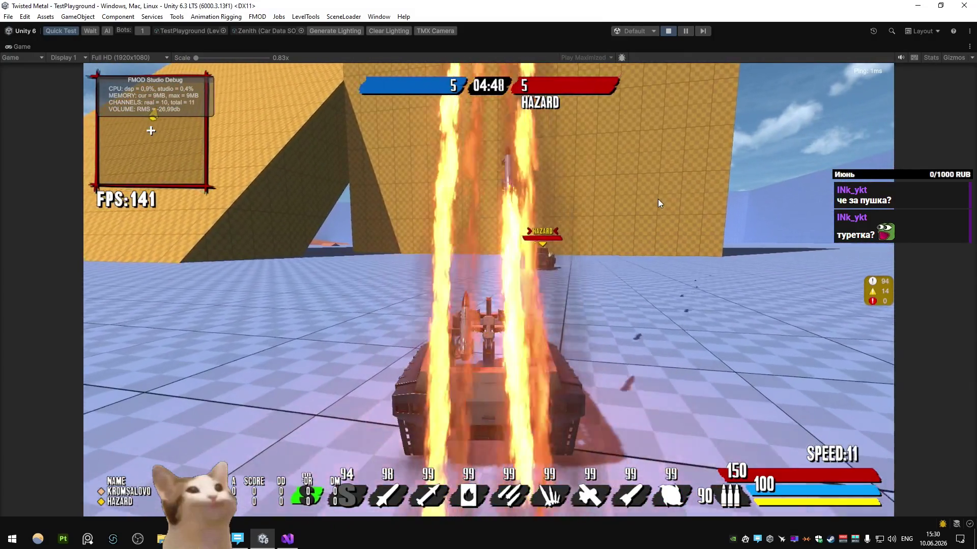
pyautogui.press('w')
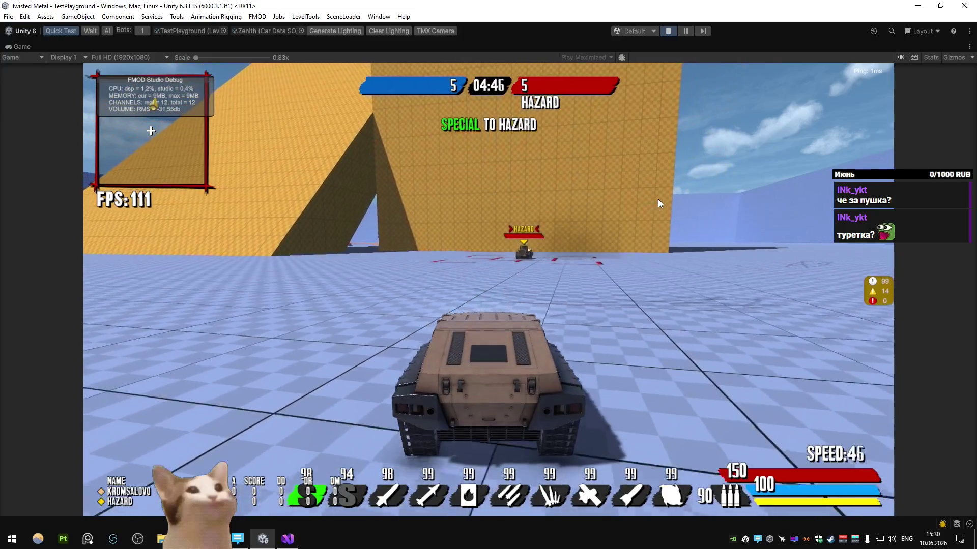
pyautogui.press('d')
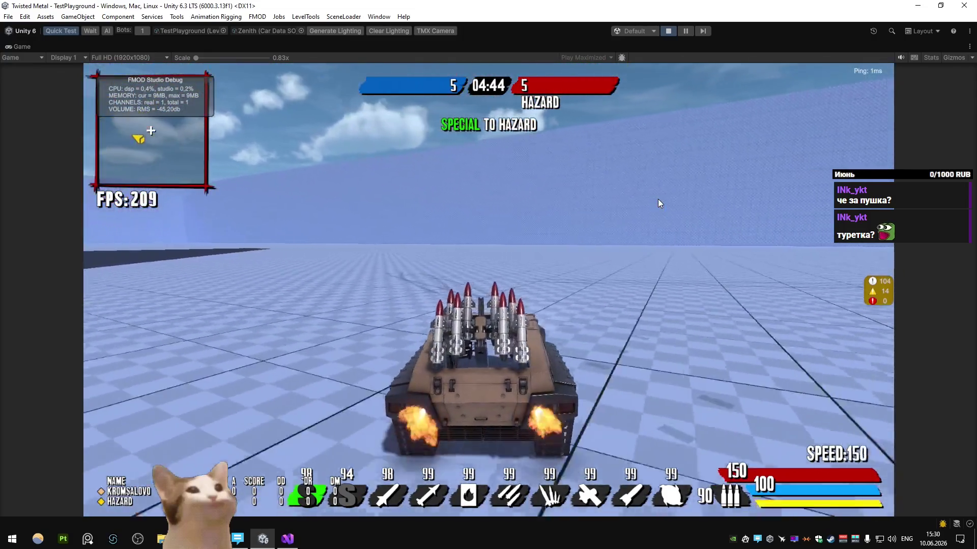
pyautogui.press('d')
pyautogui.click(657, 199)
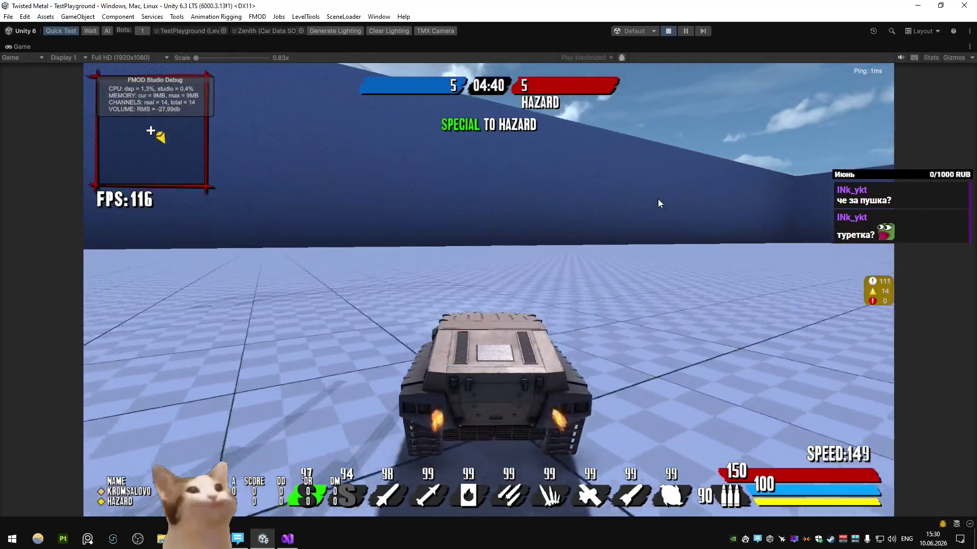
pyautogui.press('a')
pyautogui.press('w')
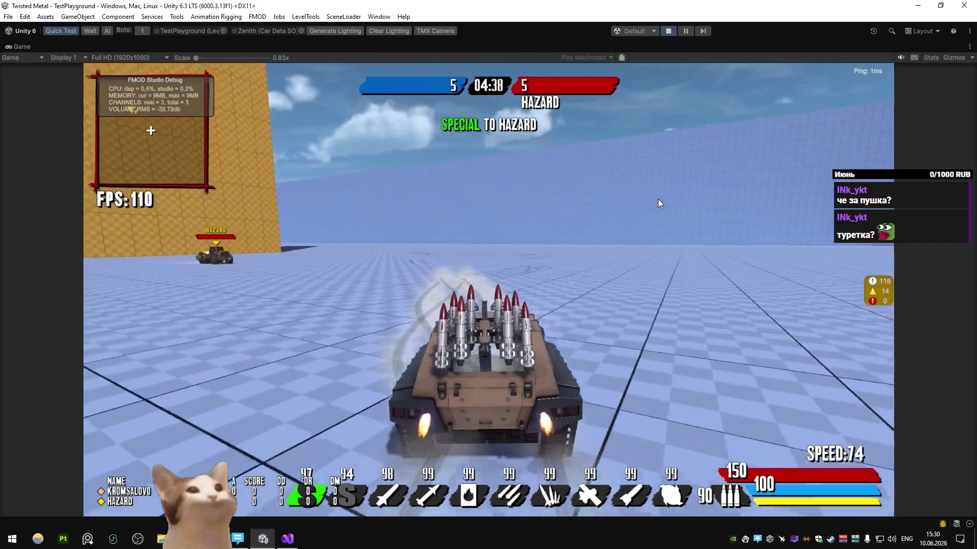
pyautogui.click(669, 31)
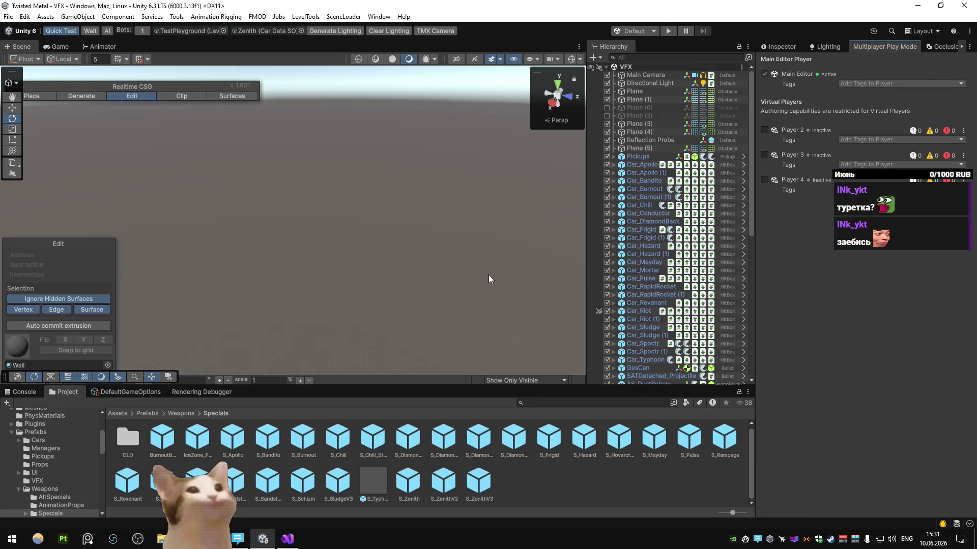
# Step: Switch from the Unity editor to the Mortar file in Blender
pyautogui.hotkey('alt', 'Tab')
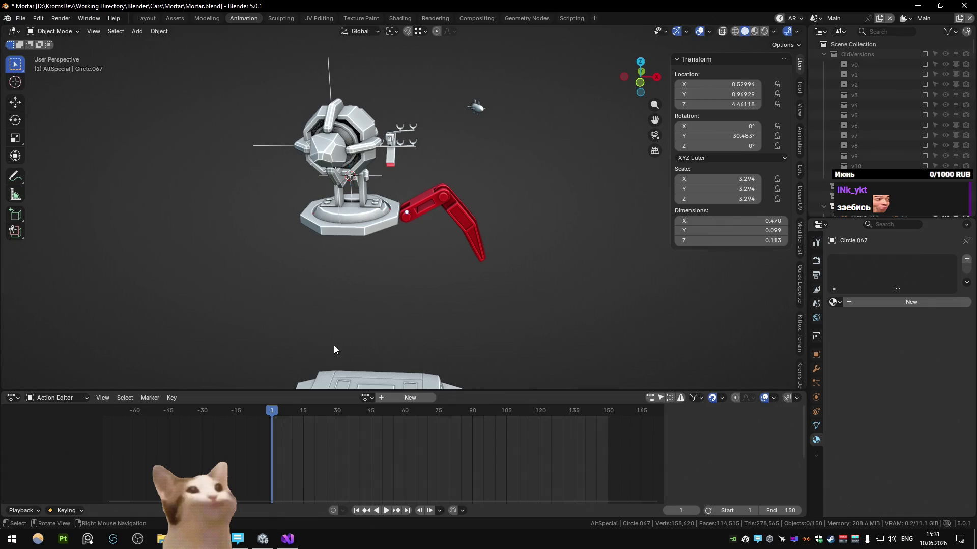
# Step: Remove the Geometry Nodes modifier from the arm piece and the next leg piece
pyautogui.moveTo(400, 263); pyautogui.dragTo(407, 223, button='middle')
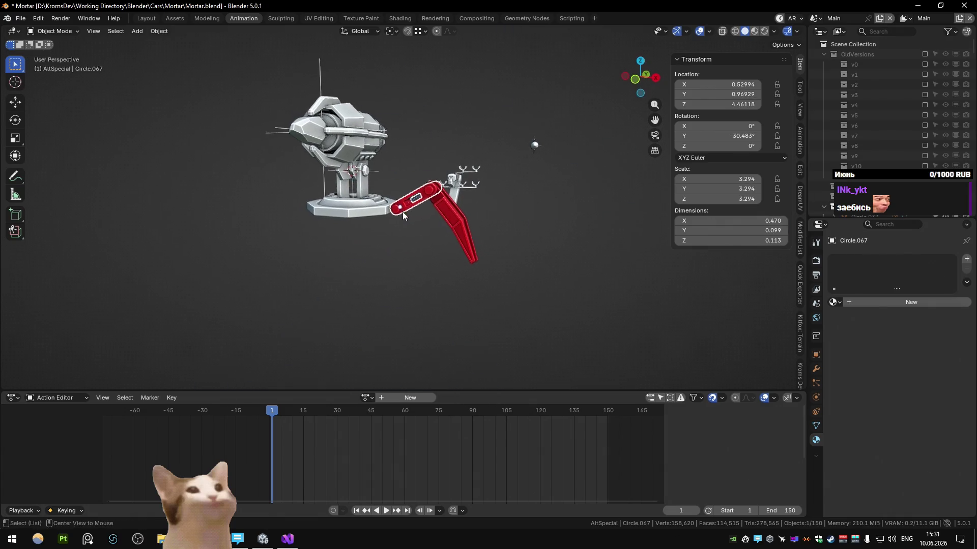
pyautogui.moveTo(402, 212); pyautogui.dragTo(419, 279, button='middle')
pyautogui.scroll(3, 419, 280)
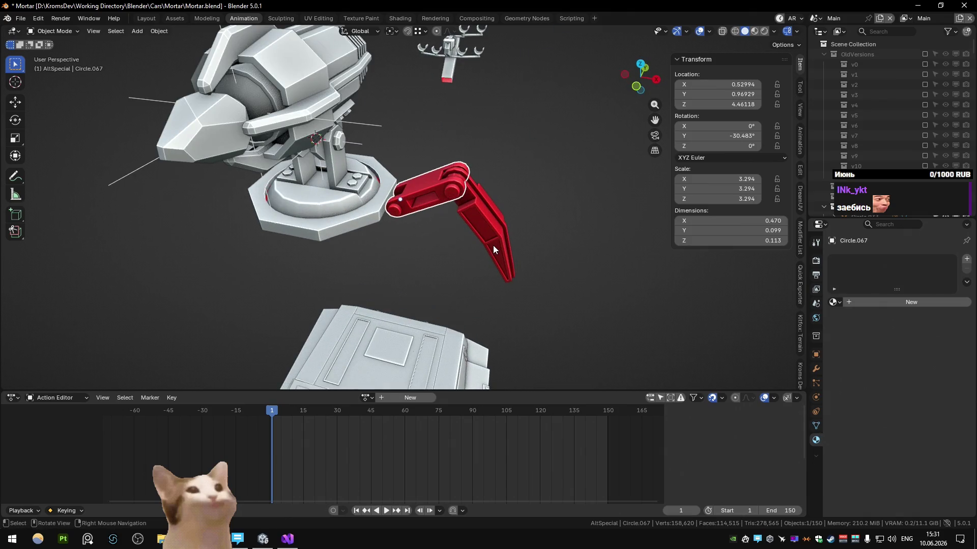
pyautogui.click(816, 368)
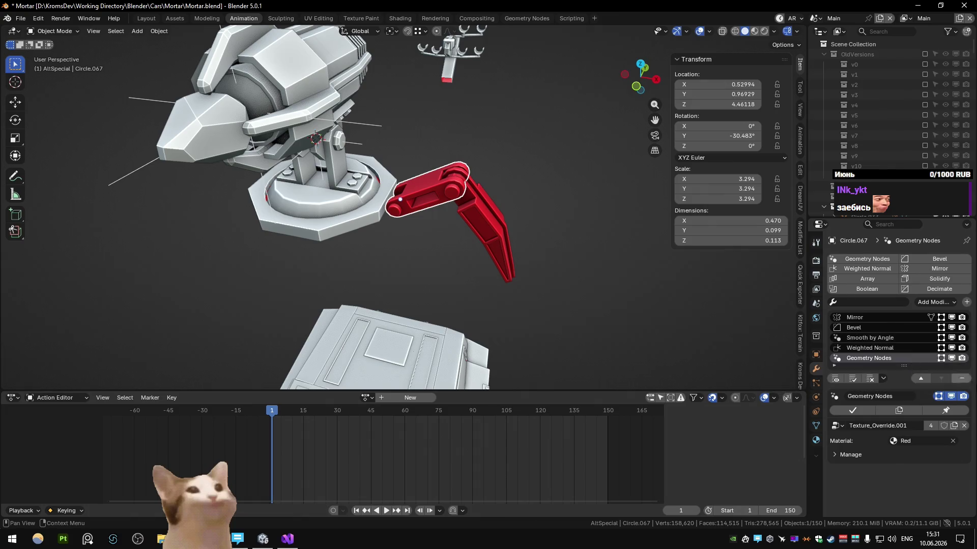
pyautogui.hotkey('ctrl', 'x')
pyautogui.hotkey('ctrl', 'z')
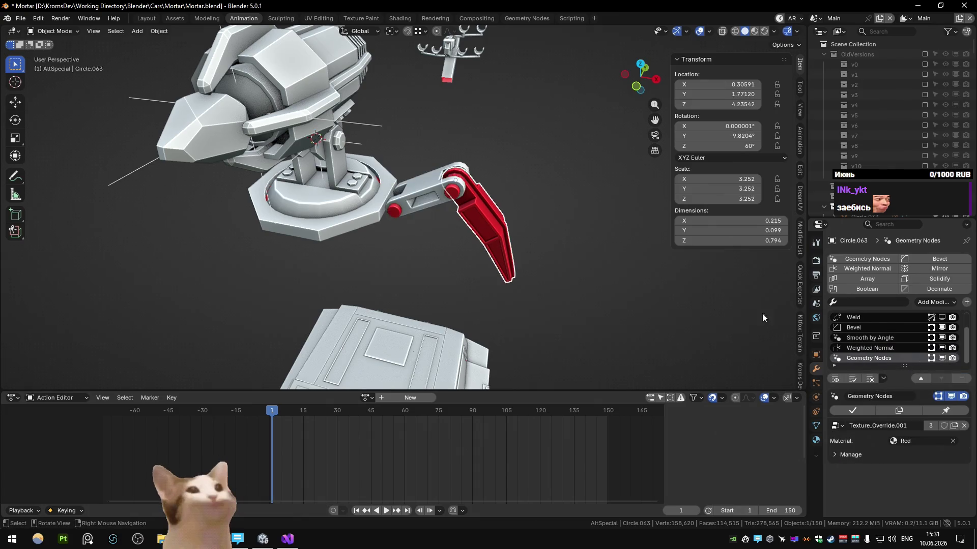
pyautogui.hotkey('ctrl', 'z')
pyautogui.hotkey('ctrl', 'z')
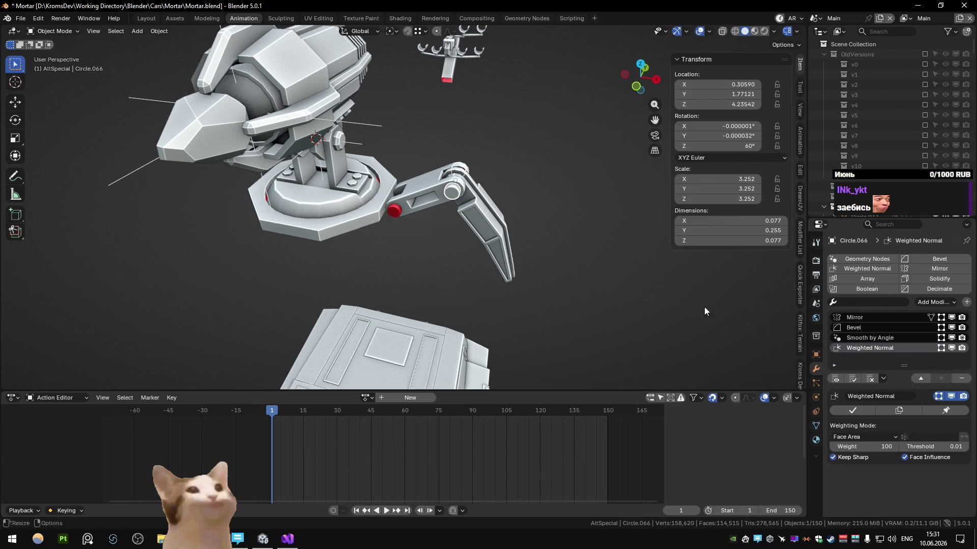
pyautogui.hotkey('ctrl', 'z')
pyautogui.click(965, 378)
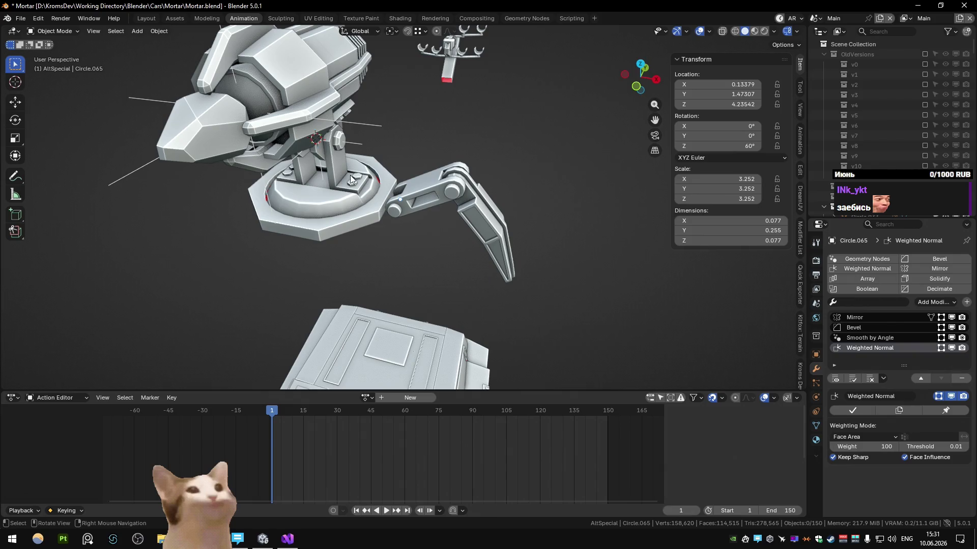
# Step: Hide one object and select the pin and Circle.067 link to inspect the plain grey leg
pyautogui.moveTo(351, 175); pyautogui.dragTo(403, 202, button='middle')
pyautogui.press('KP_1')
pyautogui.click(402, 202)
pyautogui.scroll(5, 402, 203)
pyautogui.moveTo(403, 201)
pyautogui.mouseDown(button='middle')
pyautogui.moveTo(437, 221)
pyautogui.moveTo(407, 224)
pyautogui.moveTo(434, 248)
pyautogui.moveTo(415, 223)
pyautogui.moveTo(492, 205)
pyautogui.moveTo(433, 217)
pyautogui.mouseUp(button='middle')
pyautogui.press('h')
pyautogui.click(391, 216)
pyautogui.click(401, 199)
pyautogui.scroll(-5, 492, 204)
pyautogui.scroll(-3, 289, 177)
pyautogui.scroll(5, 439, 186)
pyautogui.scroll(3, 453, 195)
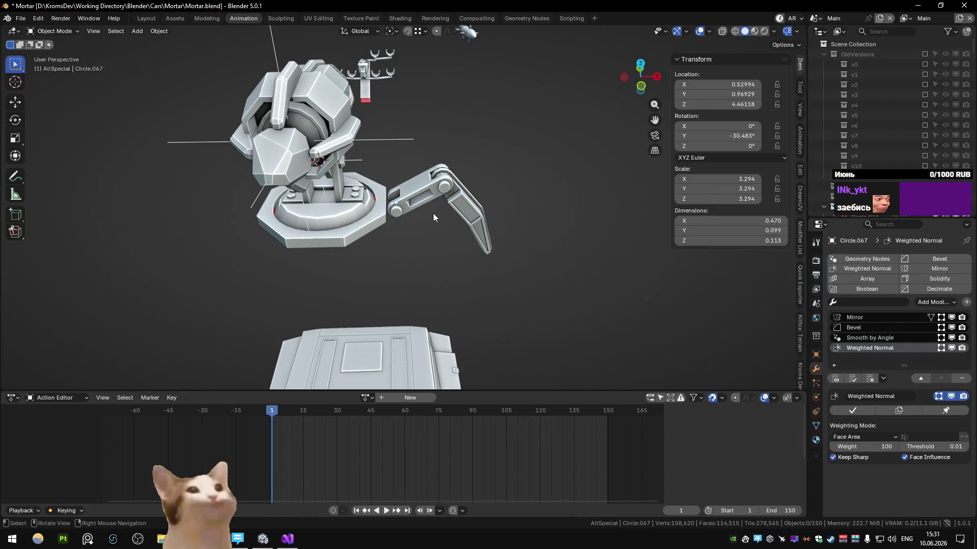
pyautogui.moveTo(433, 213)
pyautogui.mouseDown(button='middle')
pyautogui.moveTo(359, 210)
pyautogui.moveTo(361, 201)
pyautogui.moveTo(473, 200)
pyautogui.moveTo(487, 221)
pyautogui.mouseUp(button='middle')
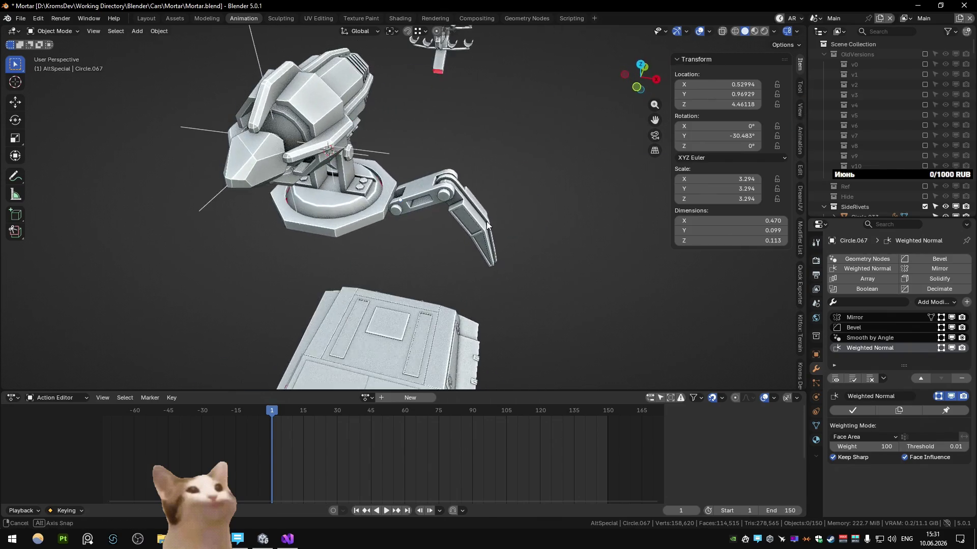
# Step: Create a sub-collection under AltSpecial and name it AltSpecial_Leg
pyautogui.click(462, 198)
pyautogui.click(422, 202)
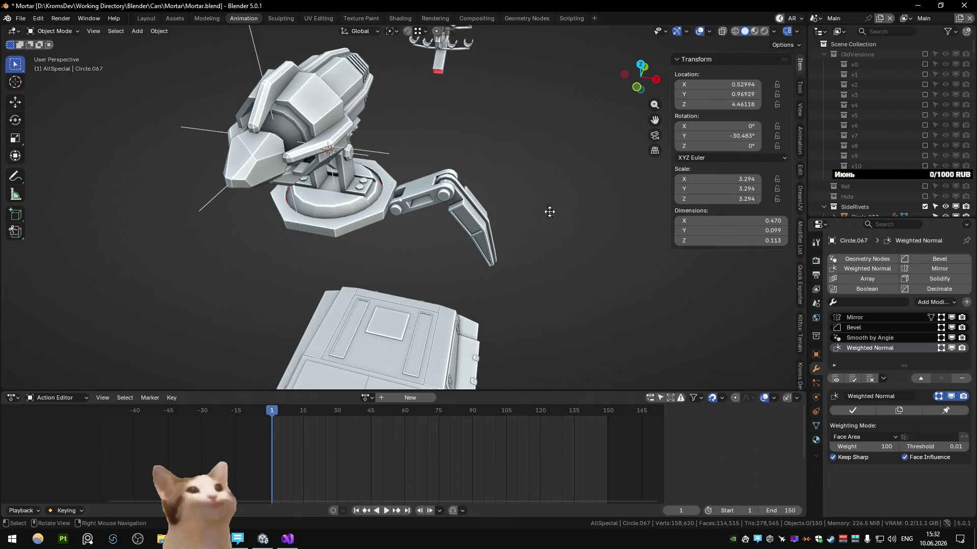
pyautogui.press('m')
pyautogui.click(625, 387)
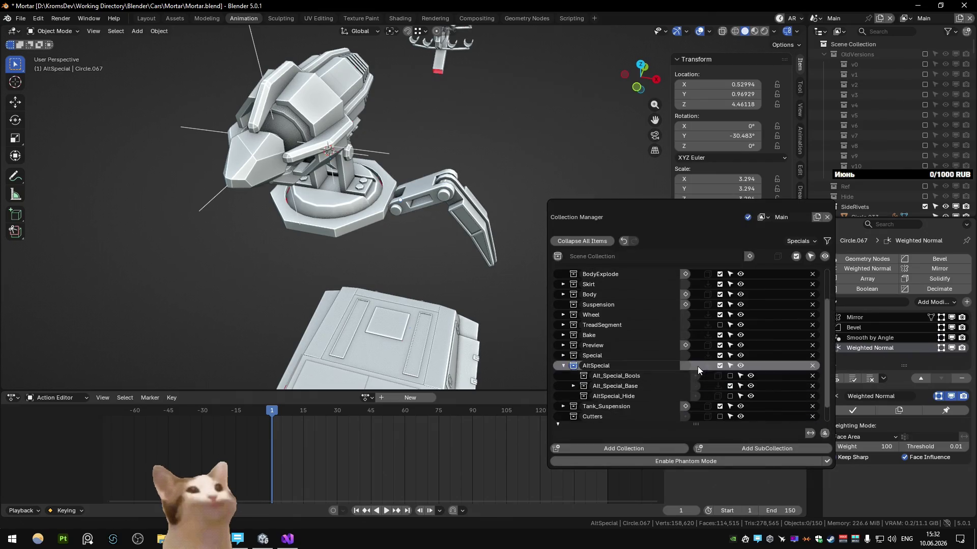
pyautogui.click(696, 449)
pyautogui.doubleClick(650, 407)
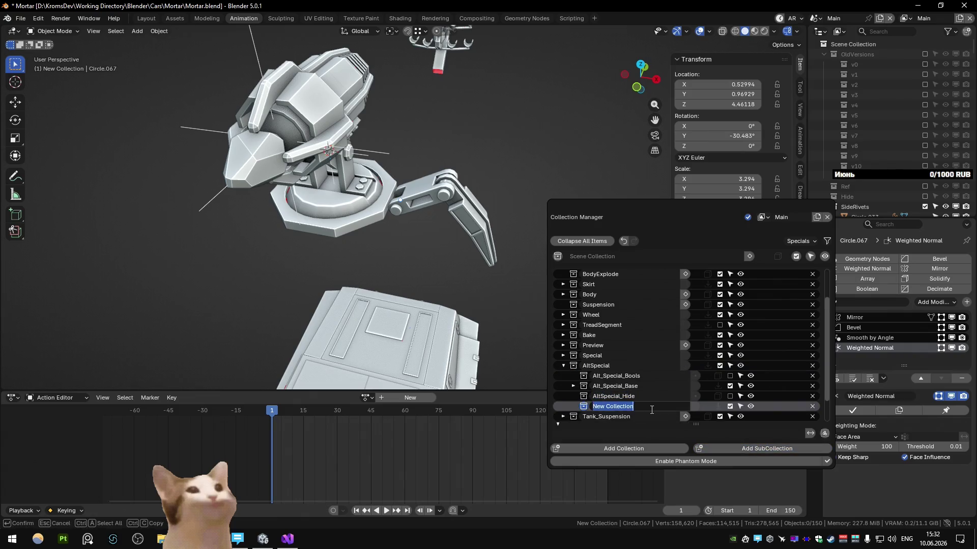
pyautogui.write('IEG')
pyautogui.press('Return')
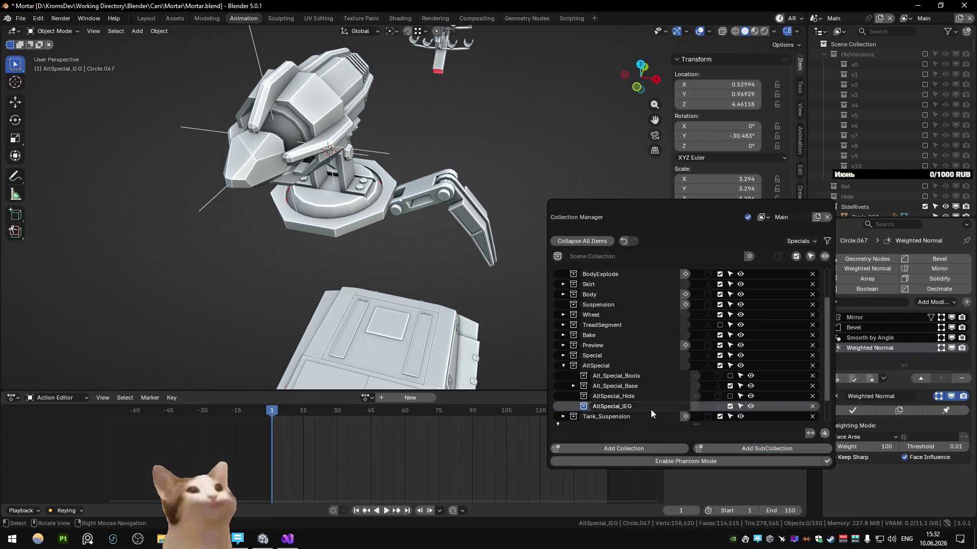
pyautogui.doubleClick(651, 410)
pyautogui.write('eg')
pyautogui.press('Return')
# Step: Close the collection manager and reselect the leg link in the viewport
pyautogui.moveTo(372, 247); pyautogui.dragTo(387, 218, button='middle')
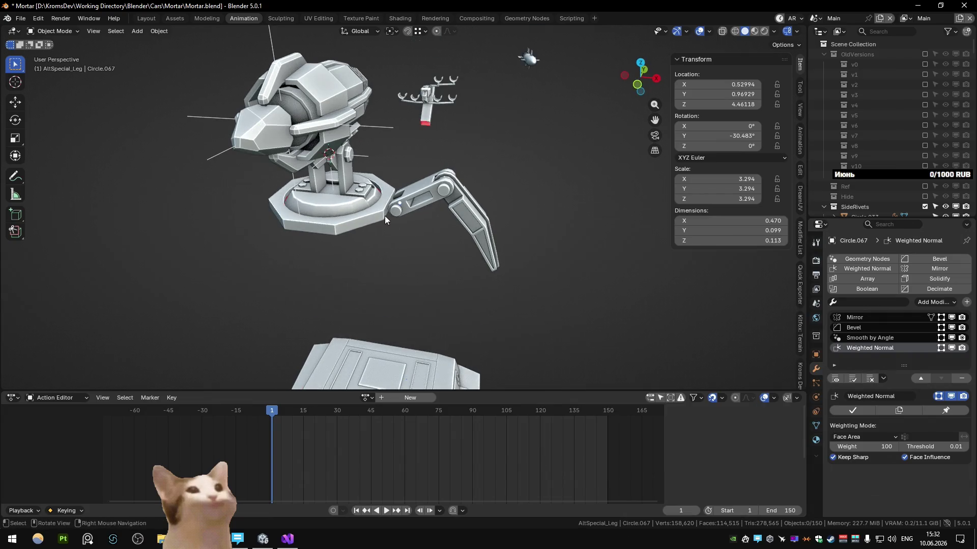
pyautogui.click(385, 216)
pyautogui.keyDown('shift'); pyautogui.rightClick(340, 262); pyautogui.keyUp('shift')
pyautogui.click(416, 210)
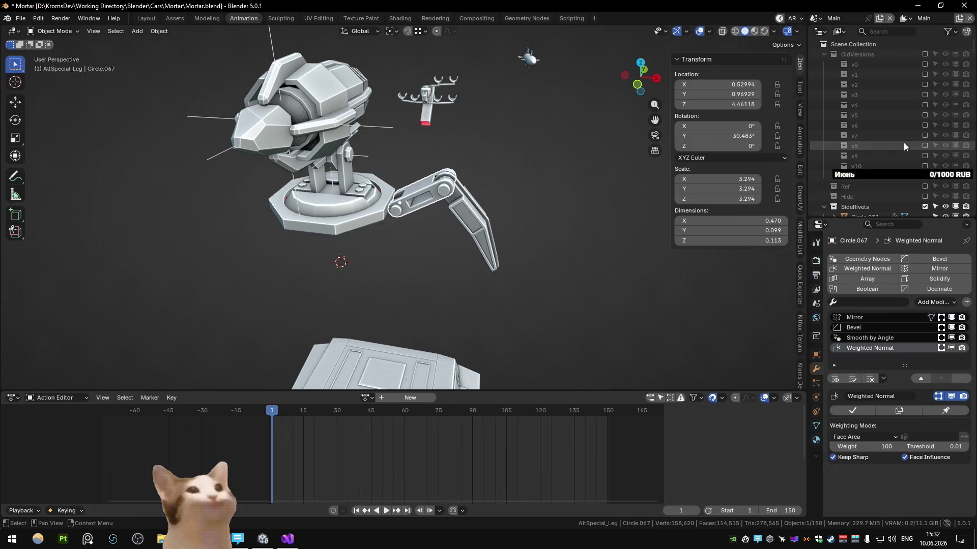
# Step: Delete the leftover Alt_Fuel and Alt_Body collections from the Outliner
pyautogui.press('KP_Decimal')
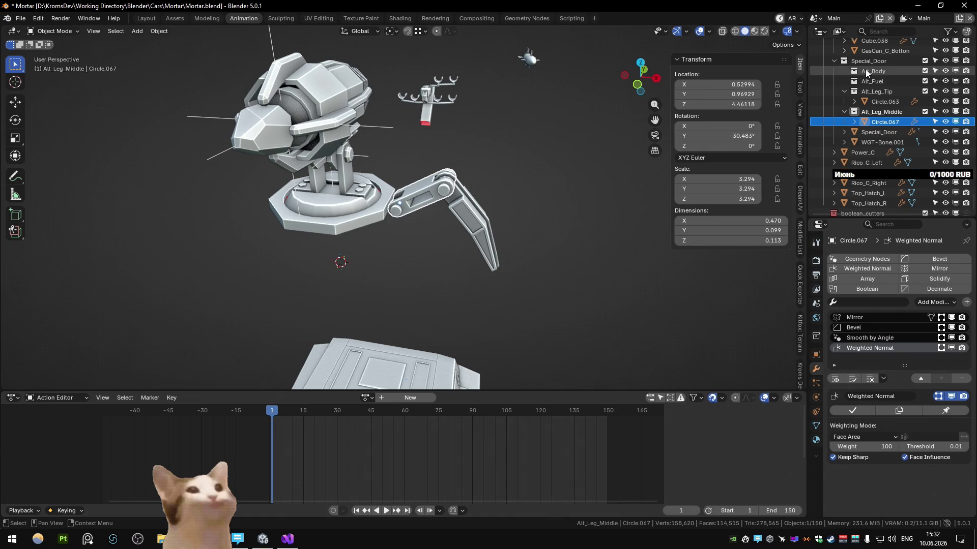
pyautogui.click(877, 102)
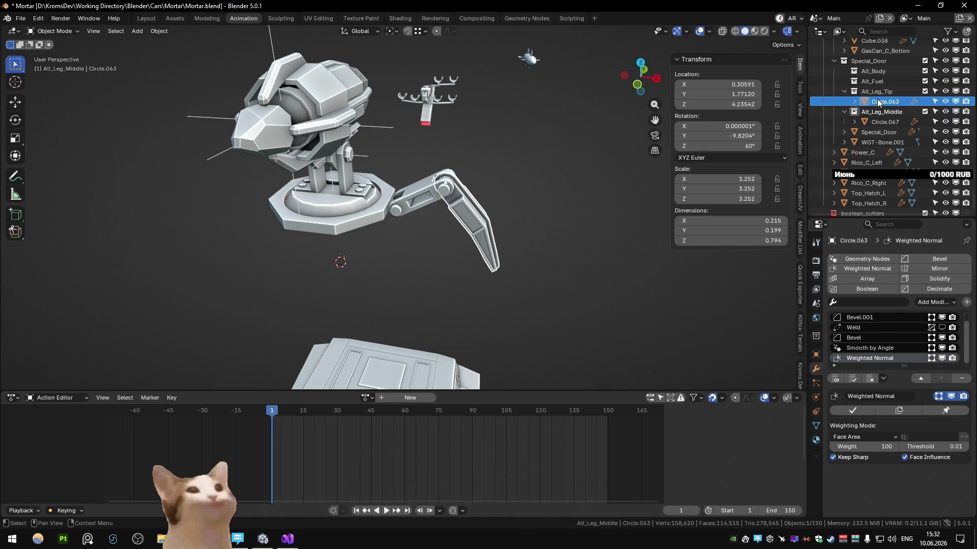
pyautogui.click(877, 83)
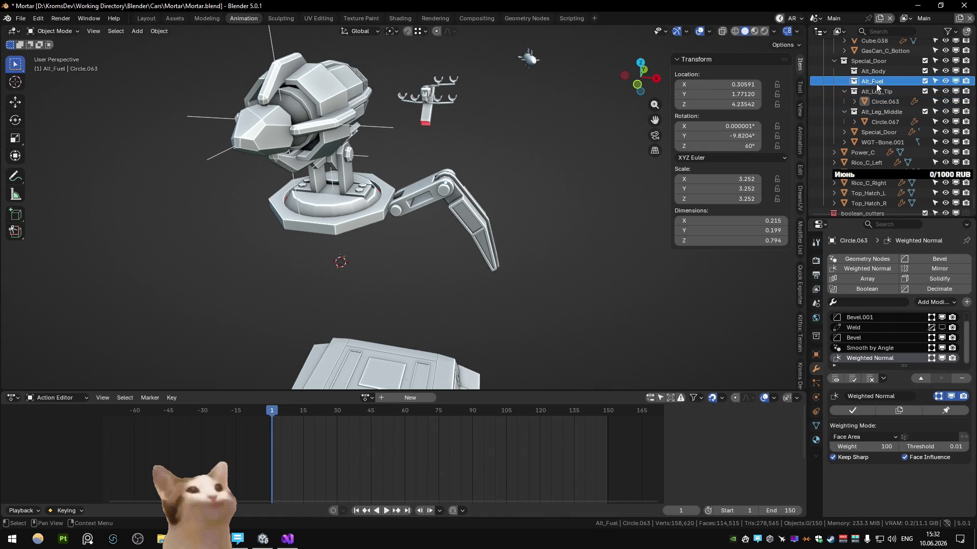
pyautogui.press('Delete')
pyautogui.click(877, 73)
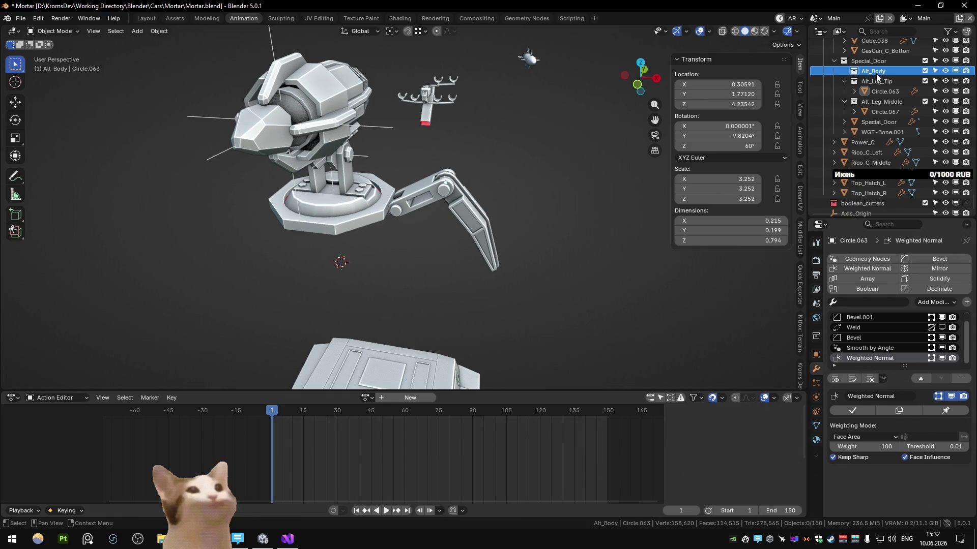
pyautogui.press('Delete')
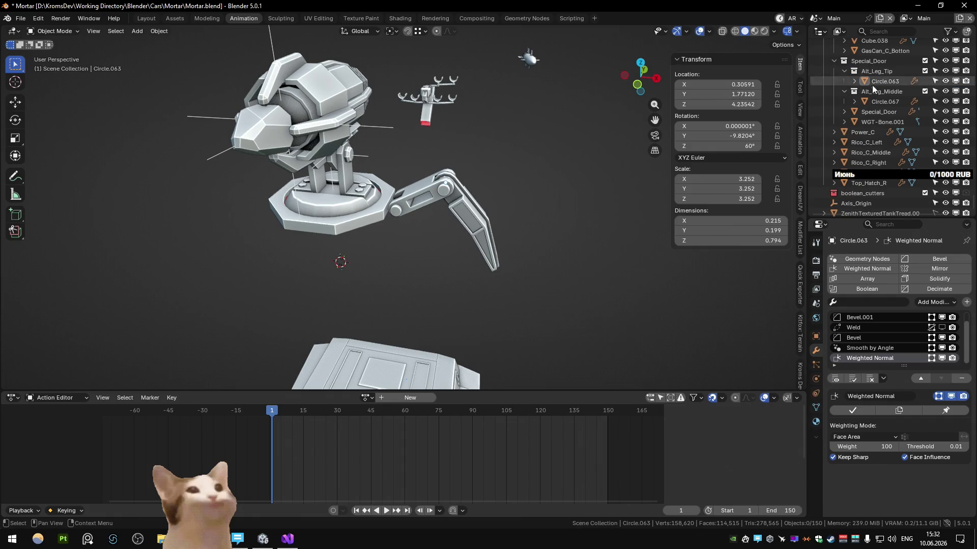
# Step: Frame the Special_Door contents and Circle.067 in the viewport to check them
pyautogui.click(878, 112)
pyautogui.press('KP_Decimal')
pyautogui.click(877, 101)
pyautogui.press('KP_Decimal')
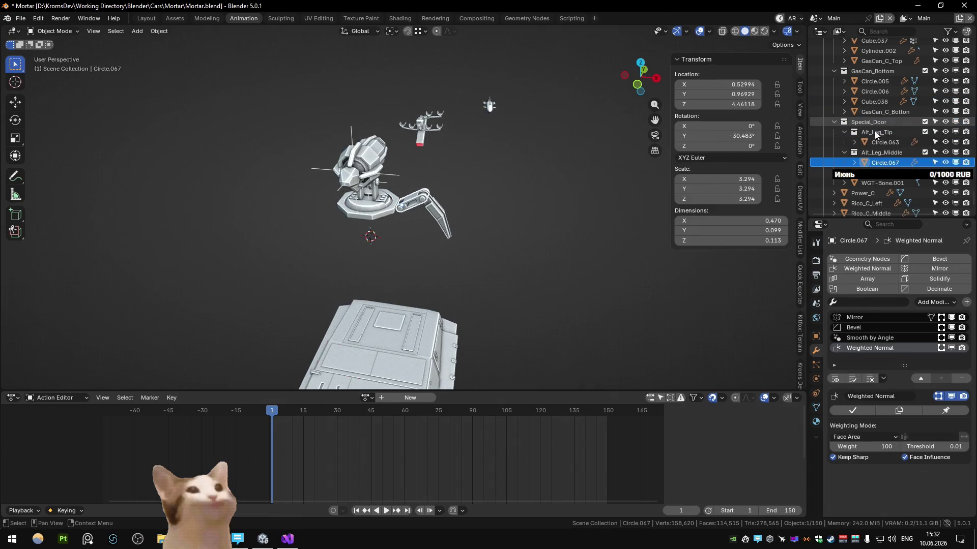
# Step: Move the Alt_Leg_Tip and Alt_Leg_Middle collections with their pieces into AltSpecial_Leg
pyautogui.click(881, 142)
pyautogui.moveTo(877, 157); pyautogui.dragTo(872, 167)
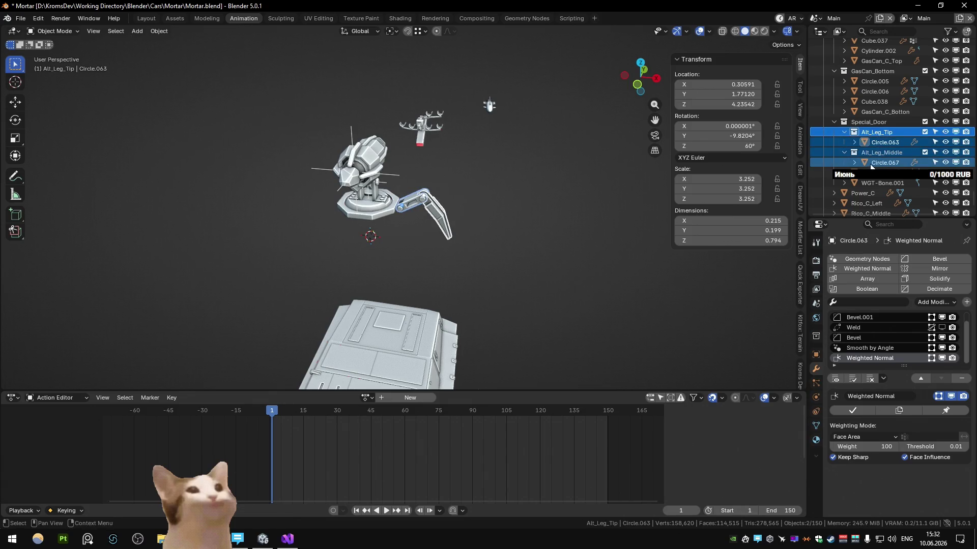
pyautogui.scroll(-2, 872, 167)
pyautogui.scroll(3, 870, 166)
pyautogui.scroll(3, 868, 167)
pyautogui.scroll(2, 866, 167)
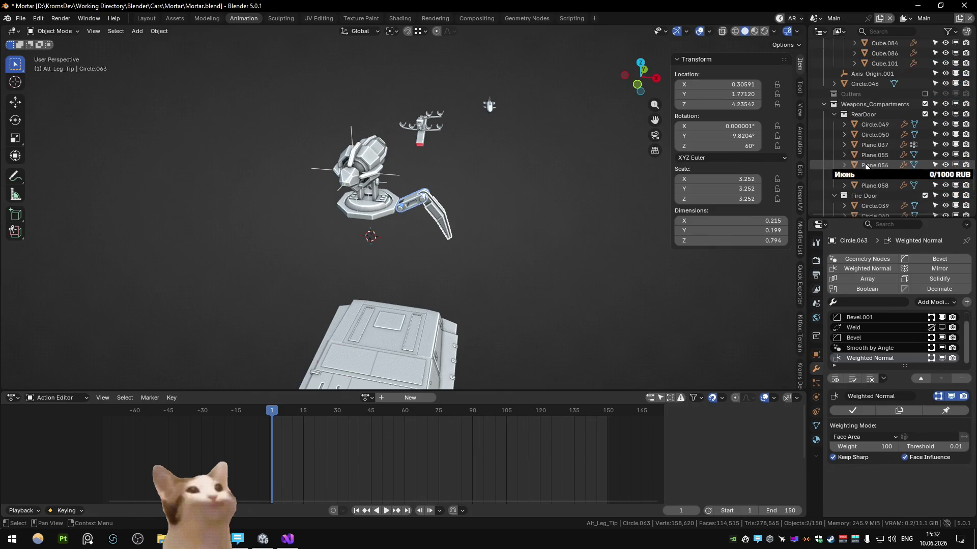
pyautogui.scroll(2, 865, 165)
pyautogui.scroll(2, 866, 165)
pyautogui.scroll(2, 864, 166)
pyautogui.scroll(-2, 863, 165)
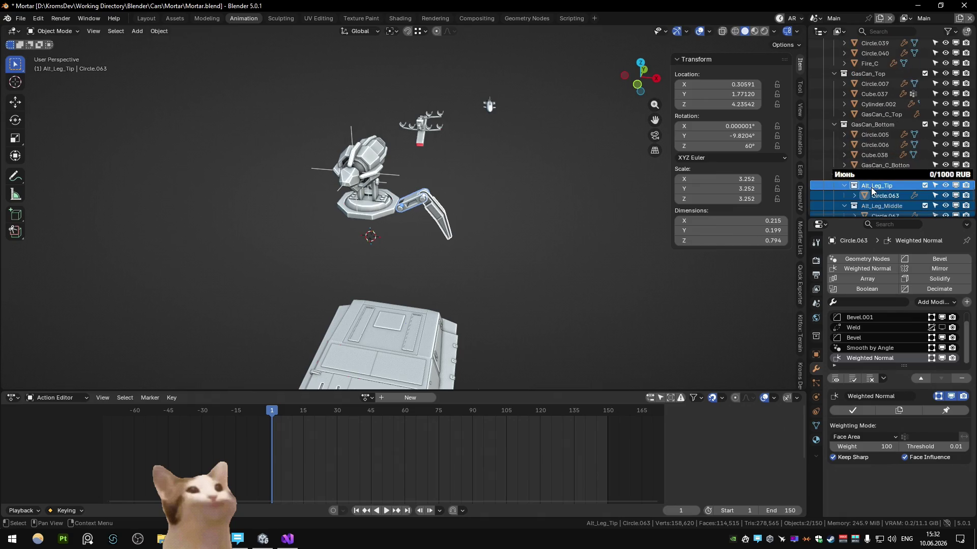
pyautogui.moveTo(870, 195)
pyautogui.mouseDown()
pyautogui.moveTo(874, 69)
pyautogui.moveTo(886, 206)
pyautogui.moveTo(889, 59)
pyautogui.mouseUp()
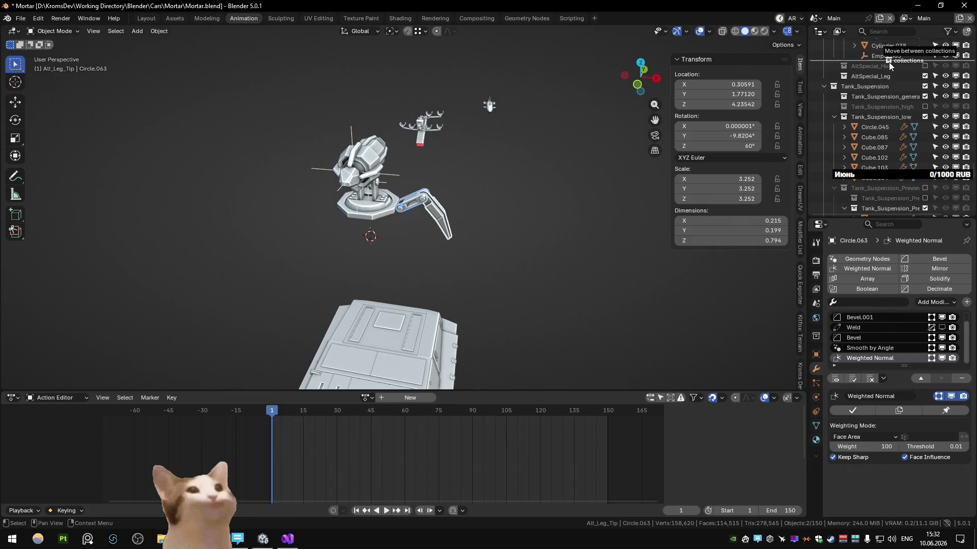
pyautogui.moveTo(889, 58); pyautogui.dragTo(879, 186)
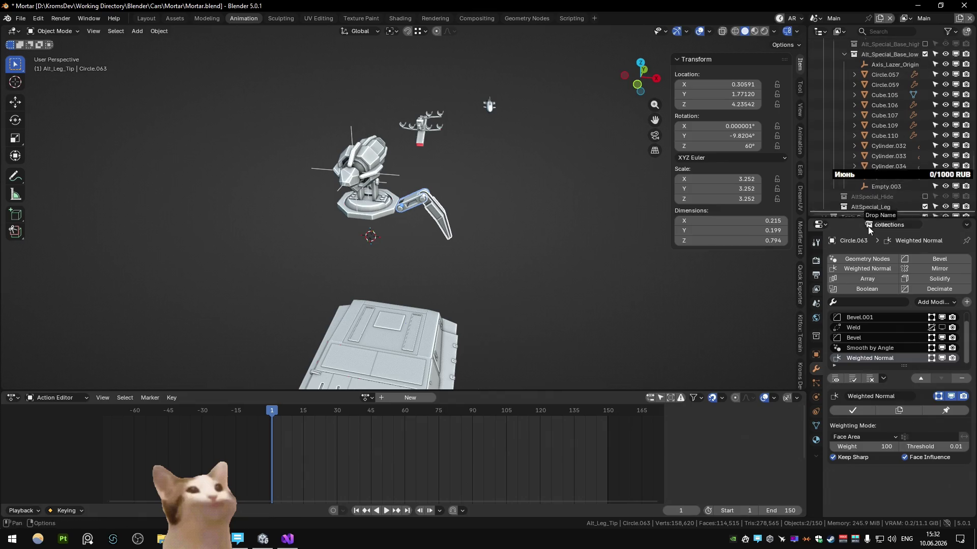
pyautogui.scroll(-4, 879, 186)
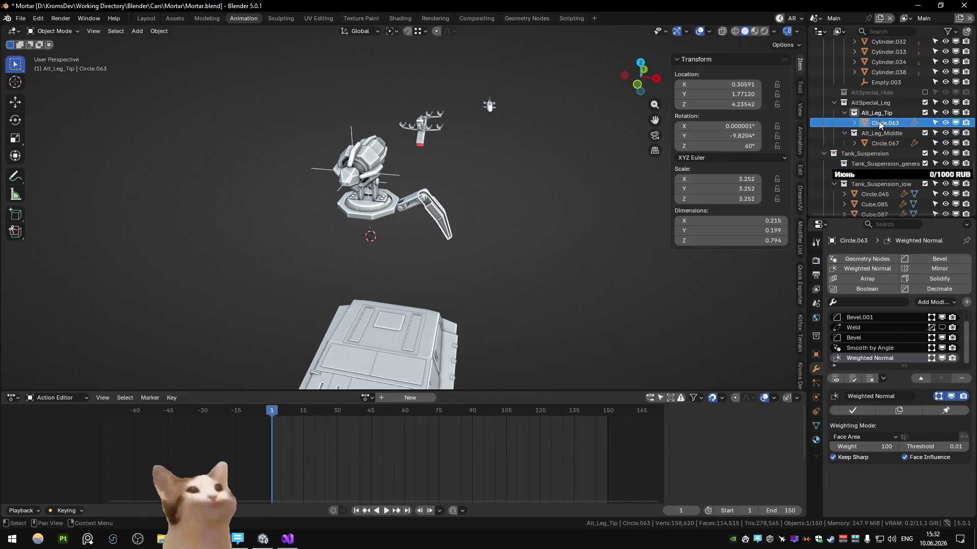
pyautogui.click(885, 143)
pyautogui.scroll(2, 477, 170)
pyautogui.scroll(3, 477, 170)
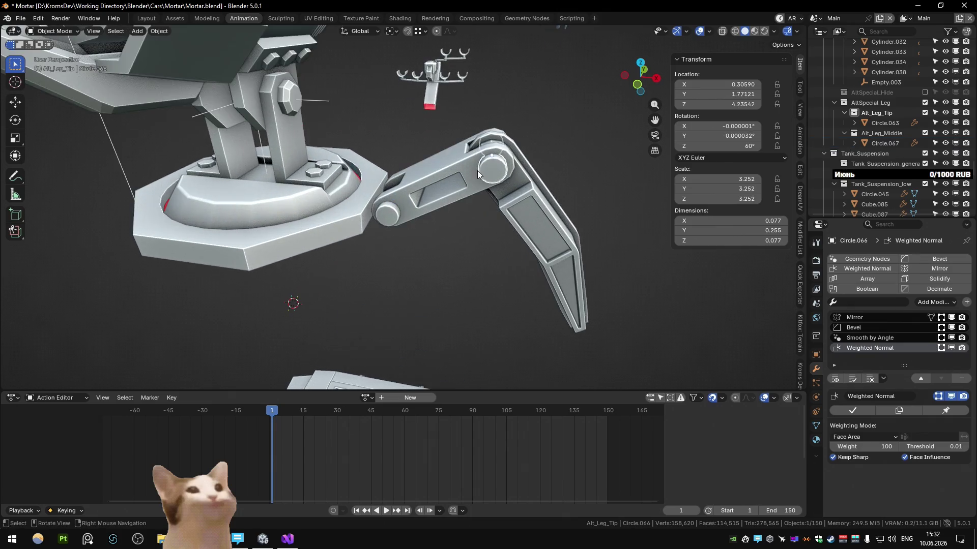
pyautogui.click(497, 173)
pyautogui.press('m')
pyautogui.scroll(-2, 576, 362)
pyautogui.click(528, 389)
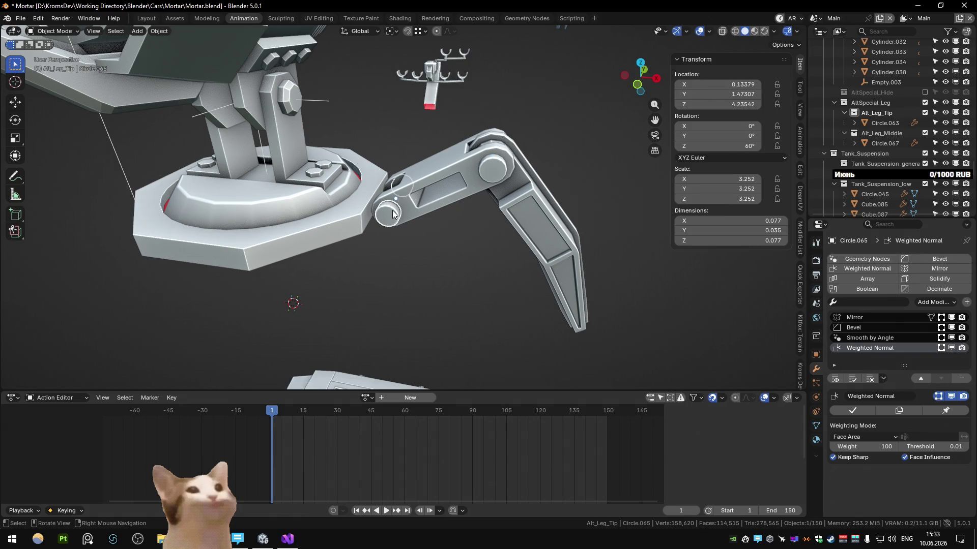
pyautogui.click(494, 177)
pyautogui.press('m')
pyautogui.scroll(-3, 756, 428)
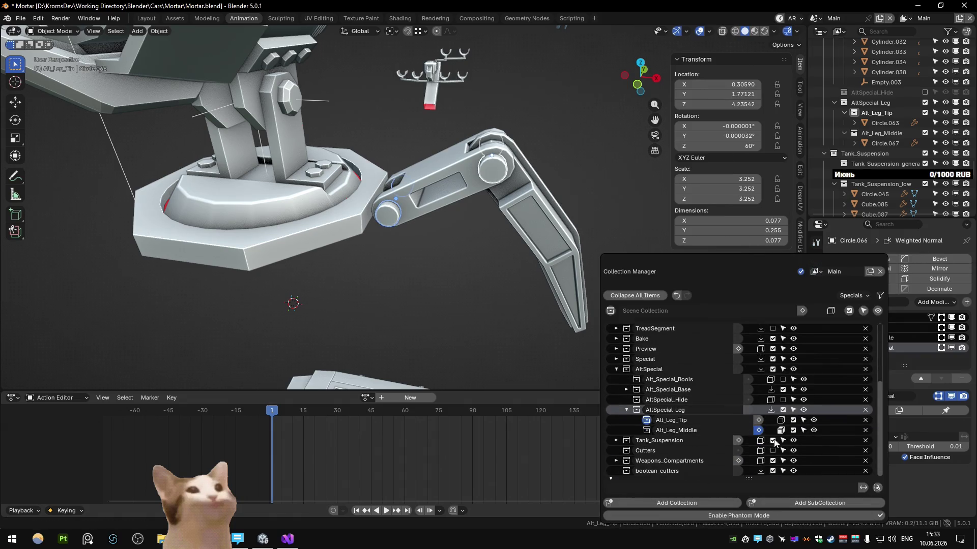
pyautogui.press('KP_Decimal')
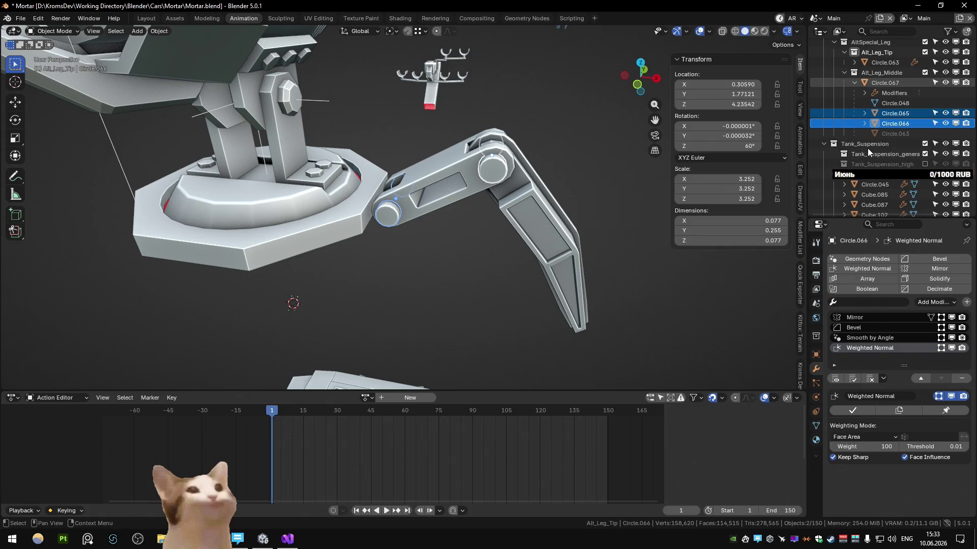
pyautogui.scroll(-5, 894, 100)
pyautogui.scroll(-2, 892, 103)
pyautogui.scroll(-5, 893, 103)
pyautogui.scroll(-3, 532, 224)
pyautogui.moveTo(540, 247)
pyautogui.mouseDown(button='middle')
pyautogui.moveTo(404, 221)
pyautogui.moveTo(437, 167)
pyautogui.mouseUp(button='middle')
pyautogui.scroll(6, 353, 225)
pyautogui.scroll(-5, 436, 232)
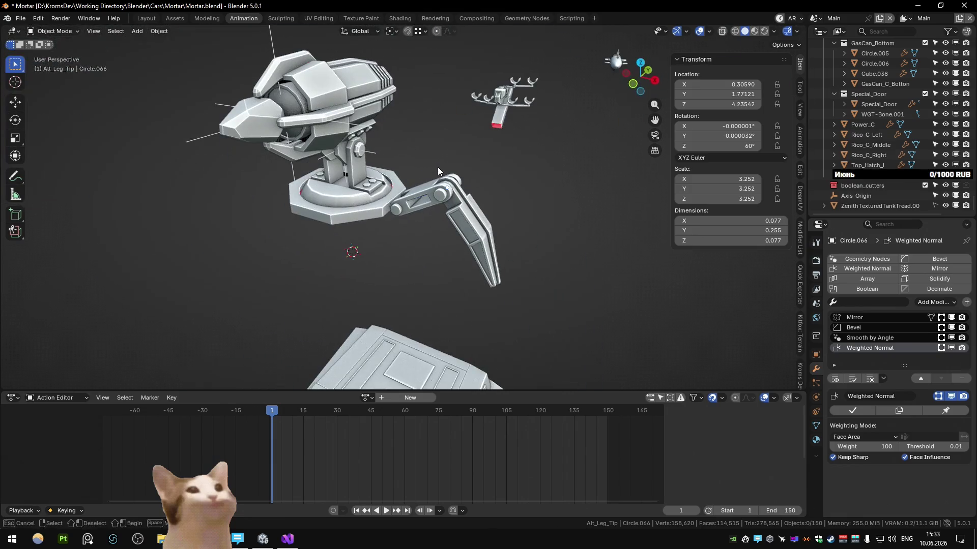
pyautogui.hotkey('shift', 'a')
pyautogui.click(442, 274)
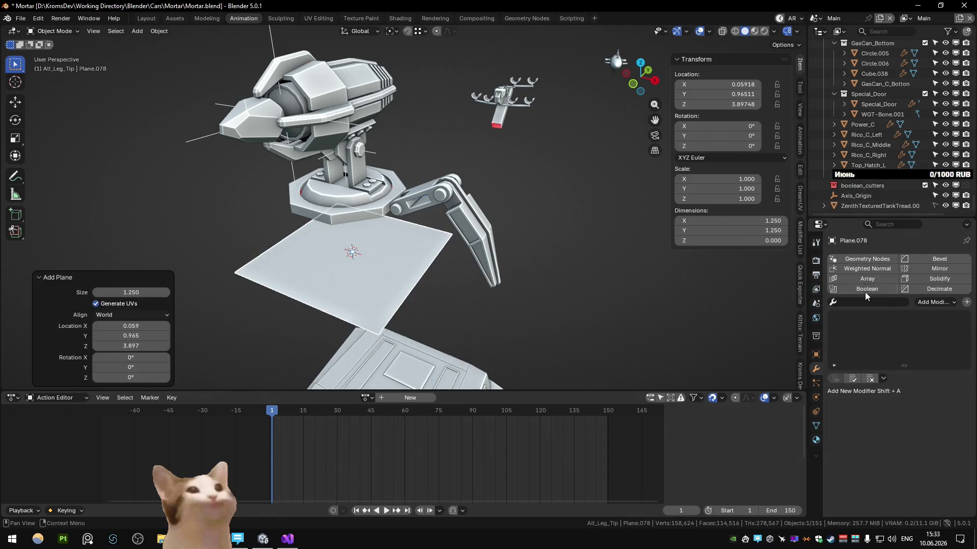
# Step: Give the plane a Geometry Nodes modifier using BakeCombiner_Original with Collection set to AltSpecial_Leg
pyautogui.click(866, 259)
pyautogui.click(837, 416)
pyautogui.click(725, 307)
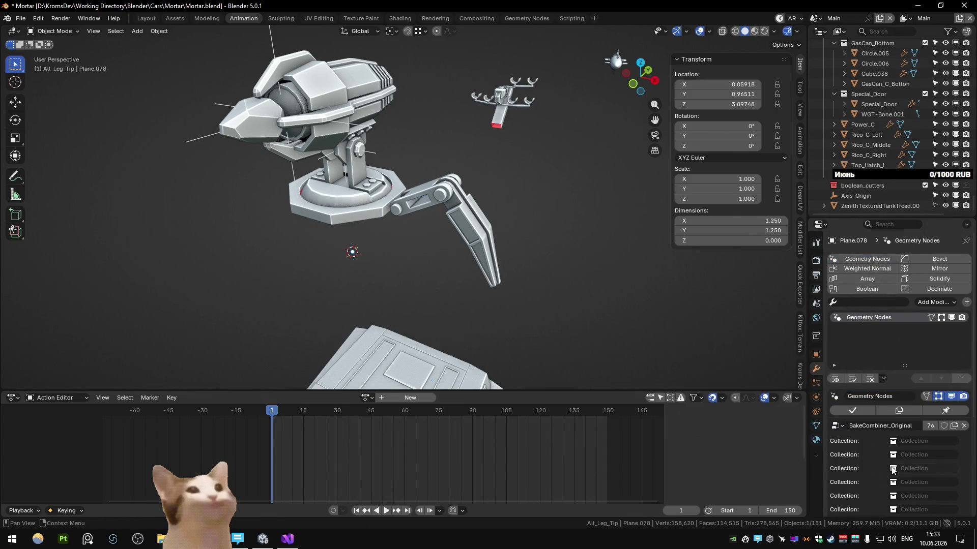
pyautogui.click(911, 442)
pyautogui.write('alt')
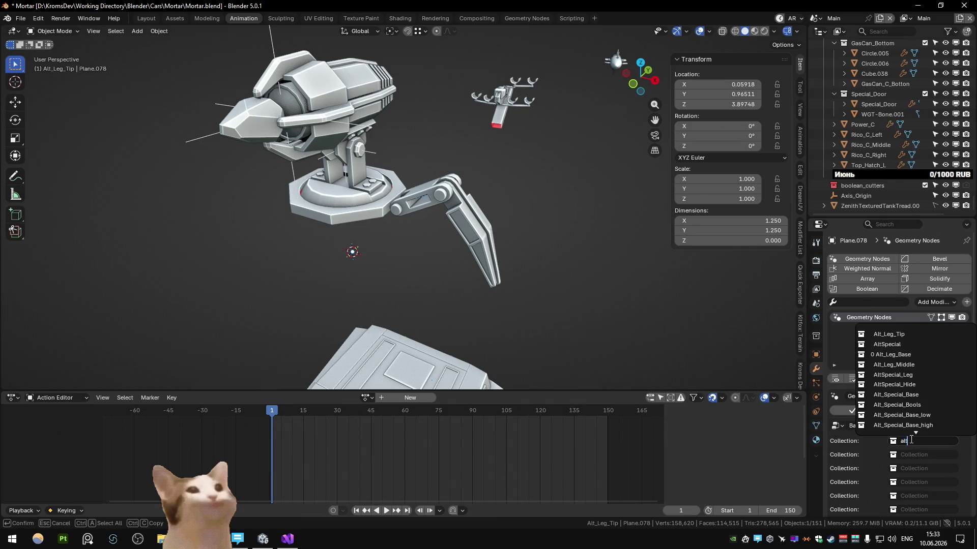
pyautogui.write('_spe')
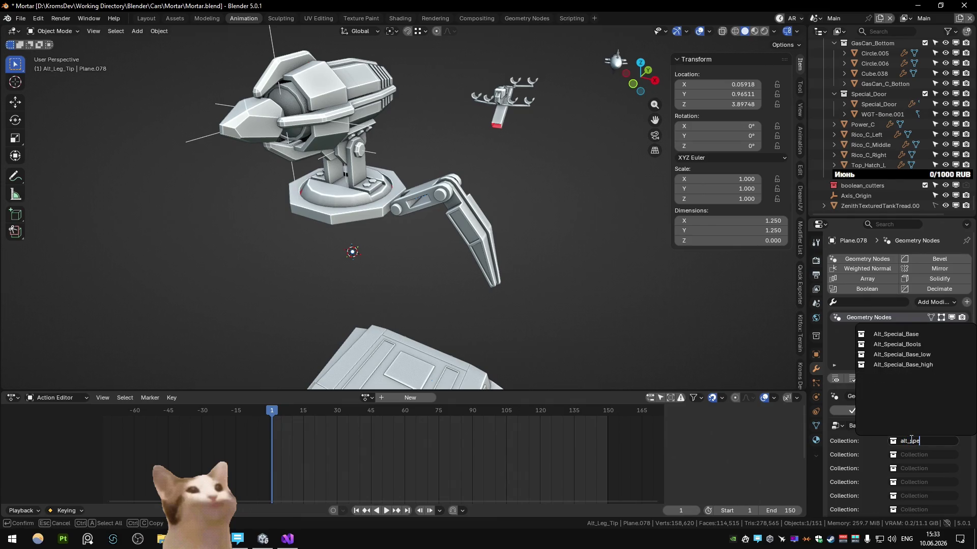
pyautogui.press('BackSpace')
pyautogui.press('BackSpace')
pyautogui.press('BackSpace')
pyautogui.press('BackSpace')
pyautogui.press('BackSpace')
pyautogui.press('BackSpace')
pyautogui.write('Leg')
pyautogui.press('Down')
pyautogui.press('Down')
pyautogui.press('Down')
pyautogui.press('Return')
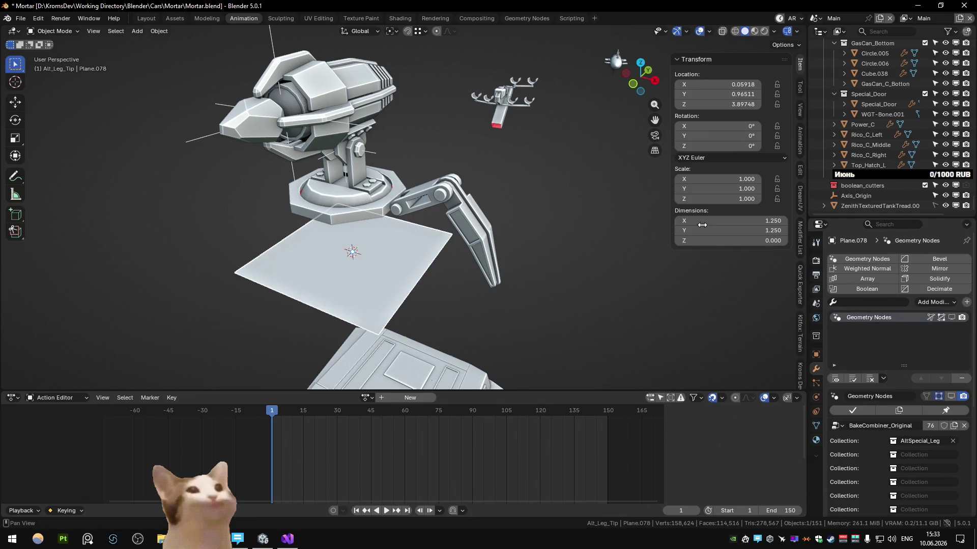
# Step: Inspect another turret part, then make Plane.078 active again
pyautogui.click(415, 203)
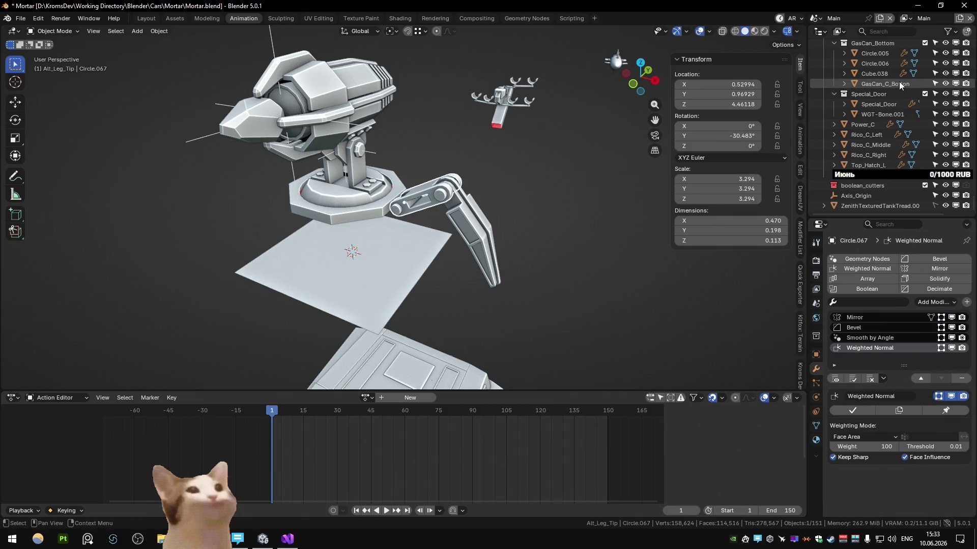
pyautogui.press('q')
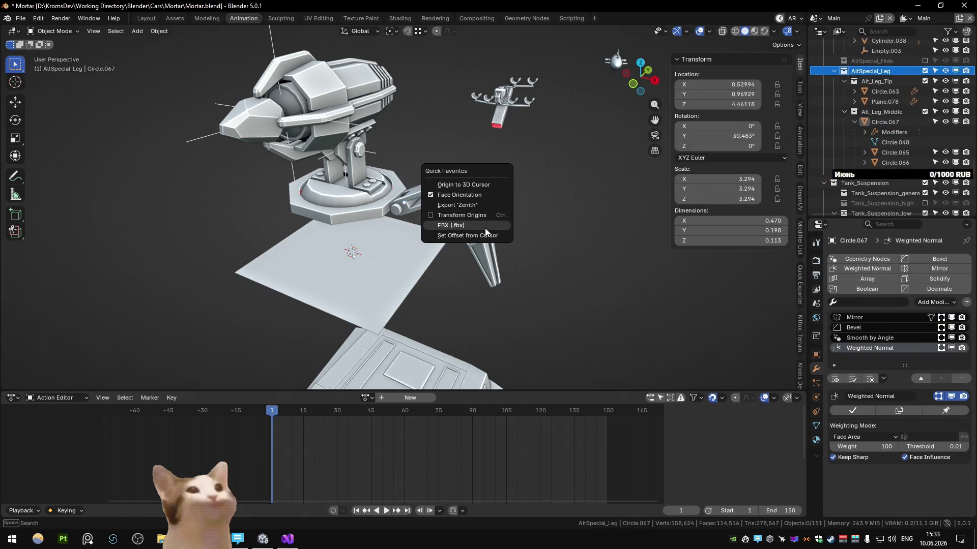
pyautogui.click(397, 288)
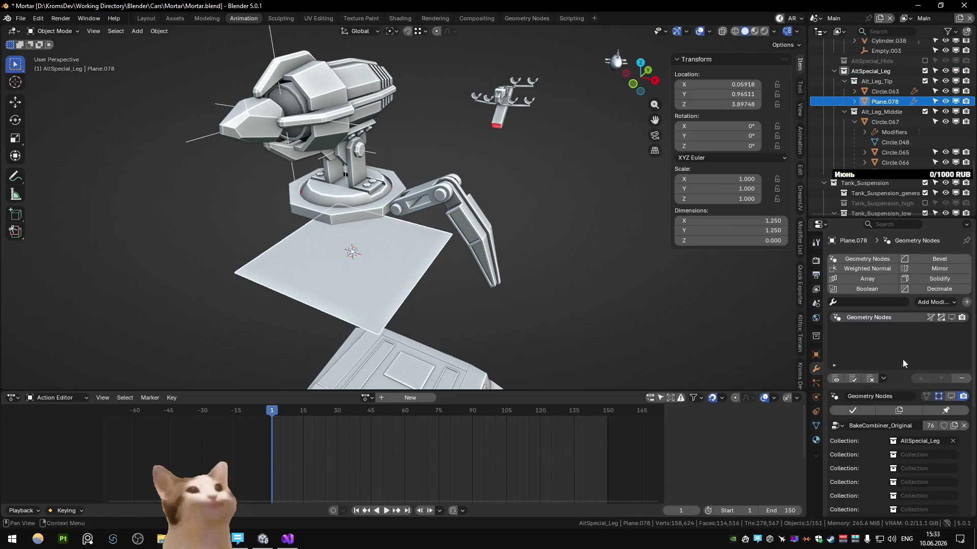
pyautogui.moveTo(524, 253)
pyautogui.mouseDown(button='middle')
pyautogui.moveTo(373, 214)
pyautogui.moveTo(458, 230)
pyautogui.mouseUp(button='middle')
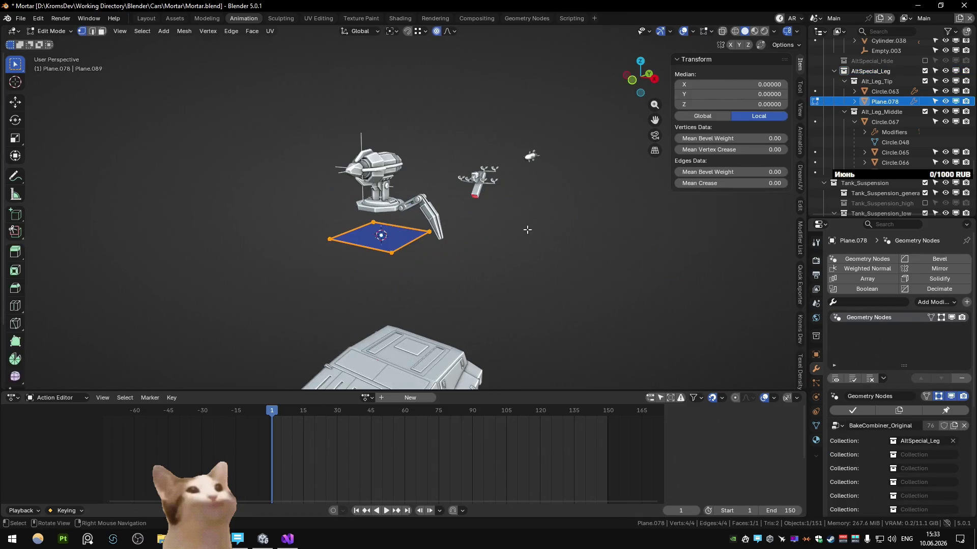
pyautogui.scroll(-2, 878, 344)
pyautogui.scroll(-5, 886, 366)
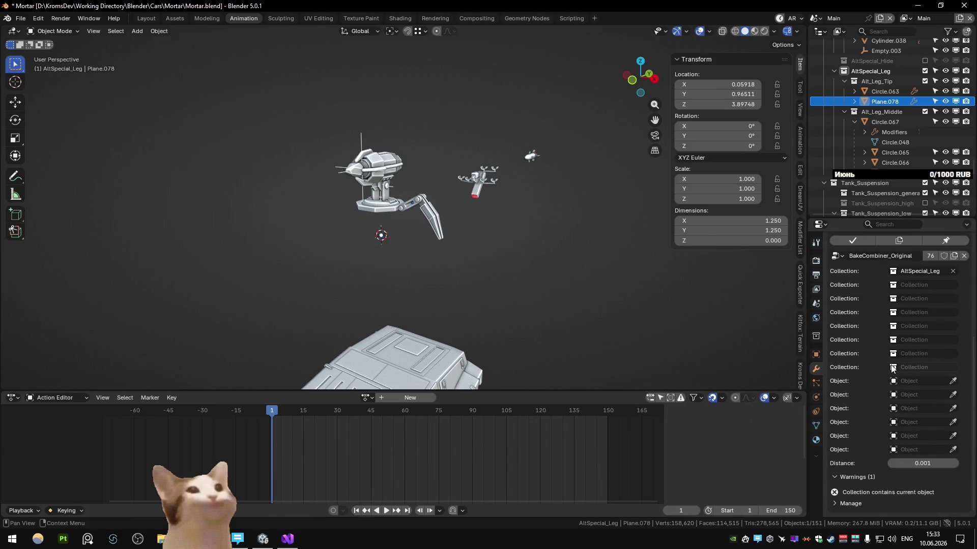
pyautogui.scroll(4, 878, 305)
pyautogui.scroll(2, 855, 130)
# Step: Move Plane.078 into the Alt_Special_Base_low collection
pyautogui.moveTo(850, 162)
pyautogui.mouseDown()
pyautogui.moveTo(881, 123)
pyautogui.moveTo(920, 120)
pyautogui.mouseUp()
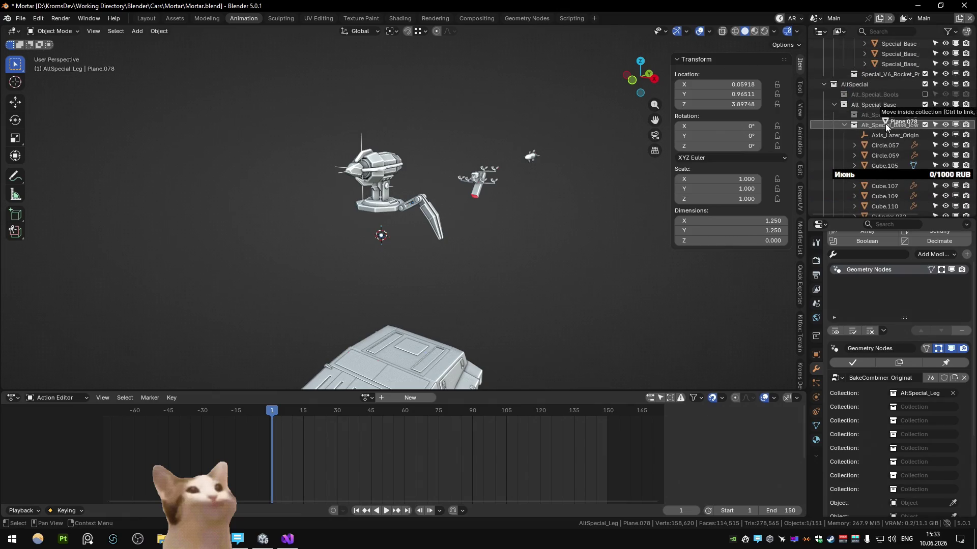
pyautogui.moveTo(886, 123); pyautogui.dragTo(885, 123)
pyautogui.press('Tab')
pyautogui.moveTo(428, 229)
pyautogui.mouseDown(button='middle')
pyautogui.moveTo(472, 214)
pyautogui.moveTo(469, 235)
pyautogui.moveTo(475, 224)
pyautogui.mouseUp(button='middle')
pyautogui.press('Tab')
pyautogui.scroll(3, 468, 235)
# Step: Trial a duplicated face rotated 90 degrees on the plane's mesh, comparing via undo/redo and discarding it
pyautogui.press('Tab')
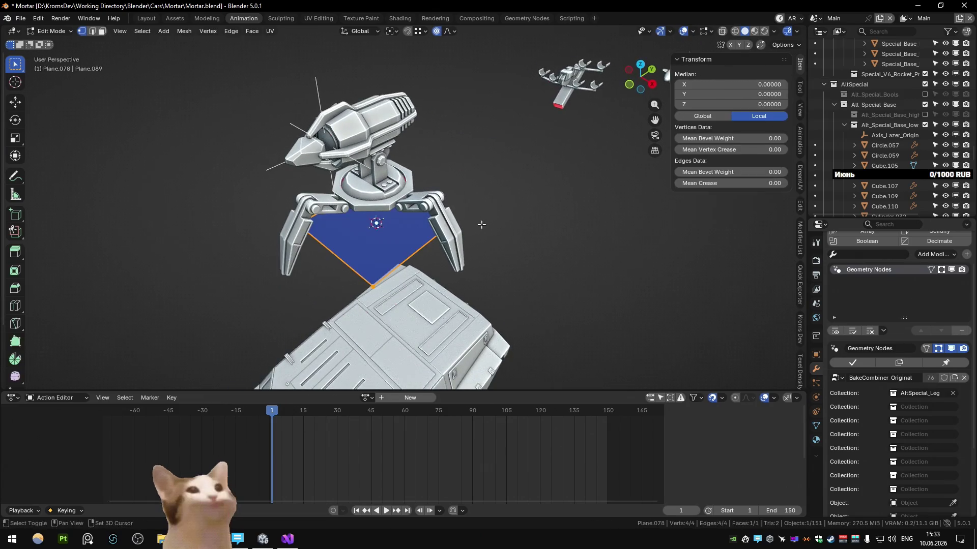
pyautogui.hotkey('shift', 'd')
pyautogui.press('Escape')
pyautogui.write('rz90')
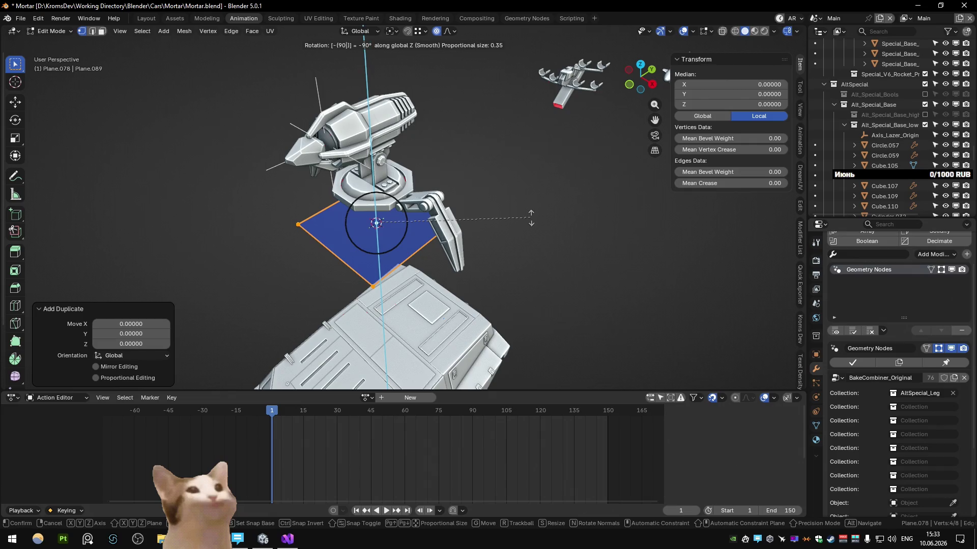
pyautogui.press('Return')
pyautogui.hotkey('ctrl', 'z')
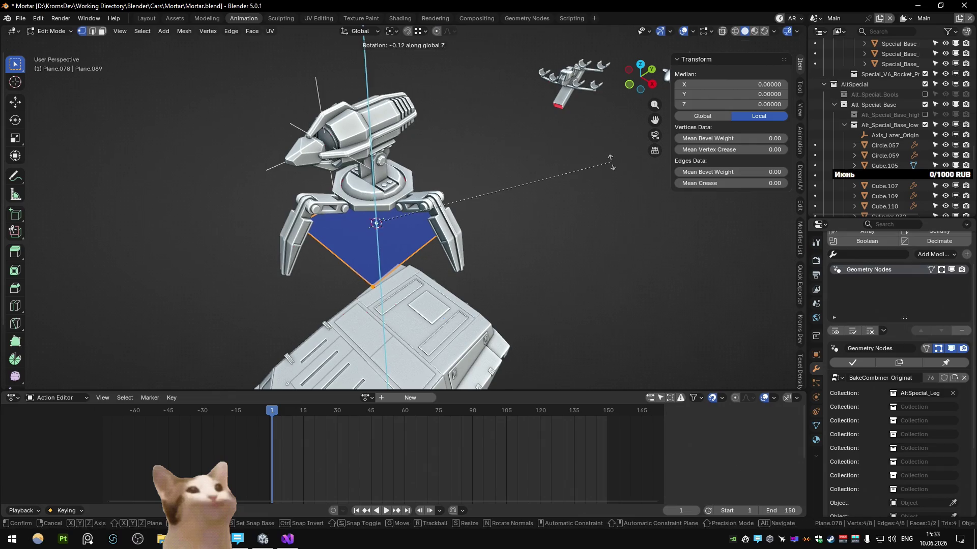
pyautogui.hotkey('ctrl', 'shift', 'z')
pyautogui.hotkey('ctrl', 'z')
pyautogui.hotkey('ctrl', 'shift', 'z')
pyautogui.hotkey('ctrl', 'z')
# Step: Try a free Z rotation of the face, undo it, and return to Object Mode
pyautogui.press('r')
pyautogui.press('z')
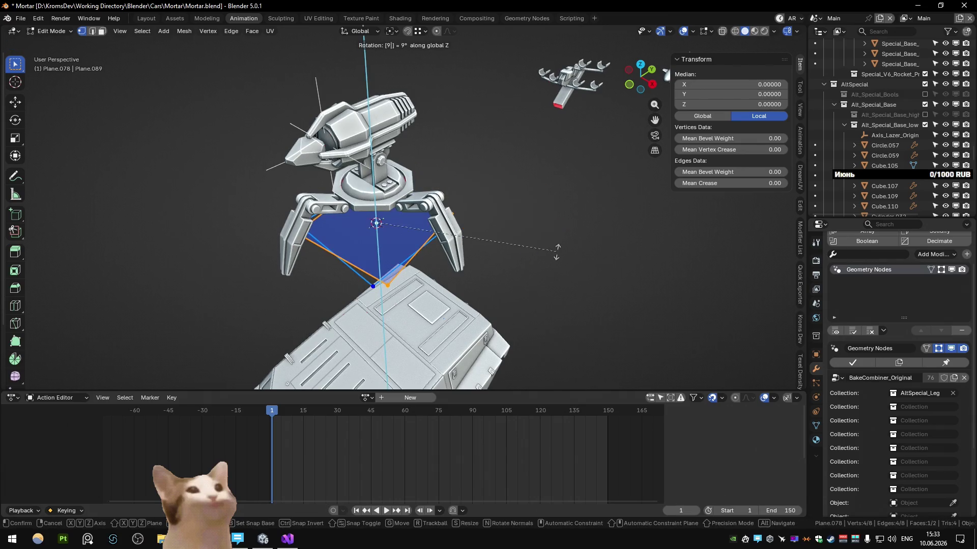
pyautogui.press('Return')
pyautogui.hotkey('ctrl', 'z')
pyautogui.press('Tab')
pyautogui.moveTo(499, 248)
pyautogui.mouseDown(button='middle')
pyautogui.moveTo(474, 213)
pyautogui.moveTo(478, 234)
pyautogui.moveTo(388, 290)
pyautogui.moveTo(381, 256)
pyautogui.mouseUp(button='middle')
pyautogui.hotkey('shift', 'a')
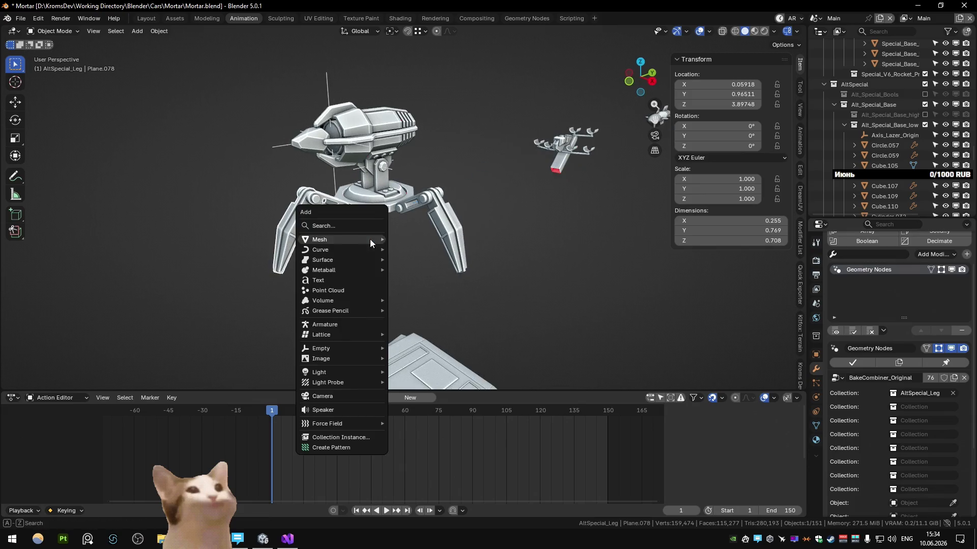
# Step: Add a Plain Axes empty named Axis_Leg at the base, rotated -90 degrees on Z
pyautogui.click(421, 350)
pyautogui.press('F2')
pyautogui.write('Axis_Le')
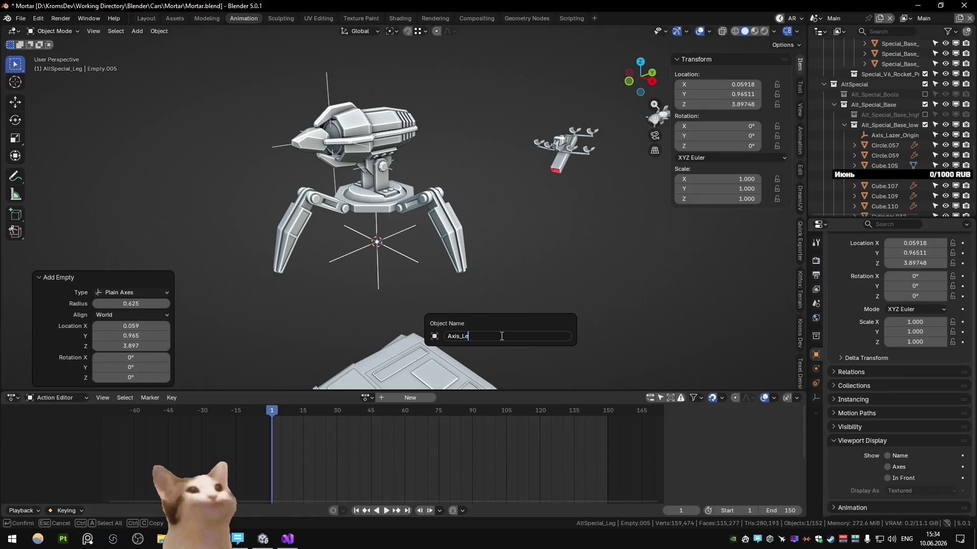
pyautogui.write('g')
pyautogui.press('Return')
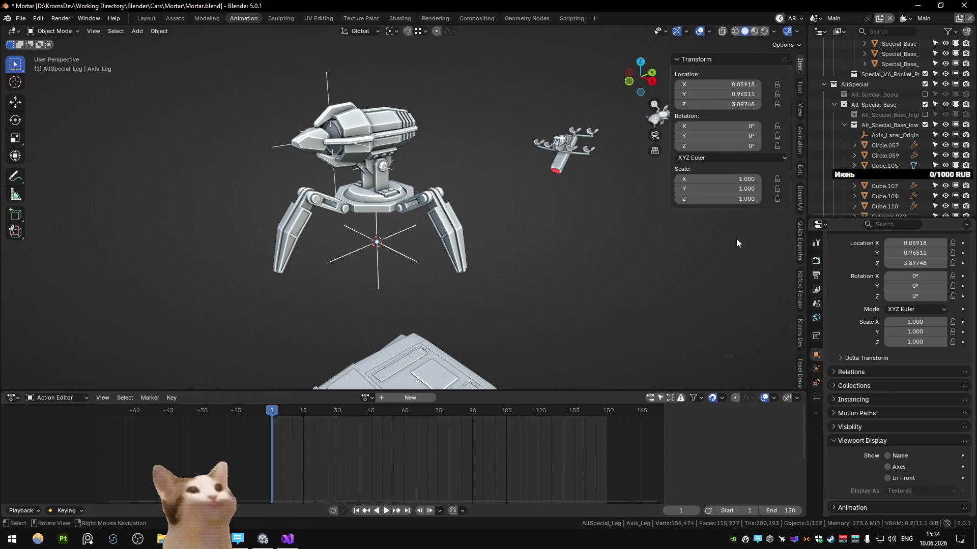
pyautogui.write('rz90')
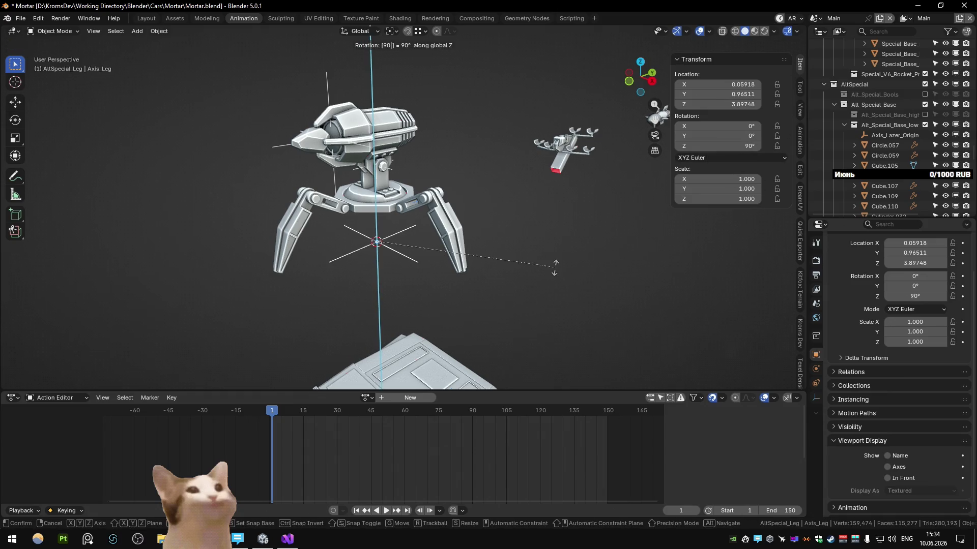
pyautogui.press('Return')
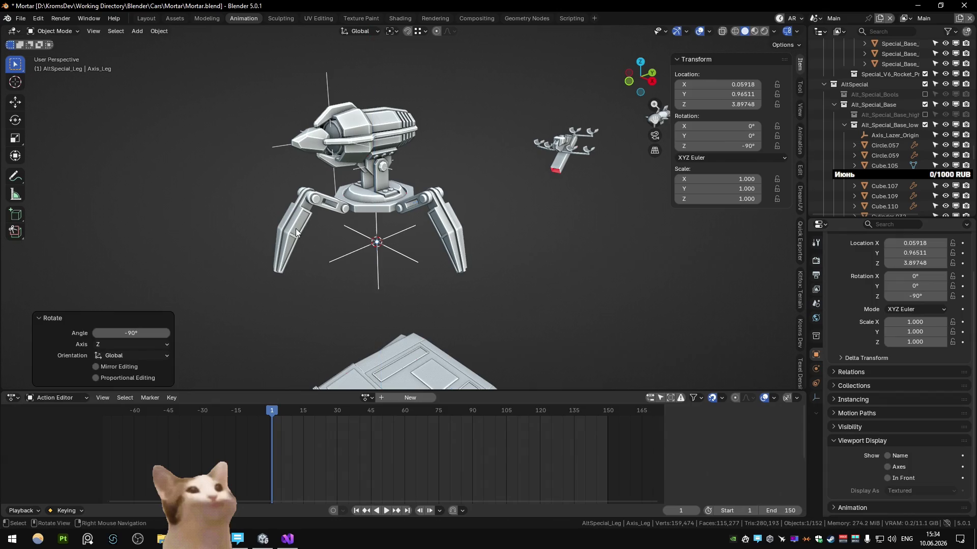
# Step: Give Plane.078 an Array modifier with Object Offset Axis_Leg and Count 3, repeating the leg around the turret
pyautogui.click(296, 233)
pyautogui.click(930, 292)
pyautogui.click(892, 294)
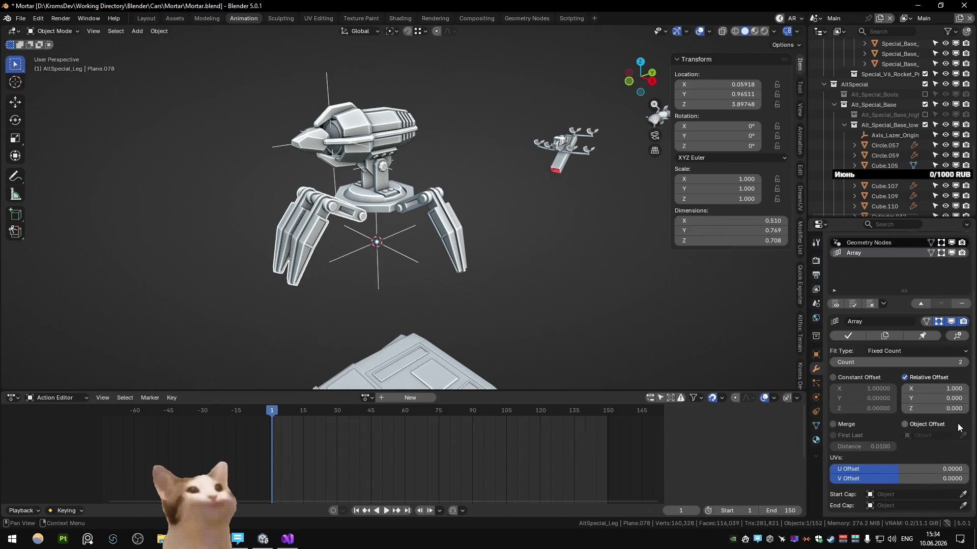
pyautogui.click(922, 377)
pyautogui.click(347, 255)
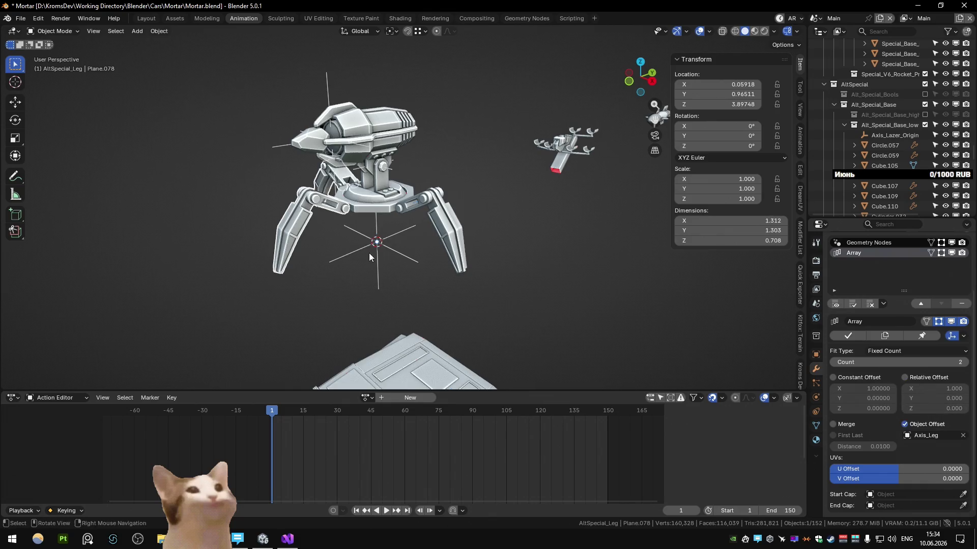
pyautogui.click(963, 362)
pyautogui.moveTo(570, 260)
pyautogui.mouseDown(button='middle')
pyautogui.moveTo(514, 273)
pyautogui.moveTo(354, 207)
pyautogui.moveTo(384, 179)
pyautogui.moveTo(369, 183)
pyautogui.moveTo(413, 195)
pyautogui.moveTo(393, 230)
pyautogui.moveTo(458, 242)
pyautogui.moveTo(408, 233)
pyautogui.moveTo(457, 227)
pyautogui.mouseUp(button='middle')
pyautogui.scroll(2, 370, 183)
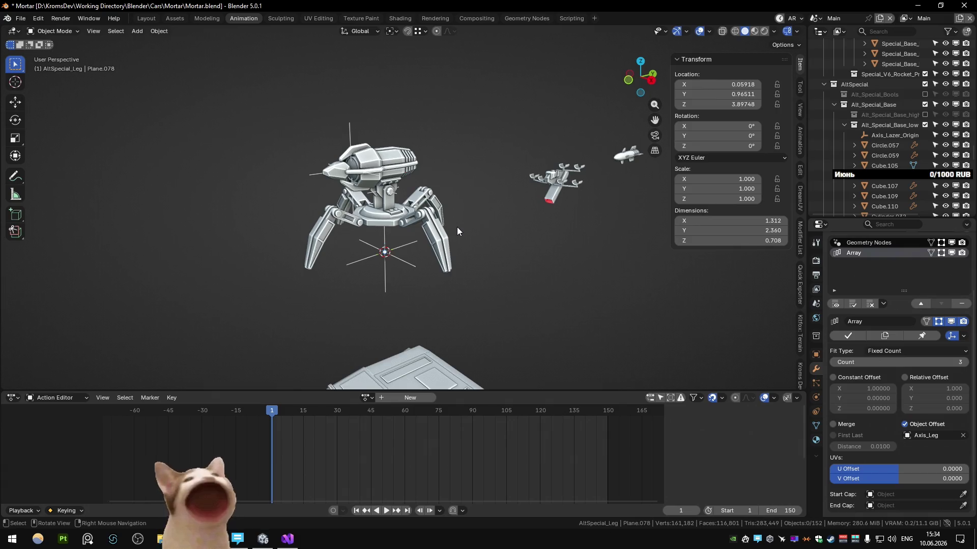
pyautogui.moveTo(472, 187)
pyautogui.mouseDown(button='middle')
pyautogui.moveTo(363, 162)
pyautogui.moveTo(420, 157)
pyautogui.moveTo(451, 167)
pyautogui.mouseUp(button='middle')
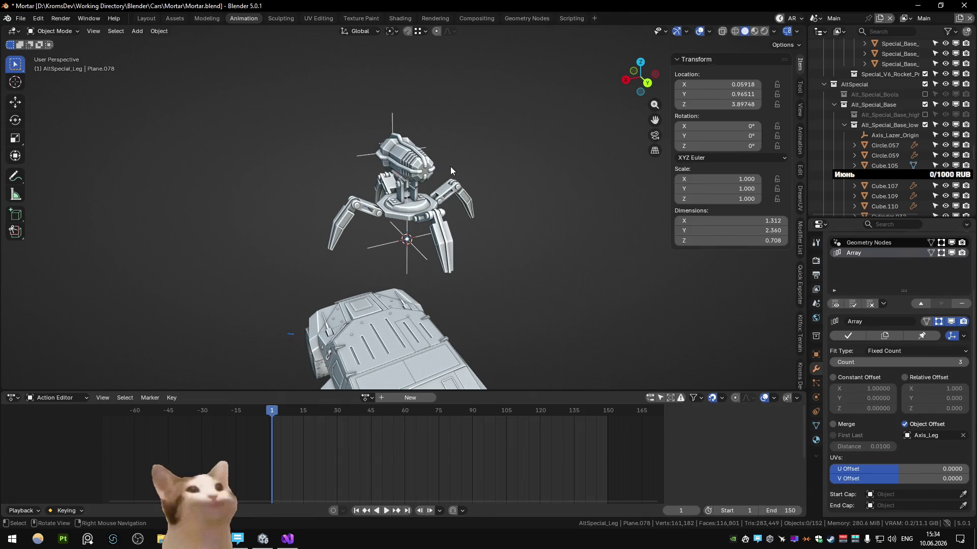
pyautogui.moveTo(451, 166); pyautogui.dragTo(399, 208, button='middle')
pyautogui.scroll(3, 428, 202)
pyautogui.scroll(3, 399, 208)
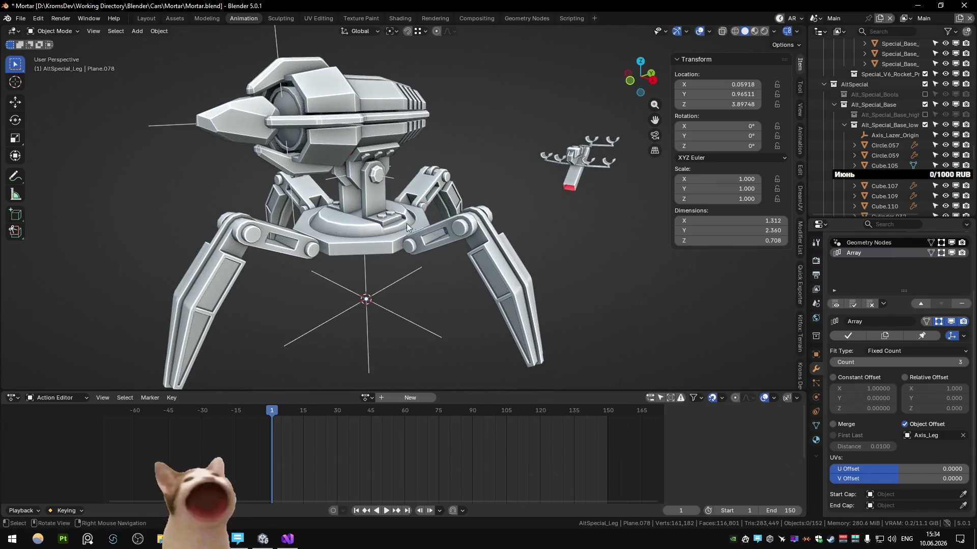
# Step: Extrude the base ring's underside face downward to thicken the ring
pyautogui.click(407, 224)
pyautogui.moveTo(420, 221); pyautogui.dragTo(443, 155, button='middle')
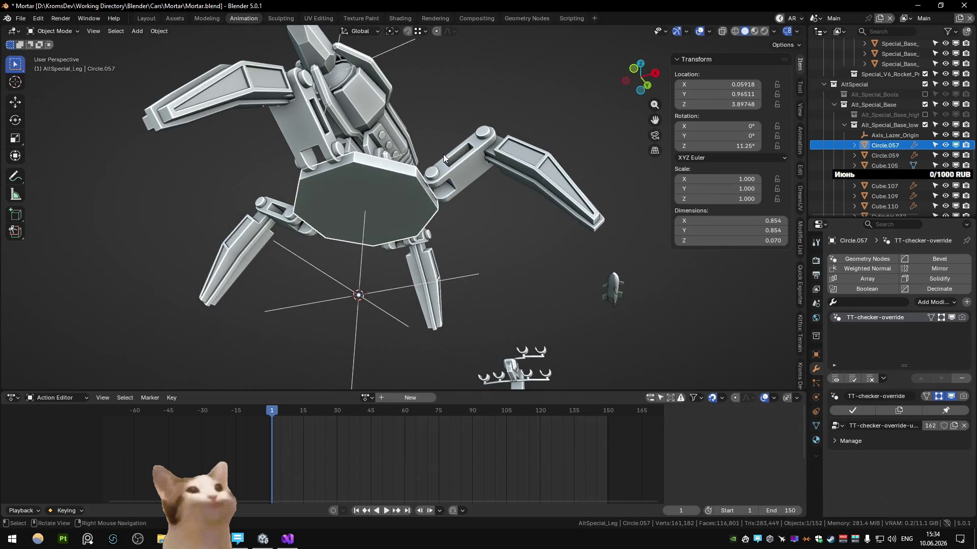
pyautogui.moveTo(456, 122); pyautogui.dragTo(430, 217, button='middle')
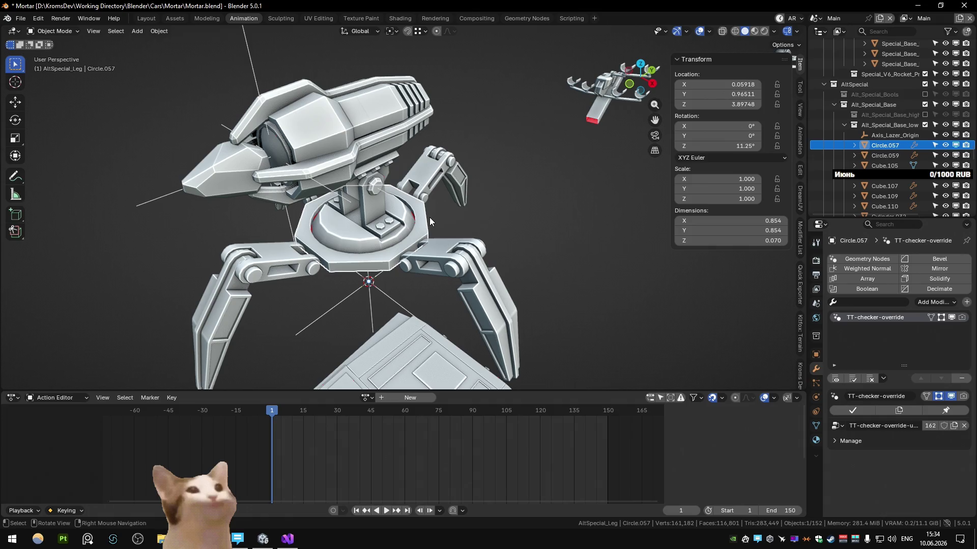
pyautogui.scroll(-8, 429, 217)
pyautogui.moveTo(335, 201)
pyautogui.mouseDown(button='middle')
pyautogui.moveTo(313, 183)
pyautogui.moveTo(274, 186)
pyautogui.moveTo(422, 164)
pyautogui.moveTo(438, 218)
pyautogui.moveTo(399, 219)
pyautogui.mouseUp(button='middle')
pyautogui.scroll(1, 314, 183)
pyautogui.scroll(2, 275, 187)
pyautogui.scroll(2, 274, 186)
pyautogui.scroll(3, 439, 218)
pyautogui.moveTo(388, 226); pyautogui.dragTo(355, 197, button='middle')
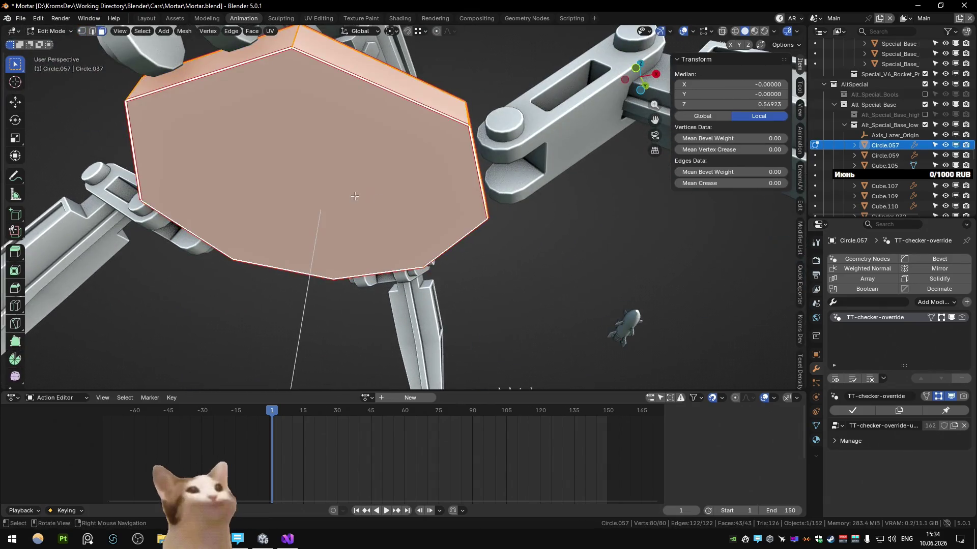
pyautogui.moveTo(538, 270)
pyautogui.mouseDown(button='middle')
pyautogui.moveTo(491, 257)
pyautogui.moveTo(478, 316)
pyautogui.moveTo(475, 270)
pyautogui.moveTo(476, 324)
pyautogui.moveTo(461, 276)
pyautogui.moveTo(477, 258)
pyautogui.moveTo(414, 319)
pyautogui.moveTo(470, 290)
pyautogui.moveTo(477, 280)
pyautogui.moveTo(387, 308)
pyautogui.moveTo(442, 291)
pyautogui.mouseUp(button='middle')
pyautogui.press('e')
pyautogui.click(488, 279)
pyautogui.press('Tab')
pyautogui.scroll(3, 443, 291)
pyautogui.scroll(2, 419, 241)
# Step: Checker-deselect every other edge in base ring Circle.057's loop, then return to Object Mode
pyautogui.moveTo(419, 241); pyautogui.dragTo(409, 282, button='middle')
pyautogui.click(425, 247)
pyautogui.press('Tab')
pyautogui.hotkey('alt', 'q')
pyautogui.moveTo(444, 213)
pyautogui.mouseDown(button='middle')
pyautogui.moveTo(469, 202)
pyautogui.moveTo(429, 214)
pyautogui.mouseUp(button='middle')
pyautogui.press('2')
pyautogui.hotkey('ctrl', 'd')
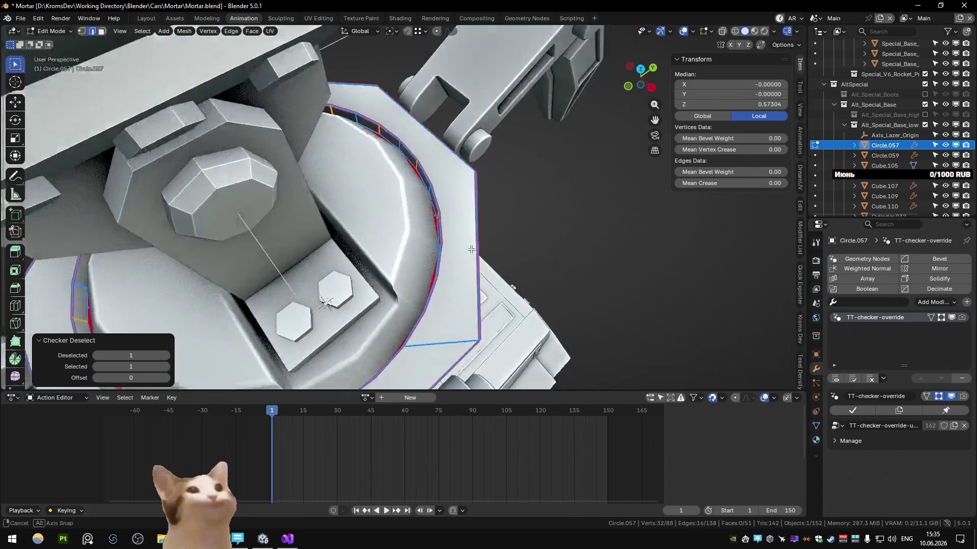
pyautogui.moveTo(487, 214)
pyautogui.mouseDown(button='middle')
pyautogui.moveTo(483, 245)
pyautogui.moveTo(510, 222)
pyautogui.moveTo(495, 251)
pyautogui.moveTo(433, 210)
pyautogui.mouseUp(button='middle')
pyautogui.hotkey('alt', 'q')
pyautogui.press('Tab')
pyautogui.scroll(-5, 510, 222)
pyautogui.scroll(1, 467, 201)
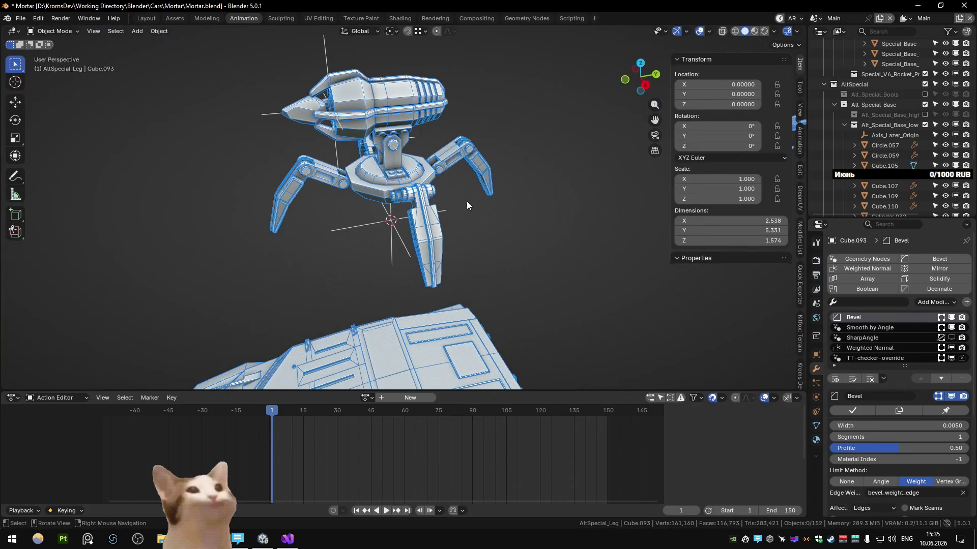
pyautogui.scroll(-3, 354, 202)
pyautogui.scroll(-2, 356, 199)
# Step: Duplicate the turret base ring Circle.057 in place as Circle.064
pyautogui.moveTo(357, 200)
pyautogui.mouseDown(button='middle')
pyautogui.moveTo(432, 204)
pyautogui.moveTo(397, 206)
pyautogui.moveTo(460, 184)
pyautogui.moveTo(465, 112)
pyautogui.moveTo(421, 185)
pyautogui.moveTo(419, 210)
pyautogui.mouseUp(button='middle')
pyautogui.scroll(3, 409, 194)
pyautogui.scroll(-2, 387, 203)
pyautogui.click(387, 200)
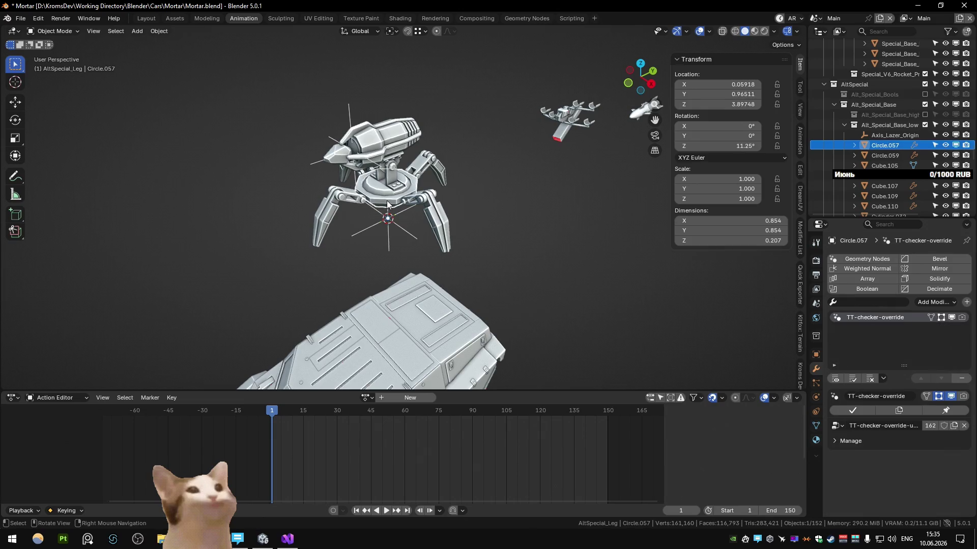
pyautogui.scroll(2, 388, 202)
pyautogui.scroll(3, 386, 199)
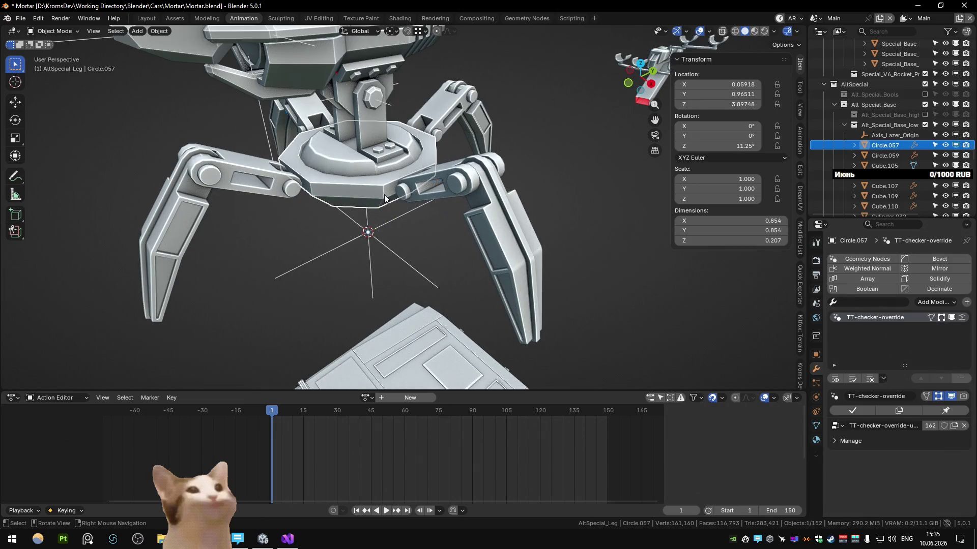
pyautogui.scroll(-3, 385, 198)
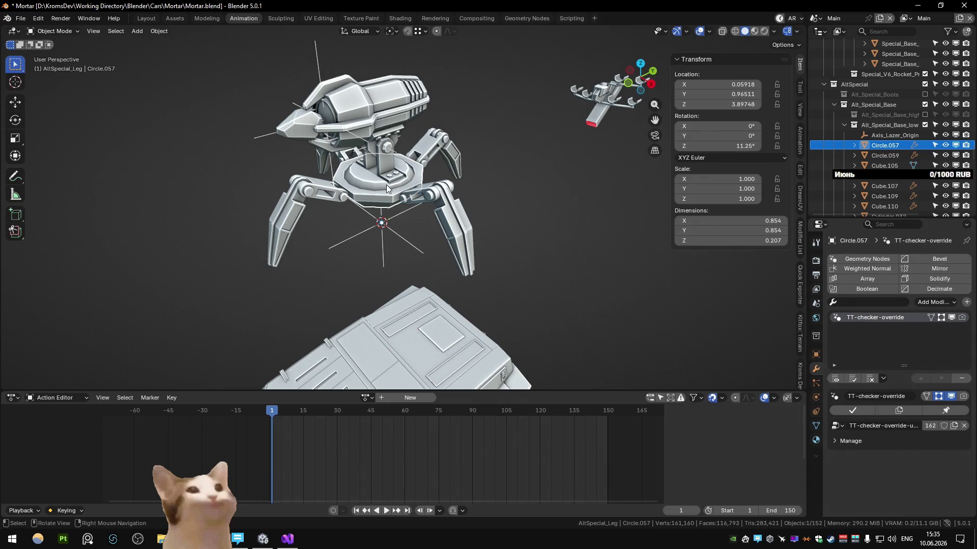
pyautogui.scroll(5, 387, 184)
pyautogui.moveTo(387, 185)
pyautogui.mouseDown(button='middle')
pyautogui.moveTo(365, 209)
pyautogui.moveTo(401, 188)
pyautogui.moveTo(495, 226)
pyautogui.mouseUp(button='middle')
pyautogui.scroll(-3, 407, 203)
pyautogui.hotkey('shift', 'd')
pyautogui.press('Escape')
pyautogui.scroll(-2, 497, 212)
pyautogui.scroll(3, 497, 213)
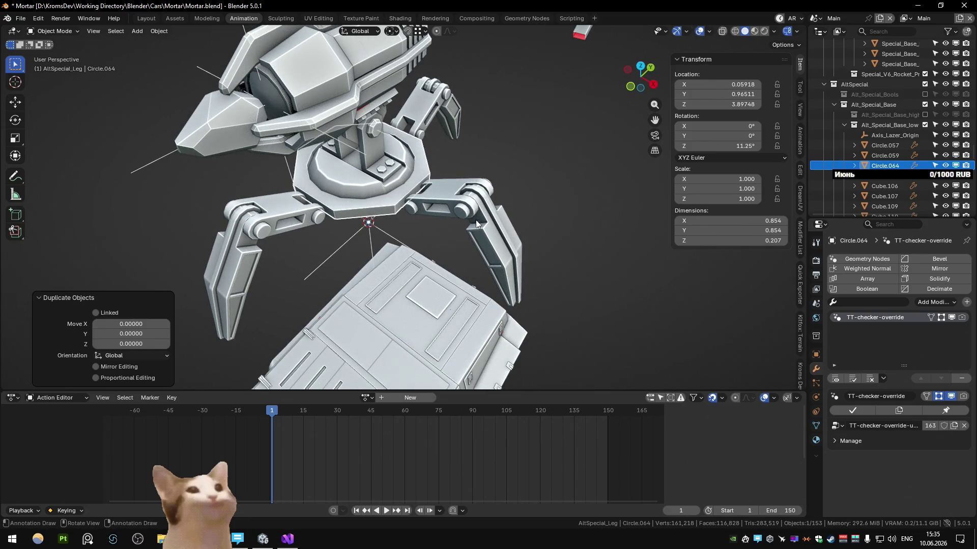
pyautogui.scroll(-4, 944, 148)
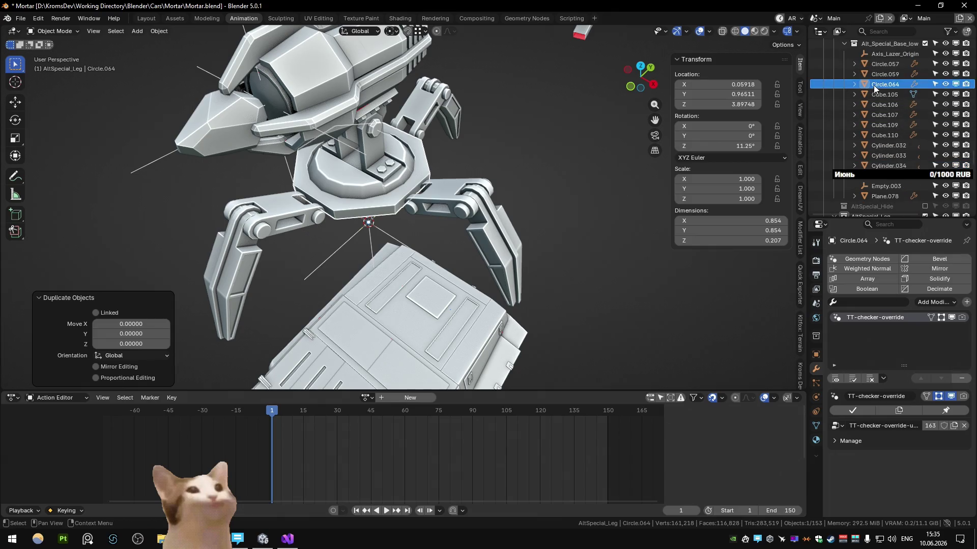
pyautogui.moveTo(878, 205); pyautogui.dragTo(910, 167)
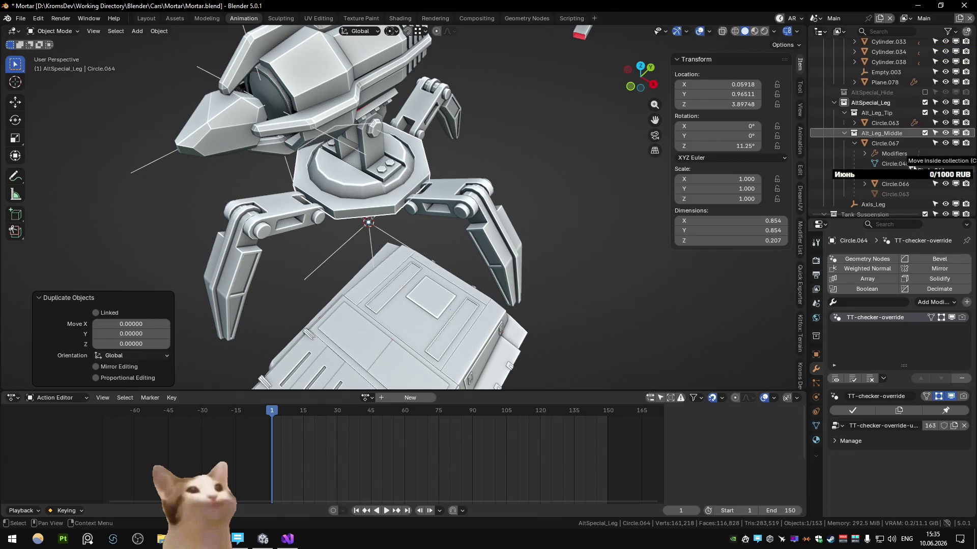
# Step: Move Circle.064 into AltSpecial_Leg and reduce its mesh to a single outer face
pyautogui.moveTo(890, 108); pyautogui.dragTo(890, 104)
pyautogui.press('Tab')
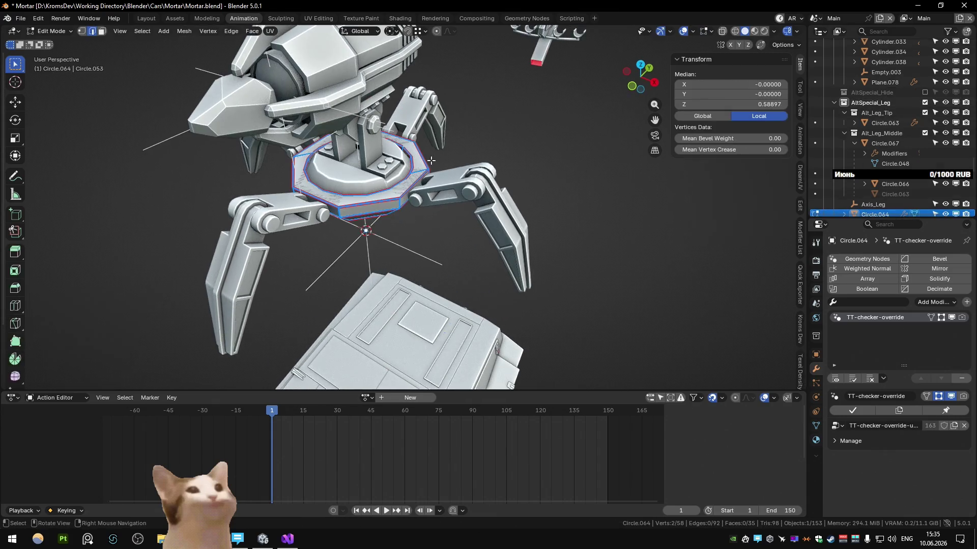
pyautogui.moveTo(416, 175); pyautogui.dragTo(340, 169, button='middle')
pyautogui.scroll(4, 391, 186)
pyautogui.press('1')
pyautogui.keyDown('alt'); pyautogui.click(437, 161); pyautogui.keyUp('alt')
pyautogui.press('2')
pyautogui.press('3')
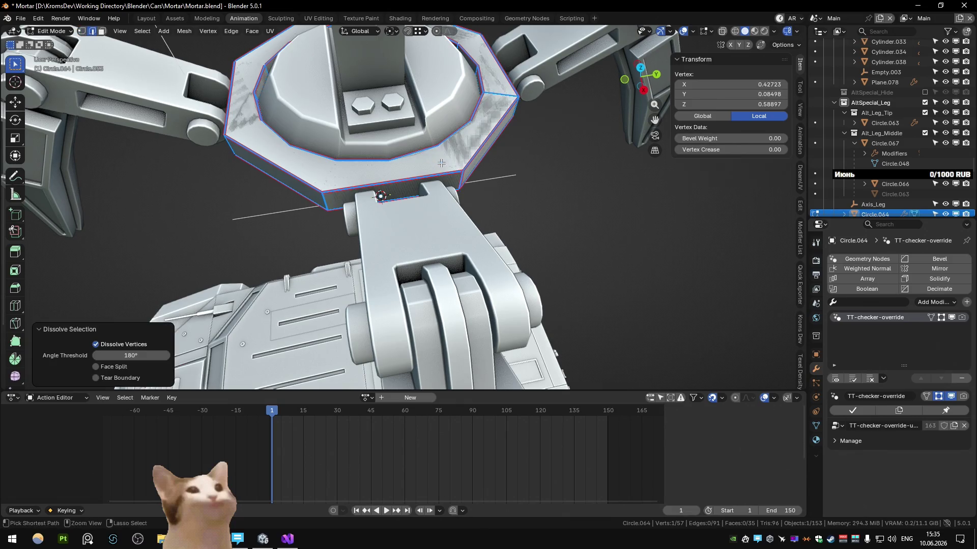
pyautogui.moveTo(517, 96); pyautogui.dragTo(420, 191, button='middle')
pyautogui.click(421, 189)
pyautogui.hotkey('ctrl', 'l')
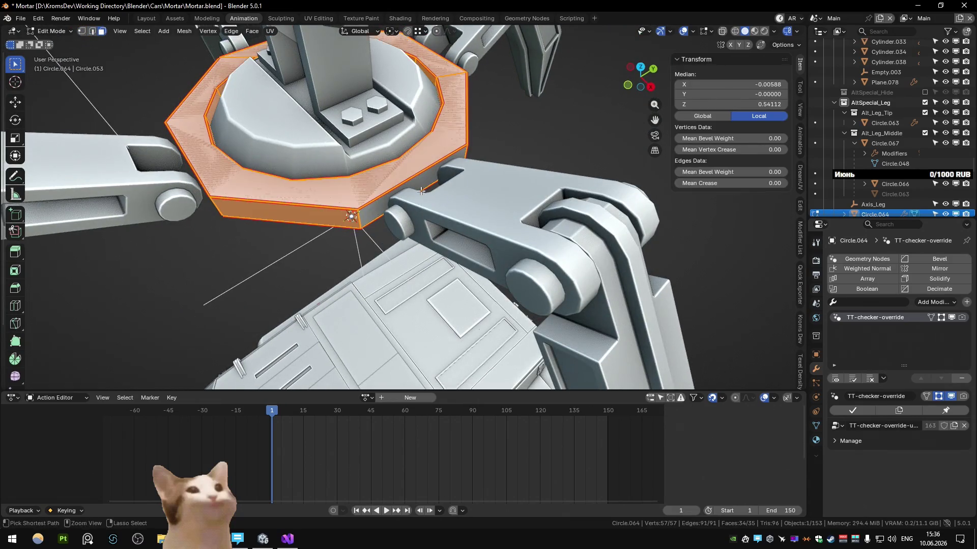
pyautogui.click(420, 191)
# Step: Narrow the face along X and extrude it outward on X into a small block
pyautogui.moveTo(421, 191); pyautogui.dragTo(469, 207, button='middle')
pyautogui.press('s')
pyautogui.press('x')
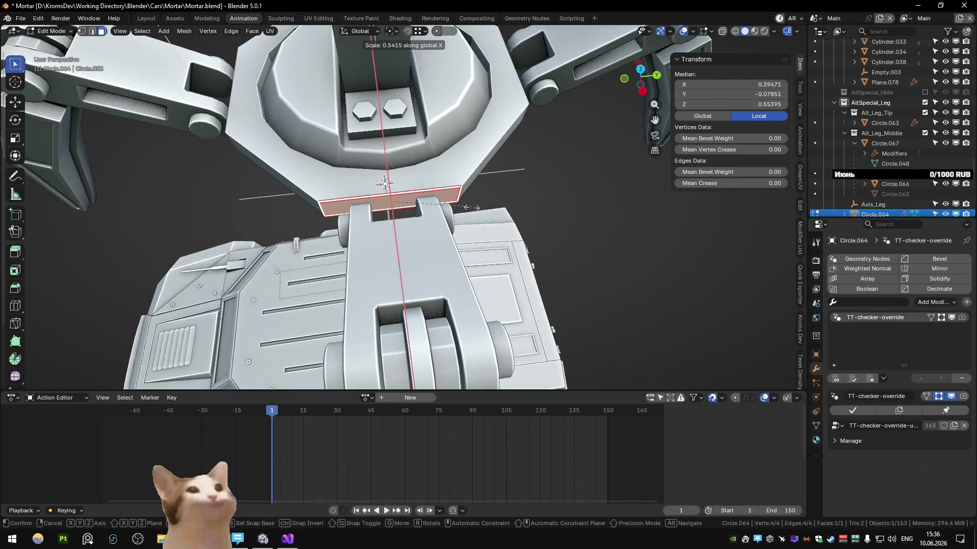
pyautogui.click(386, 185)
pyautogui.moveTo(386, 186)
pyautogui.mouseDown(button='middle')
pyautogui.moveTo(504, 206)
pyautogui.moveTo(491, 262)
pyautogui.moveTo(473, 236)
pyautogui.mouseUp(button='middle')
pyautogui.press('e')
pyautogui.press('x')
pyautogui.click(549, 218)
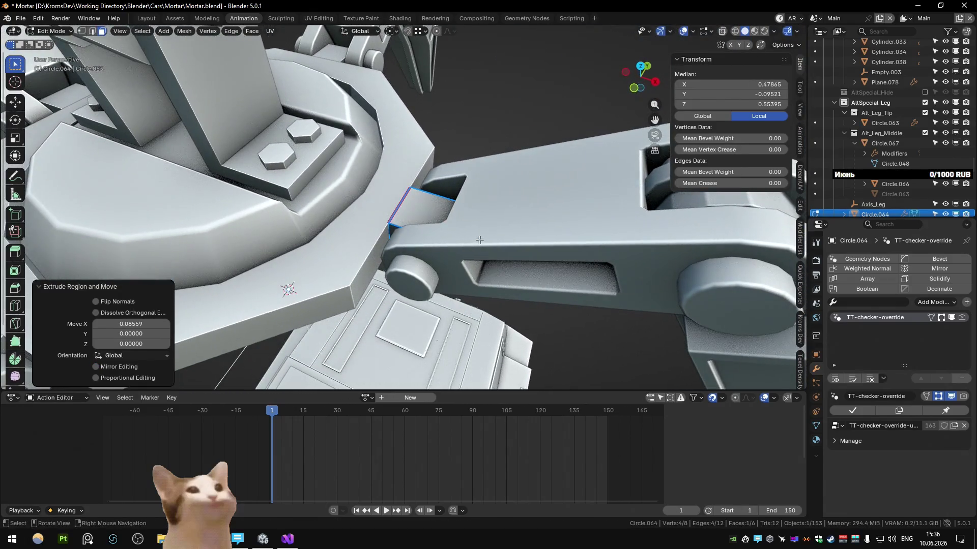
# Step: Bevel the block's edge with Clamp Overlap on and a higher segment count
pyautogui.press('2')
pyautogui.hotkey('alt', 'z')
pyautogui.rightClick(451, 221)
pyautogui.press('Escape')
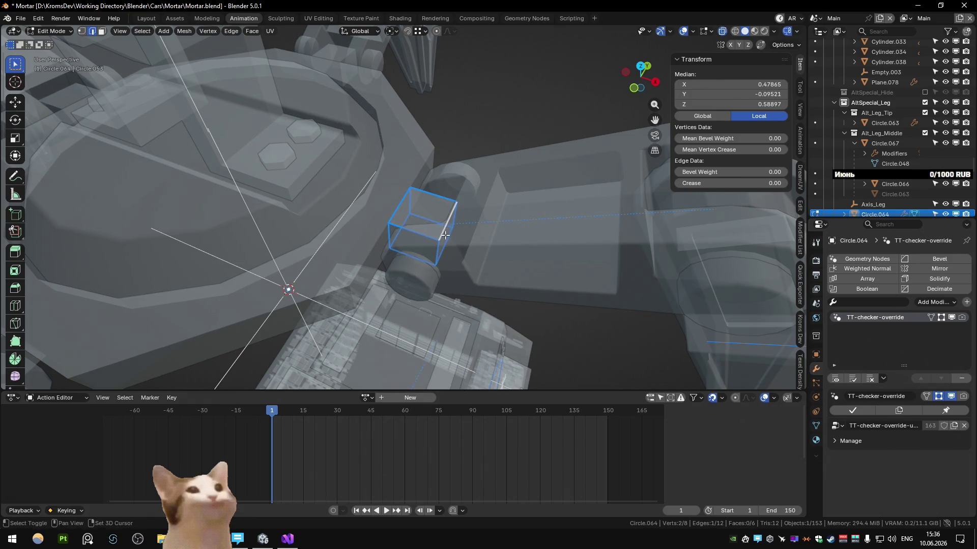
pyautogui.hotkey('ctrl', 'b')
pyautogui.click(519, 284)
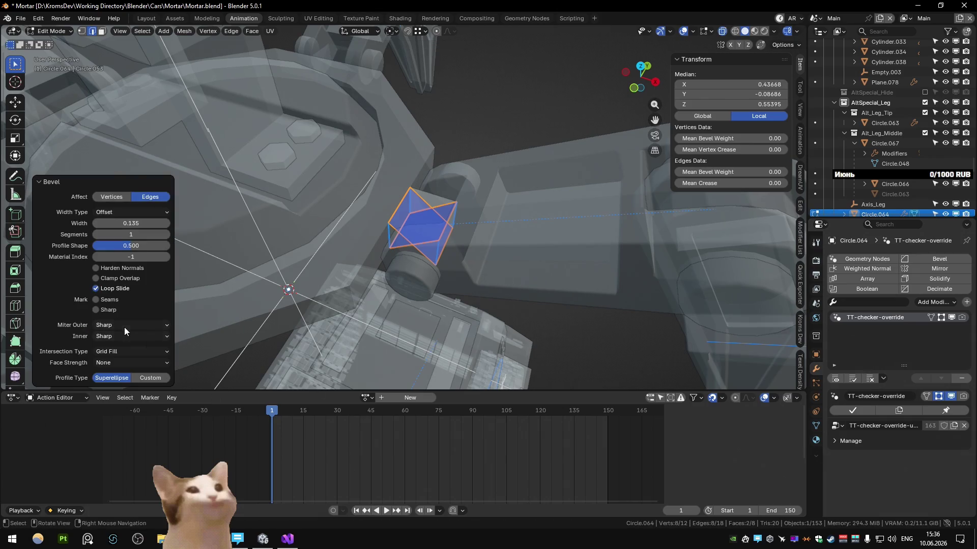
pyautogui.click(118, 280)
pyautogui.moveTo(130, 235); pyautogui.dragTo(145, 234)
pyautogui.moveTo(329, 199)
pyautogui.mouseDown(button='middle')
pyautogui.moveTo(440, 218)
pyautogui.moveTo(410, 228)
pyautogui.mouseUp(button='middle')
# Step: Scale the whole block up about 1.5 times from the front view
pyautogui.hotkey('alt', 'z')
pyautogui.press('a')
pyautogui.hotkey('alt', 'z')
pyautogui.press('2')
pyautogui.press('z')
pyautogui.hotkey('alt', 'z')
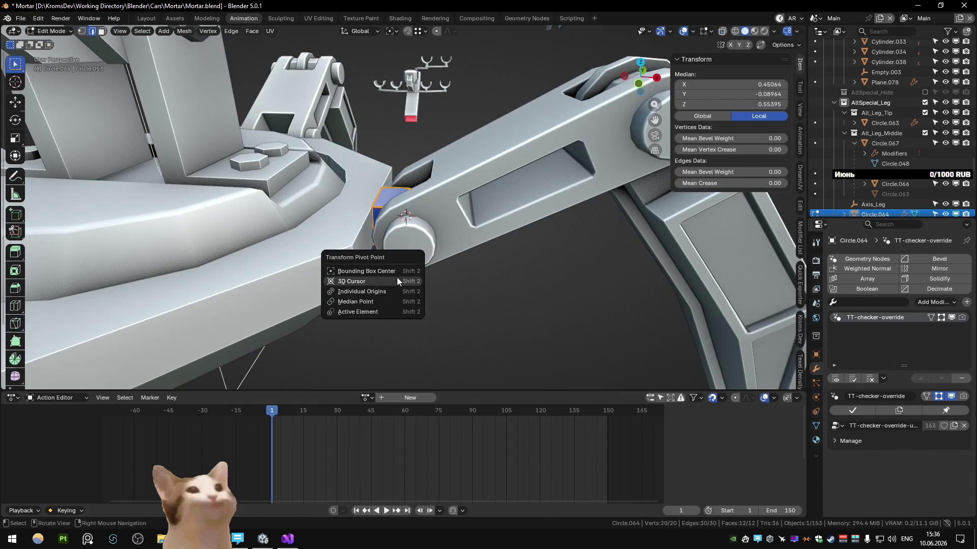
pyautogui.moveTo(476, 247); pyautogui.dragTo(462, 244, button='middle')
pyautogui.press('KP_1')
pyautogui.hotkey('alt', 'z')
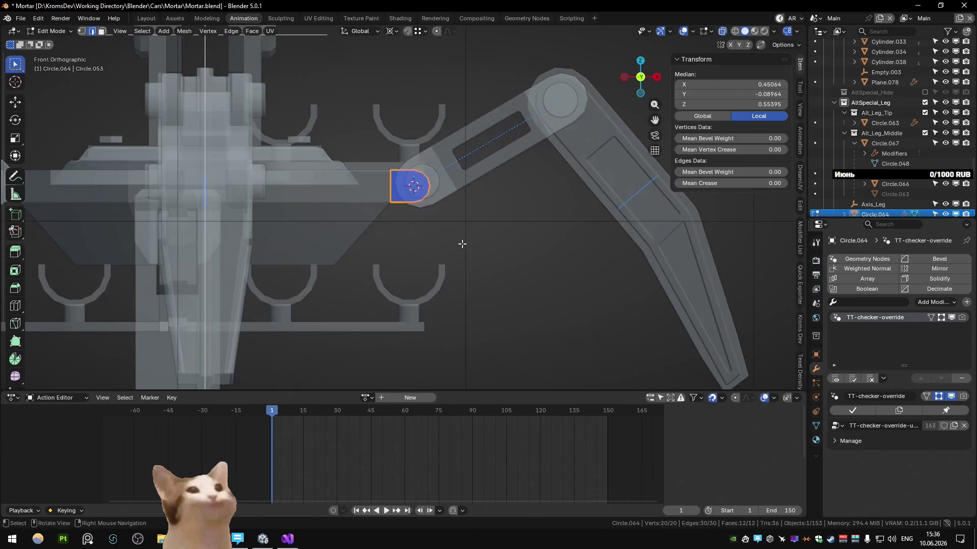
pyautogui.scroll(3, 461, 244)
pyautogui.press('s')
pyautogui.click(502, 300)
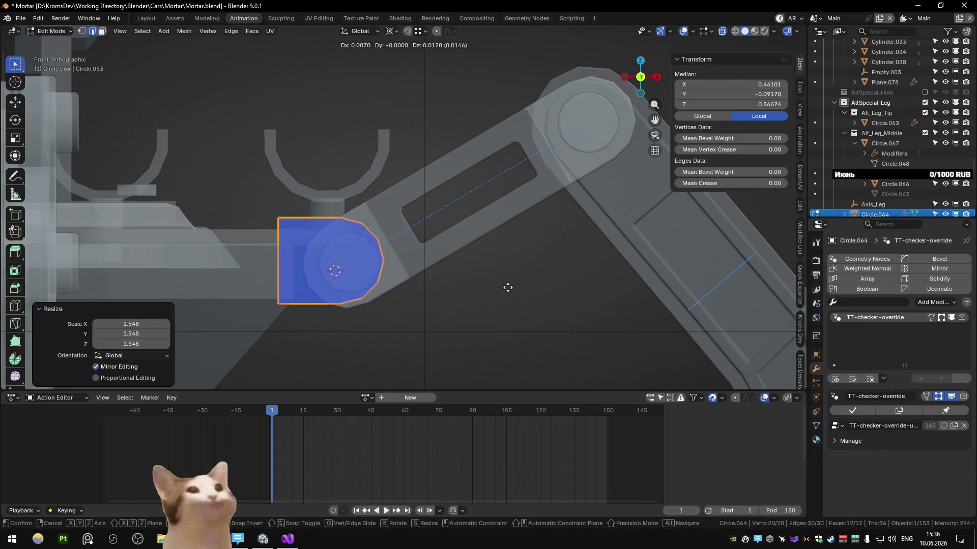
# Step: Move the block into place at the leg's hinge beside the turret base
pyautogui.press('Tab')
pyautogui.press('g')
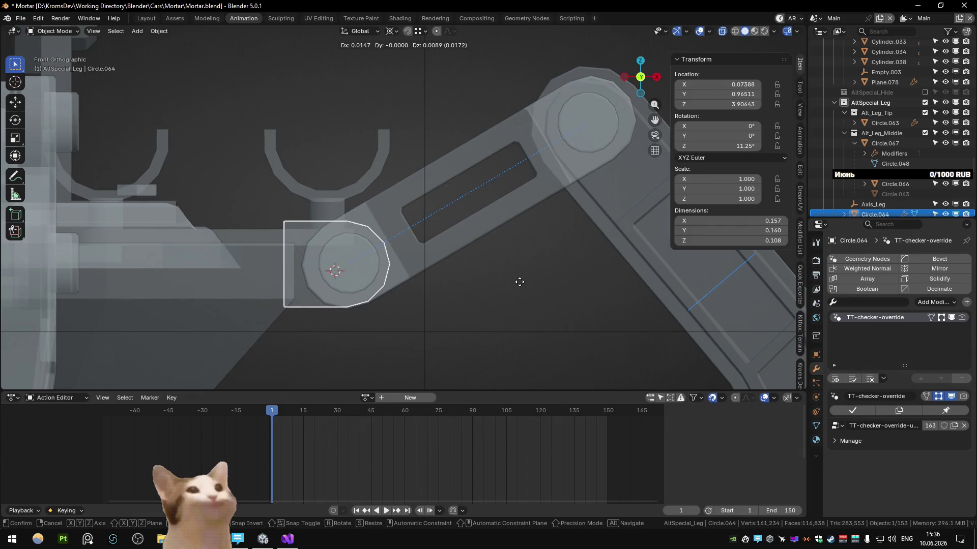
pyautogui.click(520, 281)
pyautogui.press('Right')
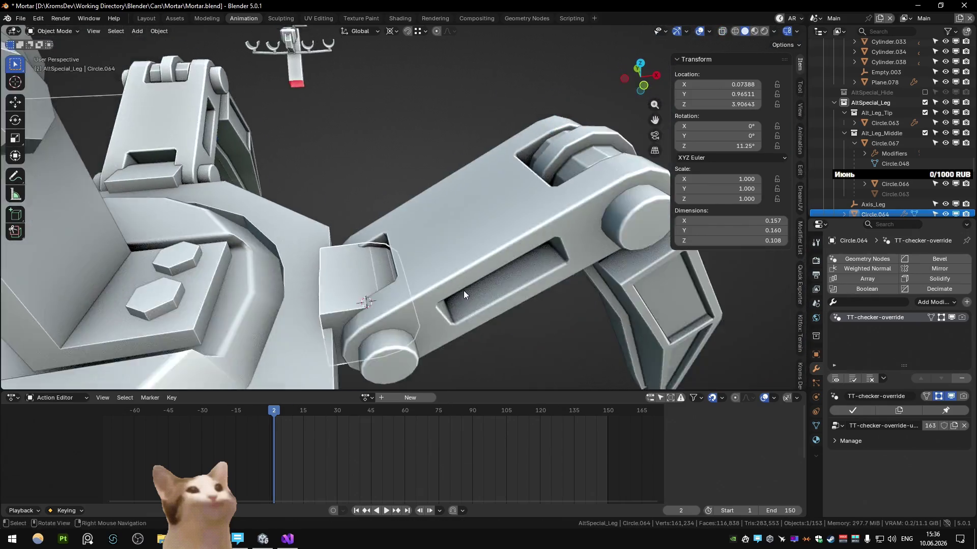
pyautogui.moveTo(520, 281); pyautogui.dragTo(541, 286, button='middle')
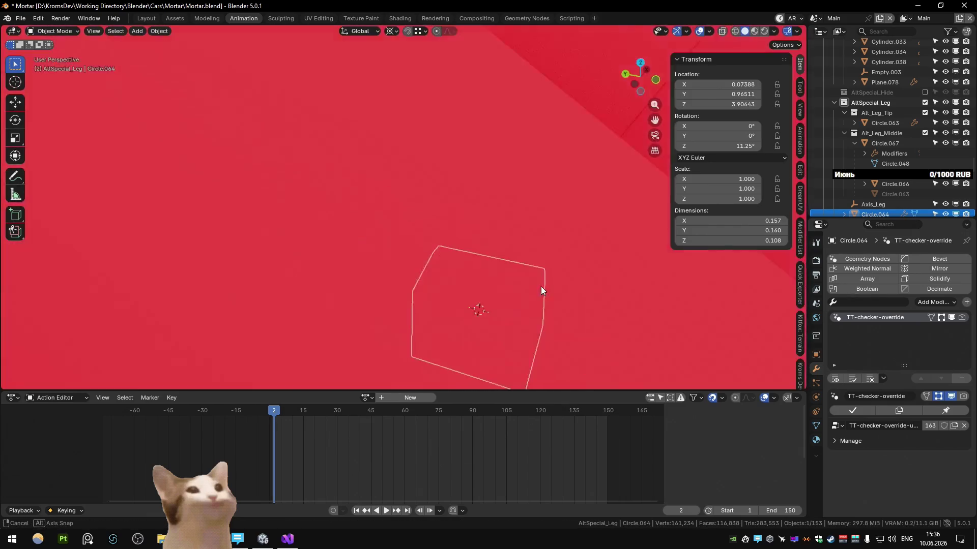
# Step: Thin the hinge block by scaling its faces along the Y axis in global orientation
pyautogui.press('Tab')
pyautogui.scroll(-5, 541, 287)
pyautogui.press(',')
pyautogui.click(465, 304)
pyautogui.press('s')
pyautogui.press('x')
pyautogui.press('y')
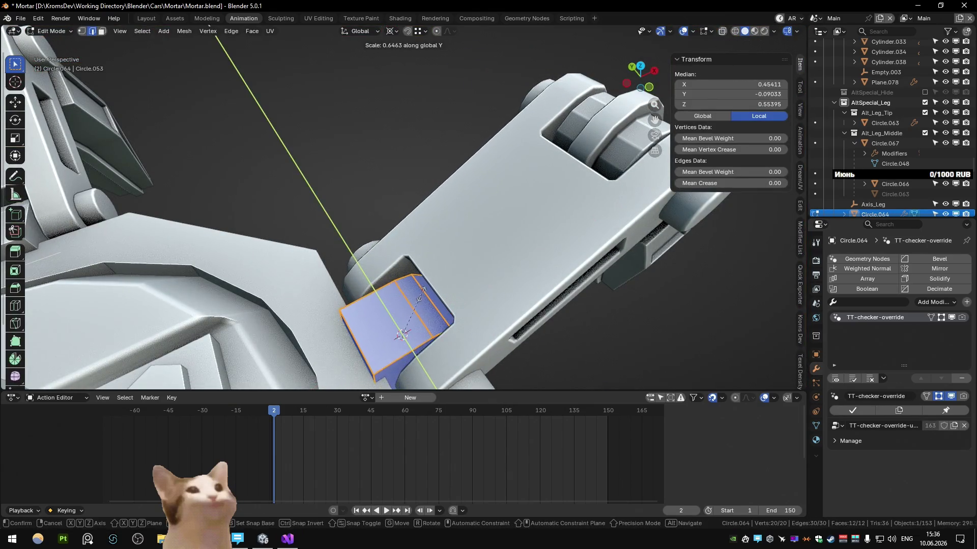
pyautogui.click(402, 334)
# Step: Shift one edge loop of the block along X, then raise the whole block mesh along Z
pyautogui.moveTo(402, 334)
pyautogui.mouseDown(button='middle')
pyautogui.moveTo(356, 255)
pyautogui.moveTo(479, 185)
pyautogui.moveTo(442, 229)
pyautogui.mouseUp(button='middle')
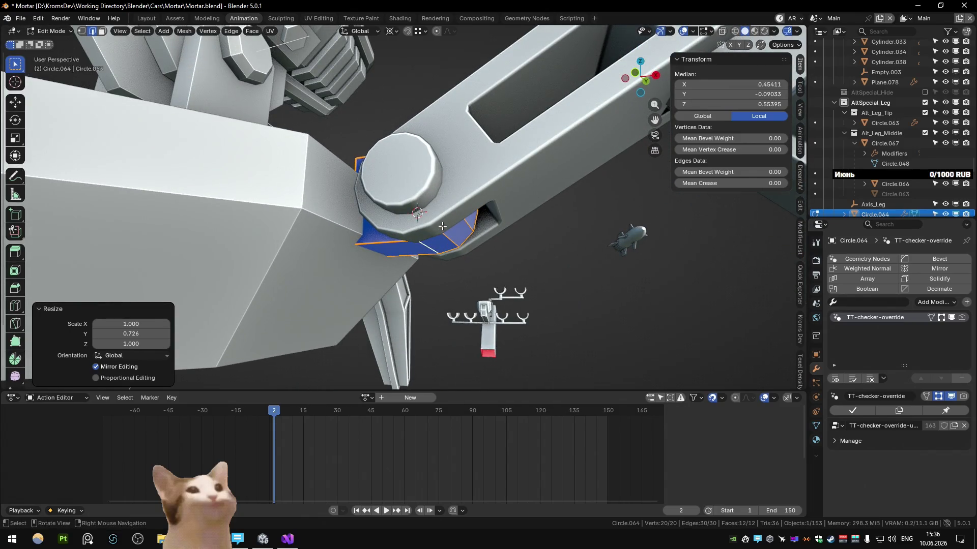
pyautogui.moveTo(442, 226); pyautogui.dragTo(452, 248, button='middle')
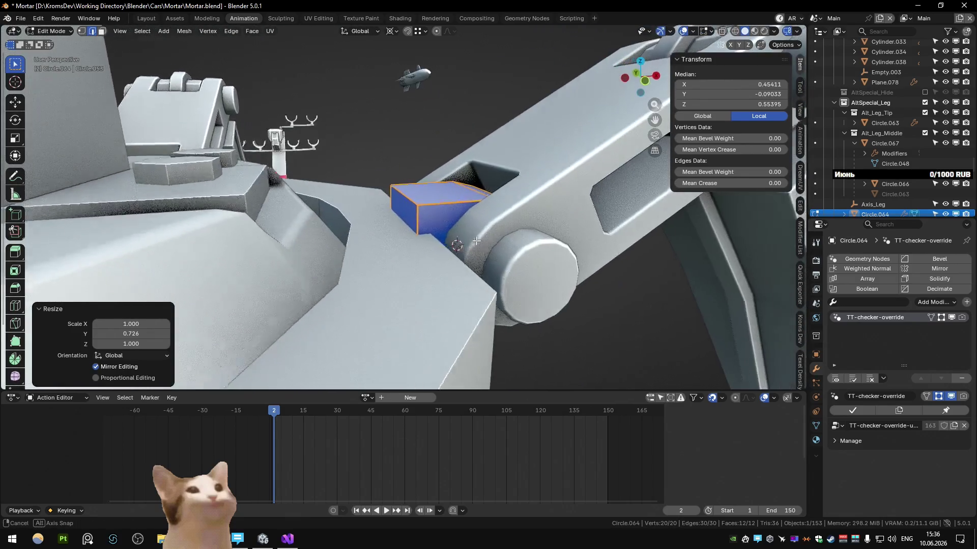
pyautogui.moveTo(451, 249)
pyautogui.mouseDown(button='middle')
pyautogui.moveTo(465, 246)
pyautogui.moveTo(413, 275)
pyautogui.mouseUp(button='middle')
pyautogui.keyDown('alt'); pyautogui.click(382, 263); pyautogui.keyUp('alt')
pyautogui.press('g')
pyautogui.press('x')
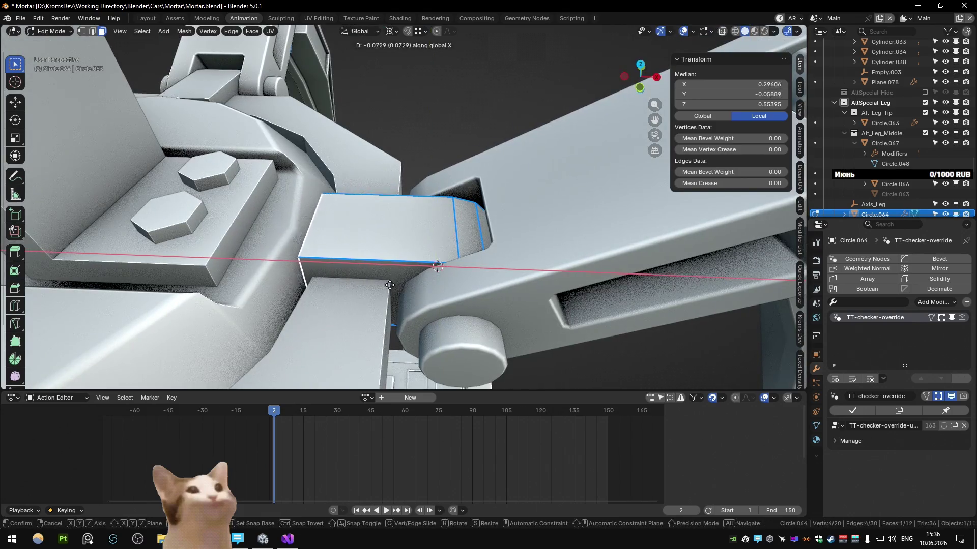
pyautogui.click(366, 286)
pyautogui.moveTo(365, 287)
pyautogui.mouseDown(button='middle')
pyautogui.moveTo(448, 268)
pyautogui.moveTo(449, 318)
pyautogui.moveTo(417, 333)
pyautogui.moveTo(446, 280)
pyautogui.moveTo(474, 269)
pyautogui.moveTo(396, 272)
pyautogui.mouseUp(button='middle')
pyautogui.press('a')
pyautogui.press('g')
pyautogui.press('z')
pyautogui.click(448, 268)
pyautogui.press('Tab')
pyautogui.scroll(5, 402, 320)
# Step: Extrude a face of the small block and set its height along Z, checking it in see-through view
pyautogui.click(385, 223)
pyautogui.press('Tab')
pyautogui.scroll(3, 416, 267)
pyautogui.scroll(3, 415, 268)
pyautogui.press('e')
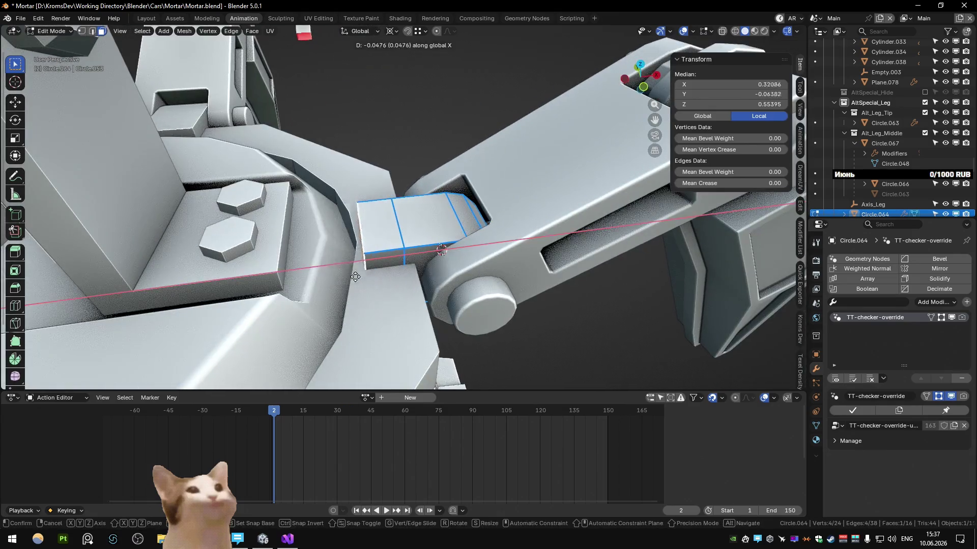
pyautogui.rightClick(342, 282)
pyautogui.press('g')
pyautogui.press('z')
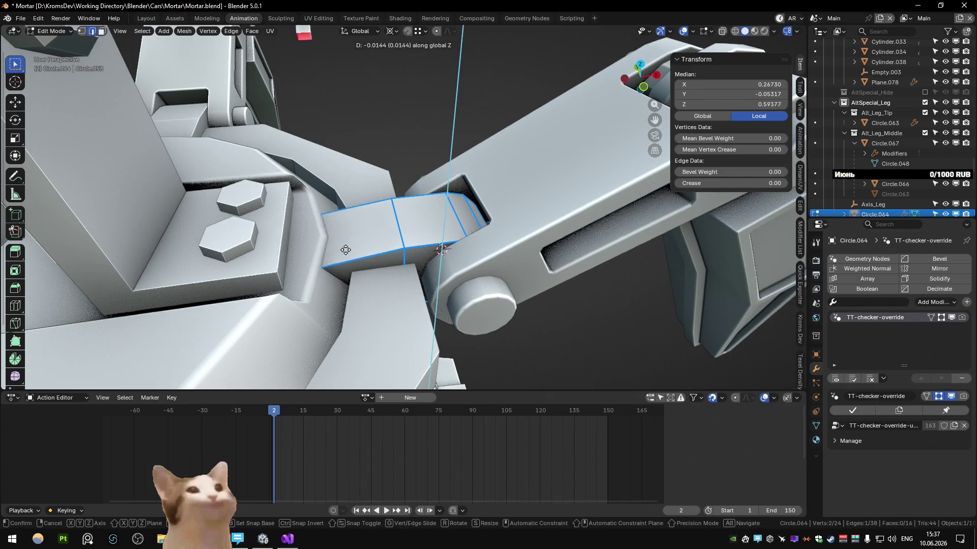
pyautogui.click(336, 252)
pyautogui.moveTo(336, 252)
pyautogui.mouseDown(button='middle')
pyautogui.moveTo(334, 225)
pyautogui.moveTo(397, 237)
pyautogui.mouseUp(button='middle')
pyautogui.hotkey('alt', 'z')
pyautogui.hotkey('alt', 'z')
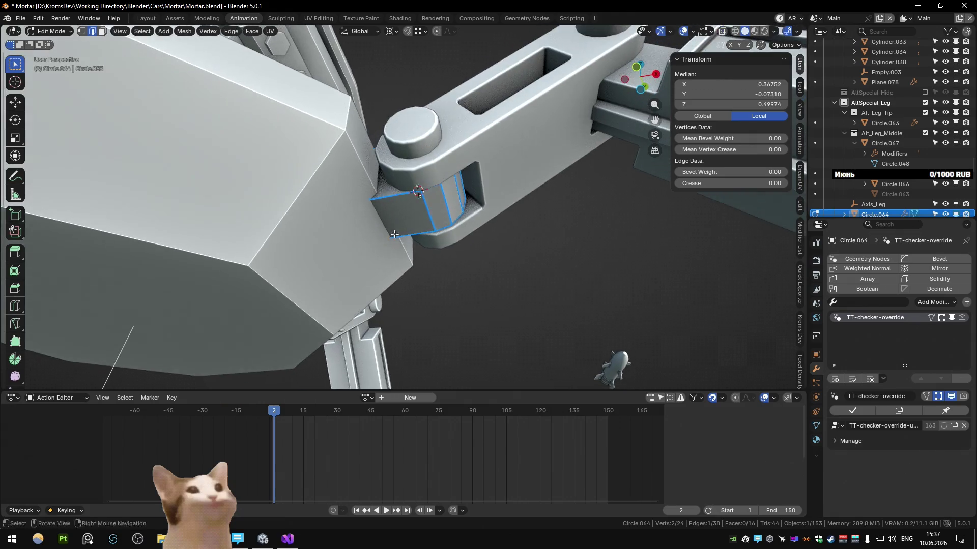
# Step: Nudge the extruded faces along Y, Z and X, then lower them along Z into place
pyautogui.press('g')
pyautogui.press('y')
pyautogui.click(411, 239)
pyautogui.hotkey('alt', 'z')
pyautogui.hotkey('alt', 'z')
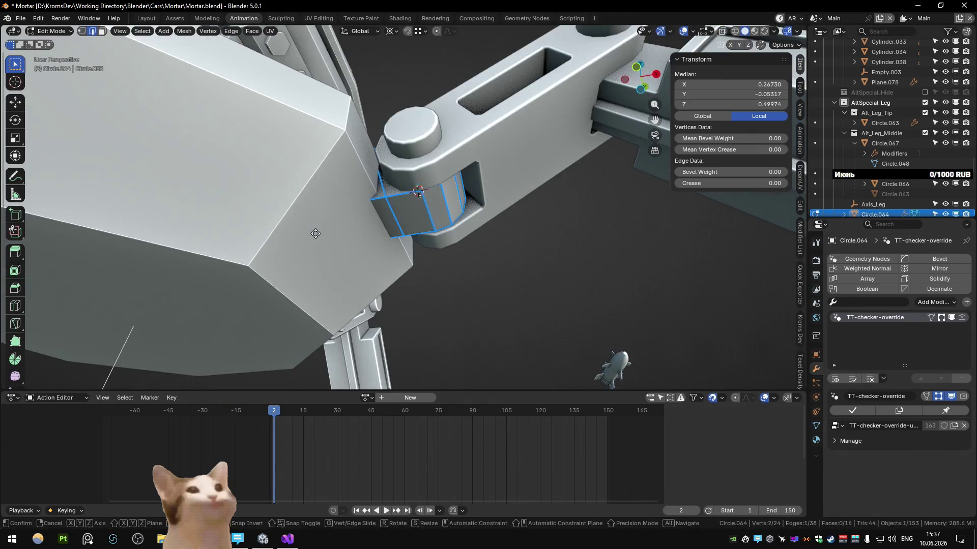
pyautogui.press('g')
pyautogui.press('z')
pyautogui.click(320, 289)
pyautogui.press('g')
pyautogui.press('x')
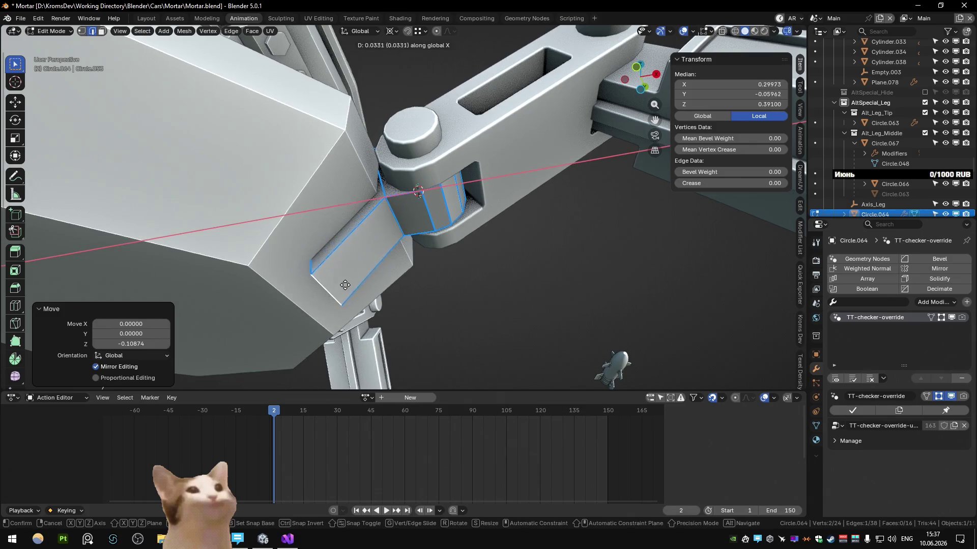
pyautogui.click(342, 283)
pyautogui.press('g')
pyautogui.press('z')
pyautogui.keyDown('alt'); pyautogui.moveTo(346, 270); pyautogui.dragTo(430, 288, button='middle'); pyautogui.keyUp('alt')
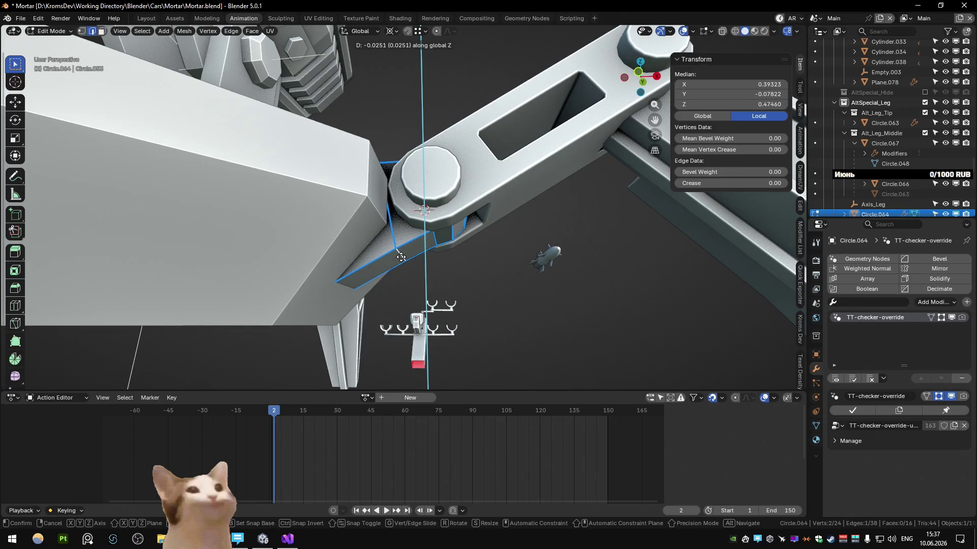
pyautogui.rightClick(401, 256)
pyautogui.press('g')
pyautogui.press('z')
pyautogui.click(419, 273)
pyautogui.press('Tab')
pyautogui.scroll(-5, 450, 273)
# Step: Dissolve two stray vertices on the bracket piece and add a Bevel modifier to it
pyautogui.moveTo(433, 283)
pyautogui.mouseDown(button='middle')
pyautogui.moveTo(420, 321)
pyautogui.moveTo(425, 247)
pyautogui.mouseUp(button='middle')
pyautogui.scroll(4, 399, 251)
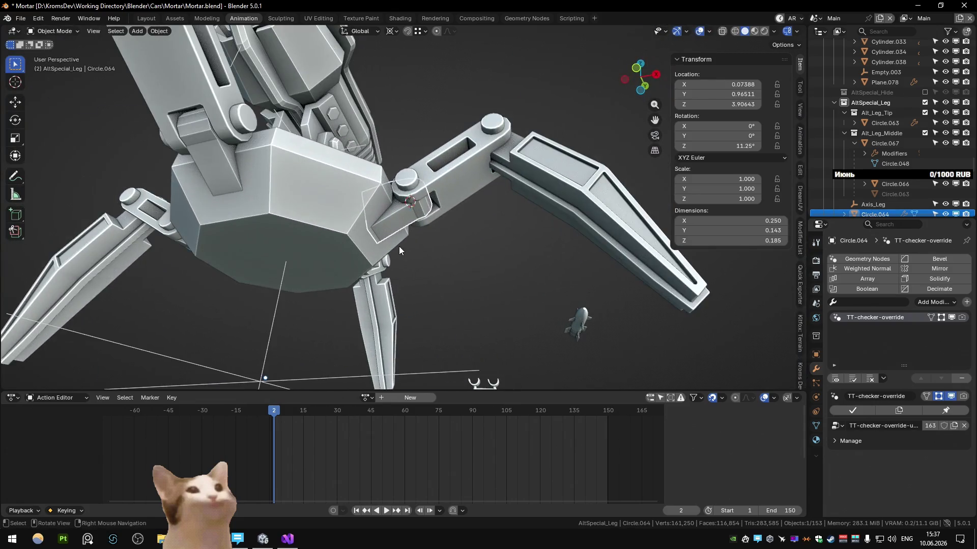
pyautogui.scroll(4, 388, 235)
pyautogui.press('Tab')
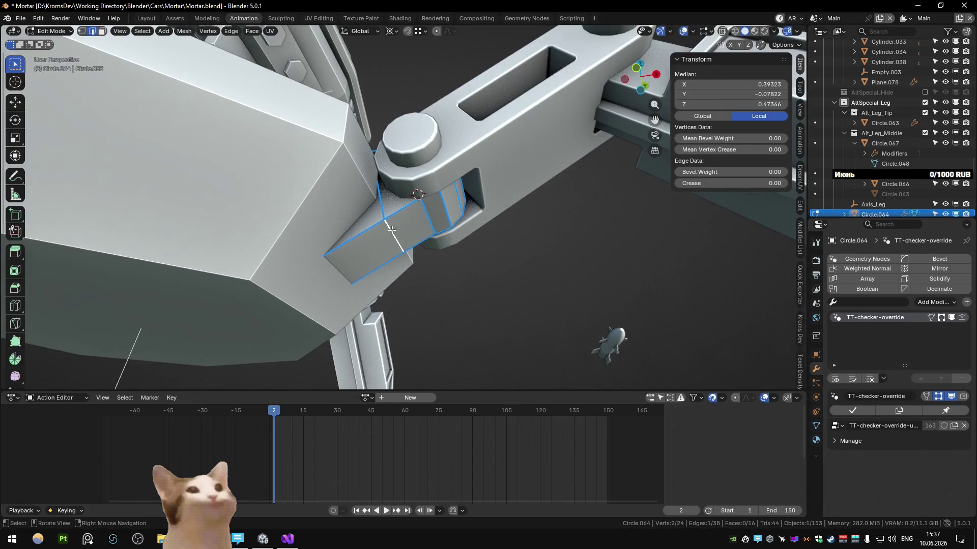
pyautogui.hotkey('ctrl', 'x')
pyautogui.click(374, 221)
pyautogui.moveTo(373, 194)
pyautogui.mouseDown(button='middle')
pyautogui.moveTo(374, 222)
pyautogui.moveTo(382, 200)
pyautogui.moveTo(375, 233)
pyautogui.moveTo(411, 272)
pyautogui.mouseUp(button='middle')
pyautogui.hotkey('ctrl', 'x')
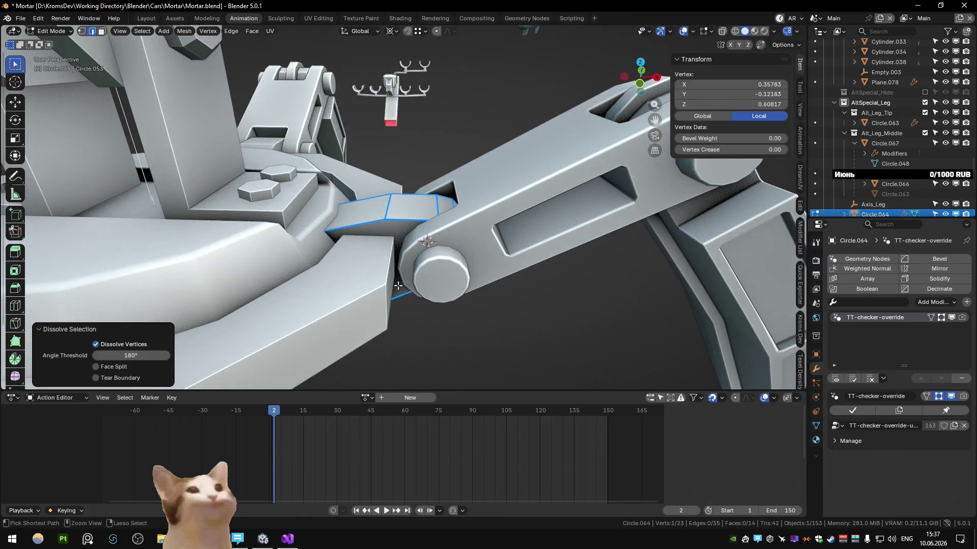
pyautogui.hotkey('ctrl', 'x')
pyautogui.click(374, 233)
pyautogui.scroll(-3, 375, 232)
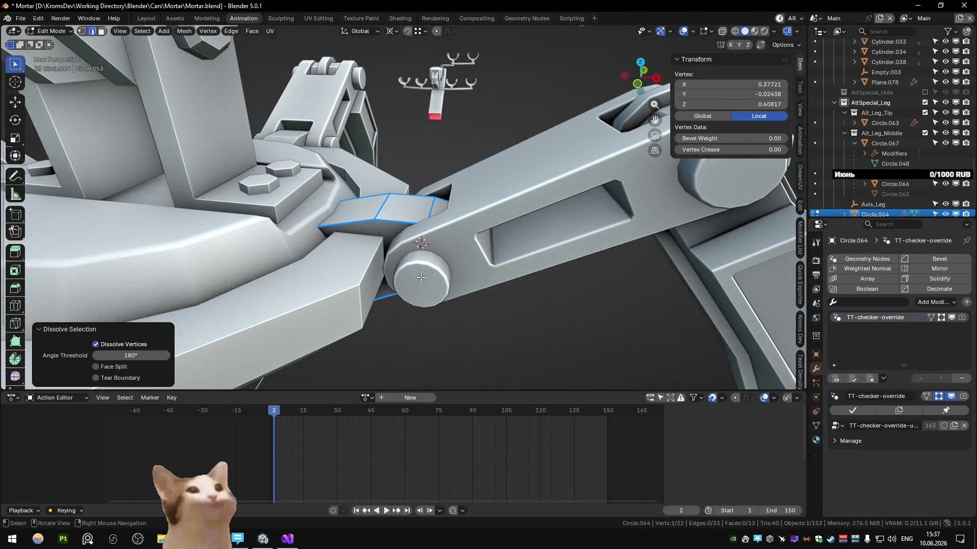
pyautogui.press('Tab')
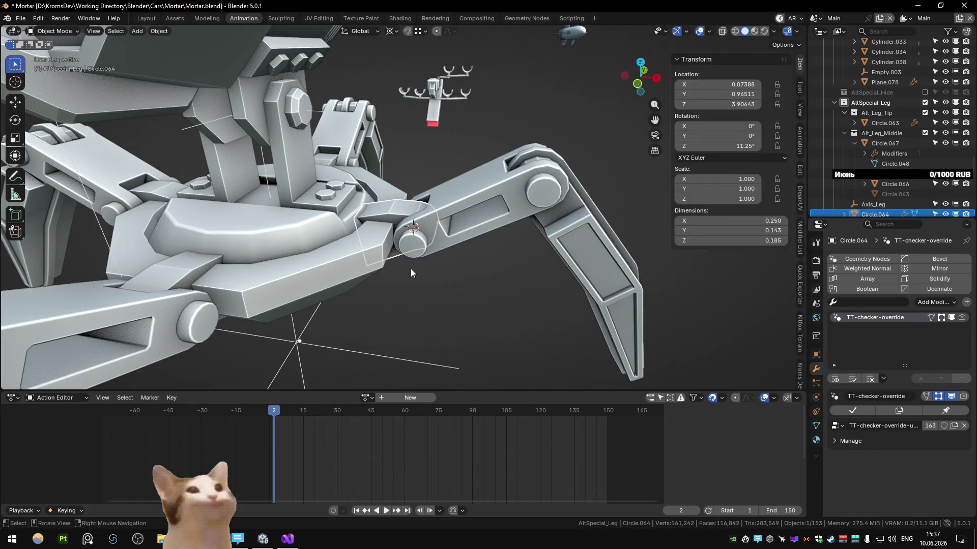
pyautogui.click(942, 260)
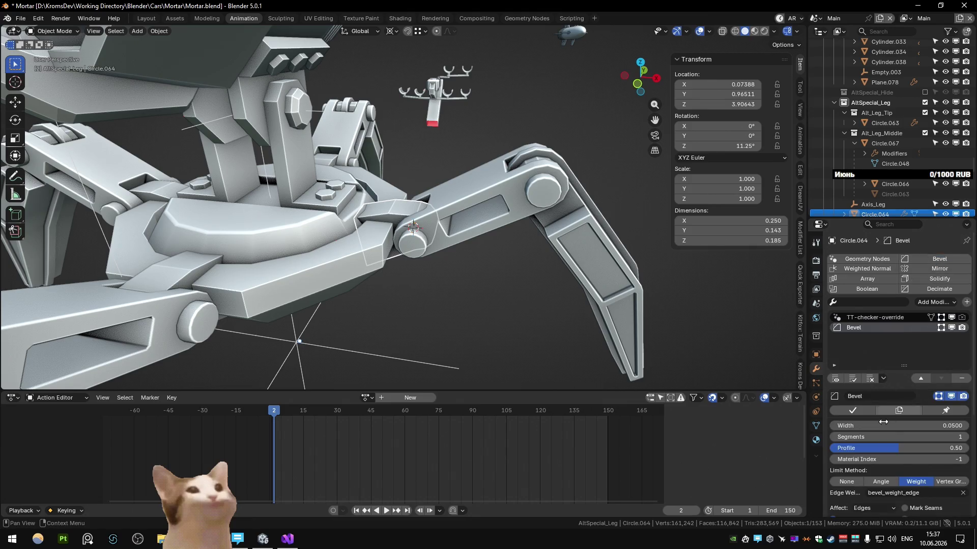
pyautogui.scroll(-3, 900, 344)
pyautogui.scroll(5, 546, 310)
pyautogui.scroll(1, 897, 359)
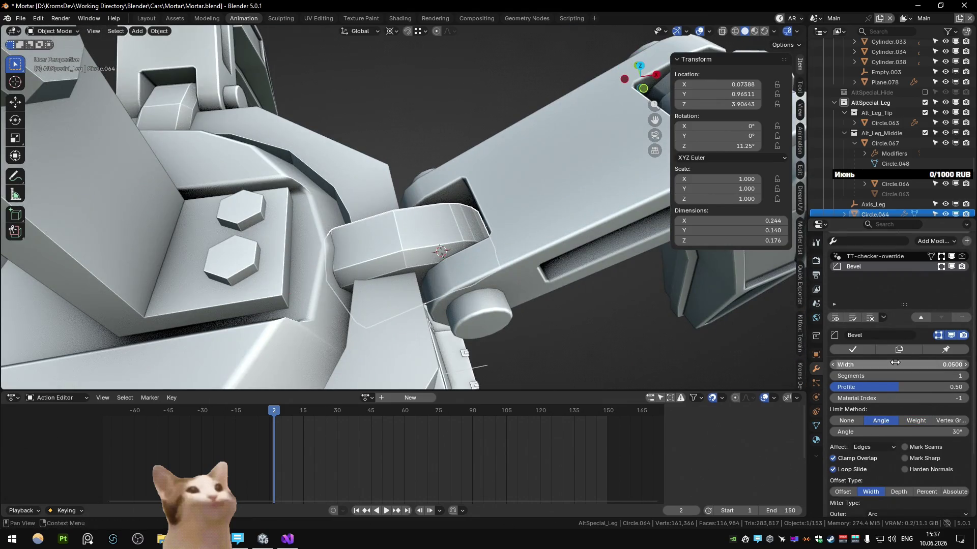
pyautogui.write('0.005')
# Step: Set the Bevel width to 0.005 and shade the bracket auto smooth at 60°
pyautogui.press('Return')
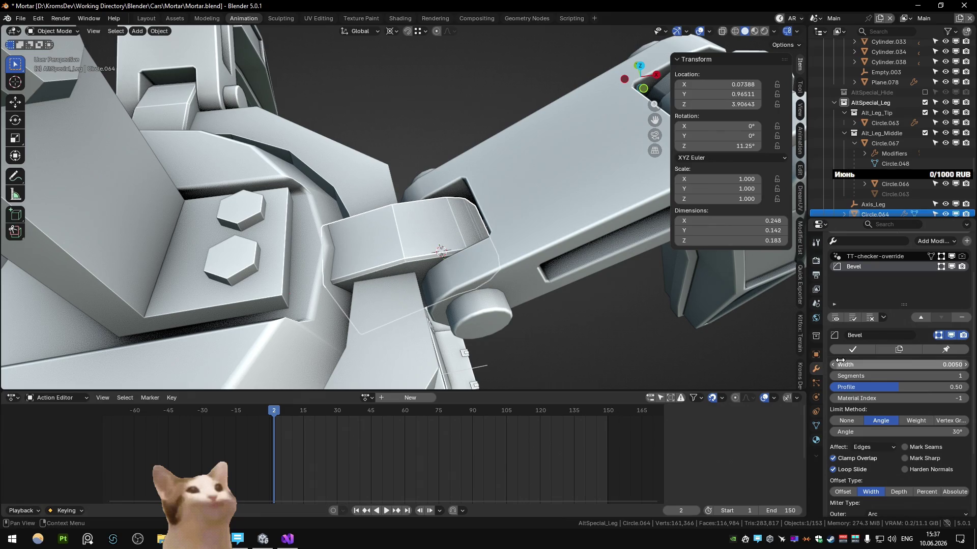
pyautogui.rightClick(440, 226)
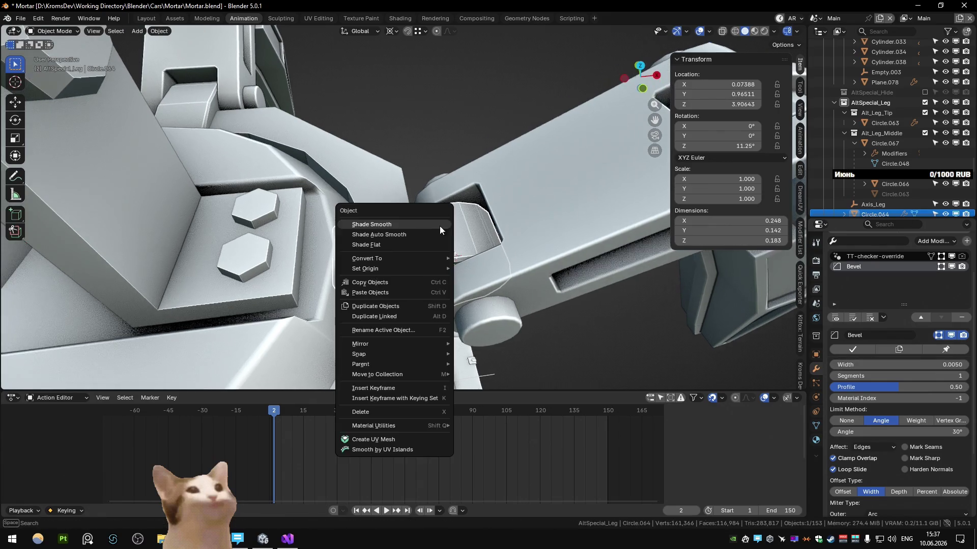
pyautogui.click(433, 239)
pyautogui.write('60')
pyautogui.press('Return')
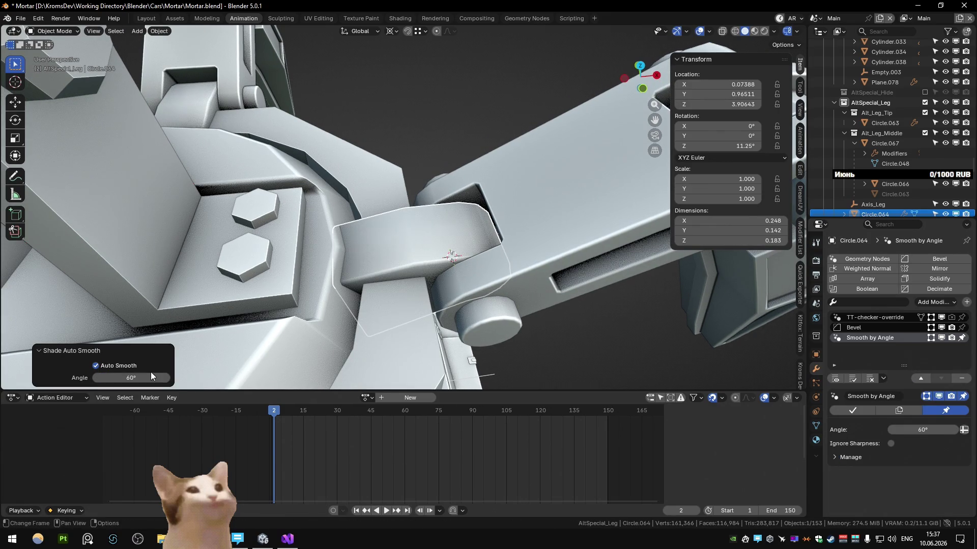
# Step: Add a Weighted Normal modifier (removing a stray Geometry Nodes one) and limit the Bevel to Weight
pyautogui.click(867, 259)
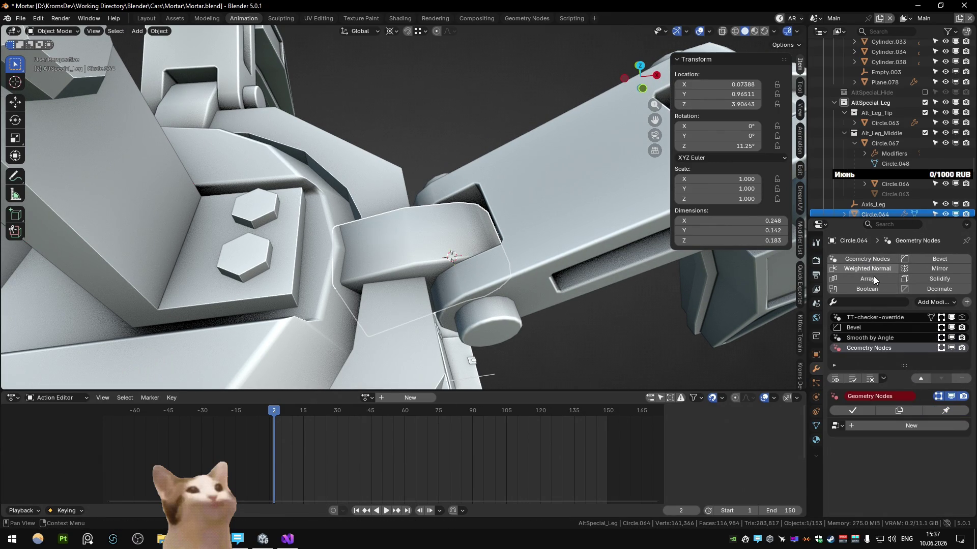
pyautogui.click(962, 378)
pyautogui.click(868, 269)
pyautogui.moveTo(519, 249); pyautogui.dragTo(489, 260, button='middle')
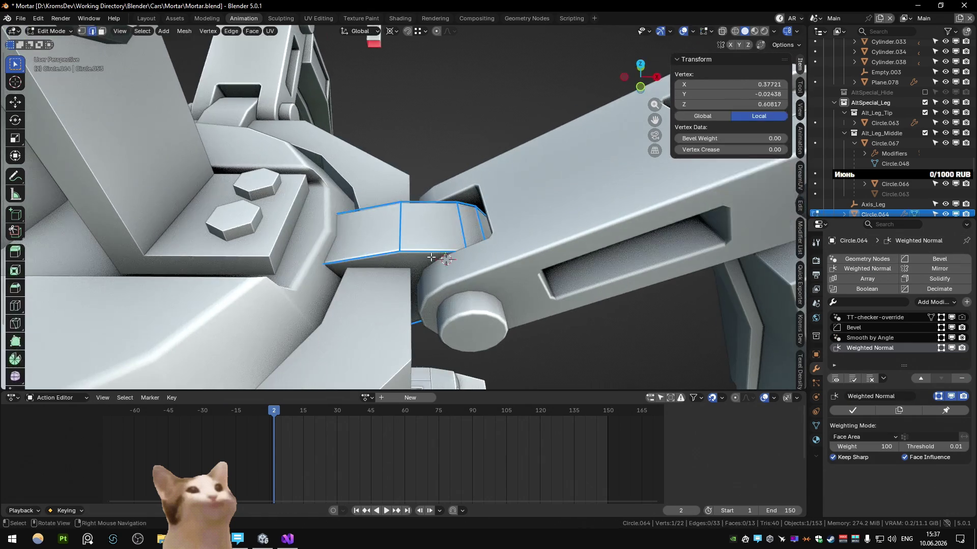
pyautogui.click(871, 329)
pyautogui.scroll(-3, 921, 442)
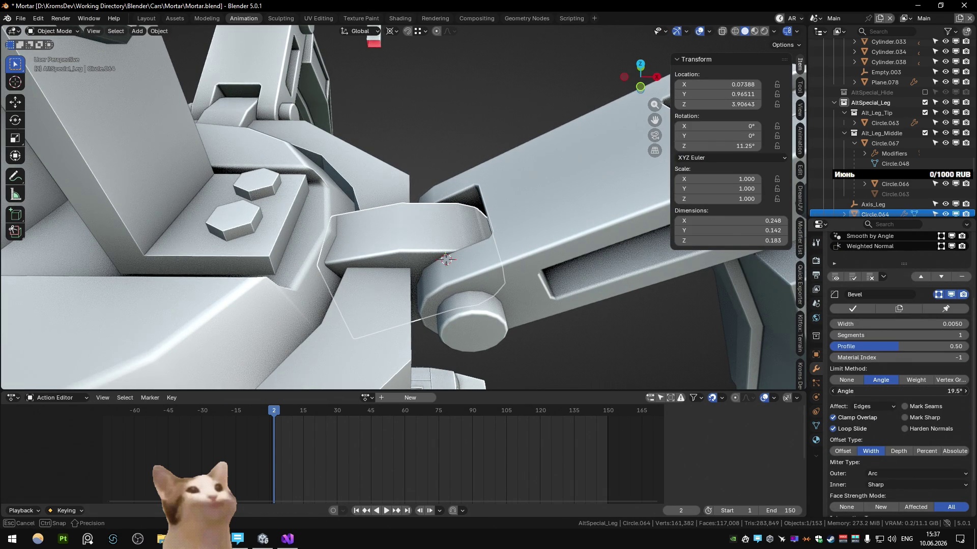
pyautogui.click(916, 379)
# Step: Select the bracket's top faces in see-through edit view for bevel weighting
pyautogui.press('Tab')
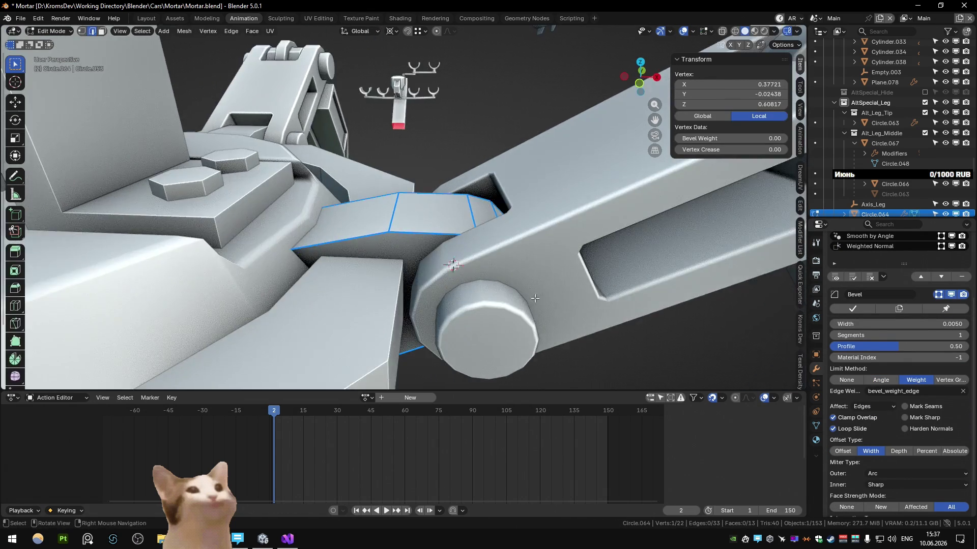
pyautogui.hotkey('alt', 'z')
pyautogui.keyDown('alt'); pyautogui.click(442, 227); pyautogui.keyUp('alt')
pyautogui.keyDown('alt'); pyautogui.click(433, 195); pyautogui.keyUp('alt')
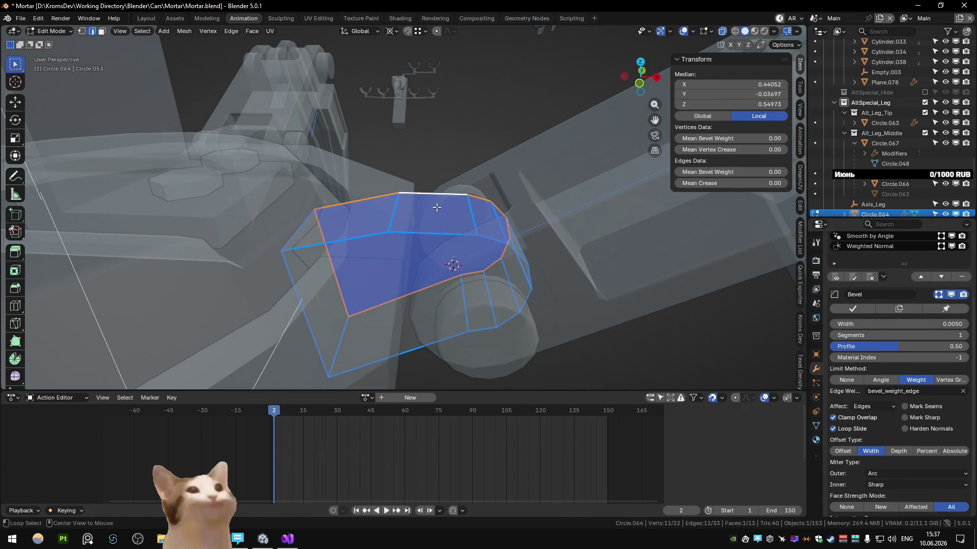
# Step: Give the selected bracket edges a bevel weight of 1
pyautogui.press('2')
pyautogui.hotkey('alt', 'z')
pyautogui.hotkey('ctrl', 'shift', 'e')
pyautogui.press('1')
pyautogui.press('Return')
pyautogui.press('1')
pyautogui.press('Return')
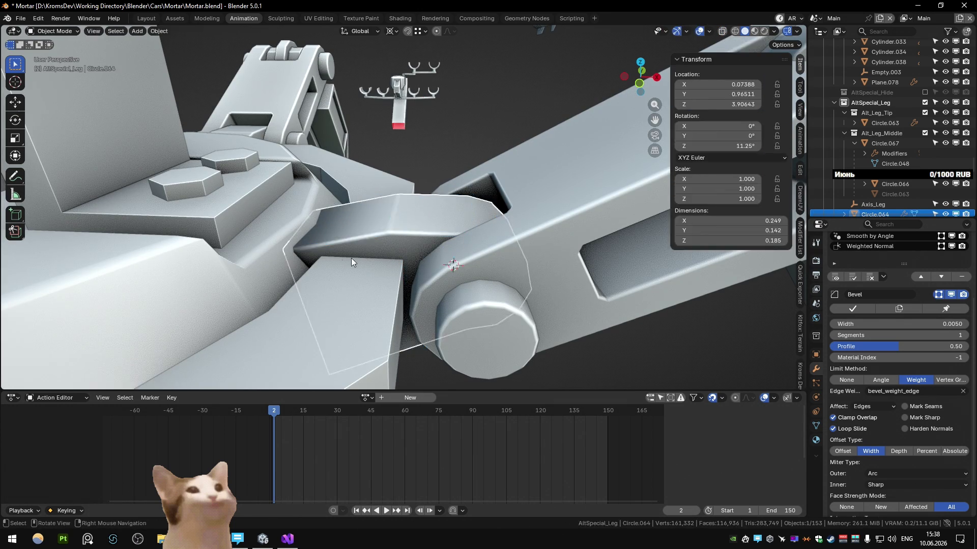
pyautogui.hotkey('alt', 'z')
pyautogui.hotkey('alt', 'a')
pyautogui.press('Tab')
pyautogui.hotkey('alt', 'z')
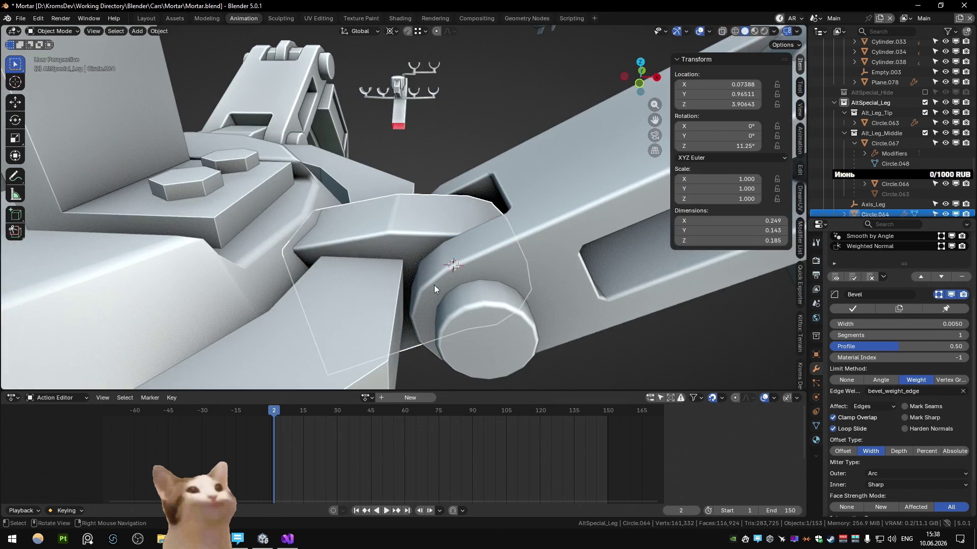
# Step: Isolate the bracket and merge its overlapping vertices by distance
pyautogui.moveTo(434, 284); pyautogui.dragTo(472, 309, button='middle')
pyautogui.hotkey('shift', 'h')
pyautogui.moveTo(562, 320)
pyautogui.mouseDown(button='middle')
pyautogui.moveTo(506, 260)
pyautogui.moveTo(538, 240)
pyautogui.moveTo(524, 221)
pyautogui.moveTo(492, 289)
pyautogui.moveTo(471, 285)
pyautogui.mouseUp(button='middle')
pyautogui.press('Tab')
pyautogui.press('a')
pyautogui.press('m')
pyautogui.press('b')
pyautogui.press('Tab')
# Step: Undo an accidental collapse, re-merge the vertices by distance, and unhide the rest of the mortar
pyautogui.press('a')
pyautogui.press('Tab')
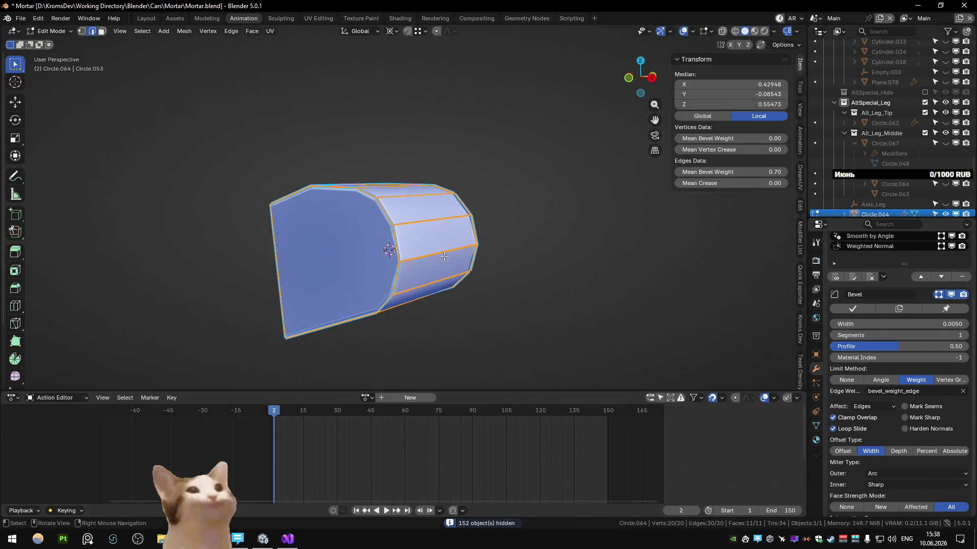
pyautogui.press('m')
pyautogui.click(440, 257)
pyautogui.hotkey('ctrl', 'z')
pyautogui.press('m')
pyautogui.press('b')
pyautogui.press('Tab')
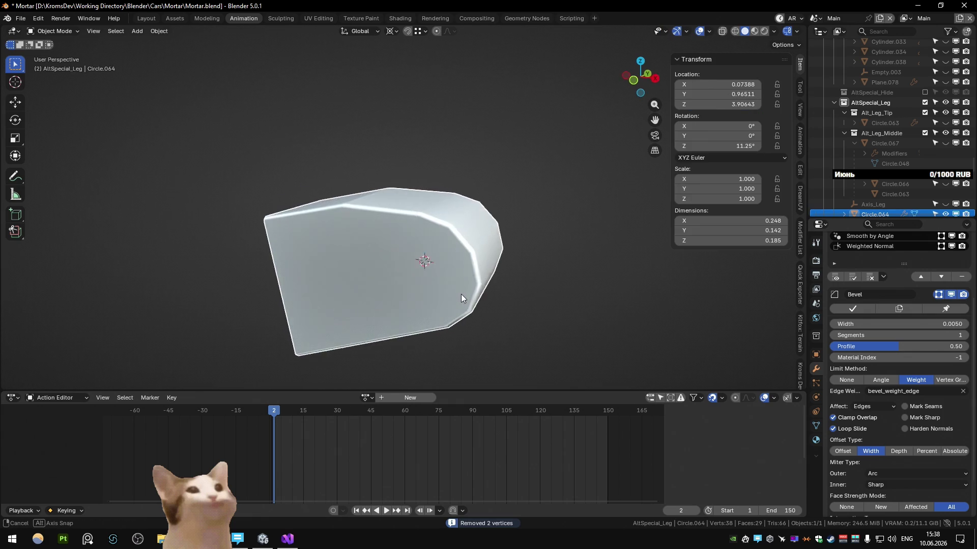
pyautogui.hotkey('alt', 'h')
# Step: Merge by distance once more and lower a selected bracket edge along Z
pyautogui.moveTo(445, 291)
pyautogui.mouseDown(button='middle')
pyautogui.moveTo(481, 249)
pyautogui.moveTo(472, 282)
pyautogui.moveTo(459, 230)
pyautogui.mouseUp(button='middle')
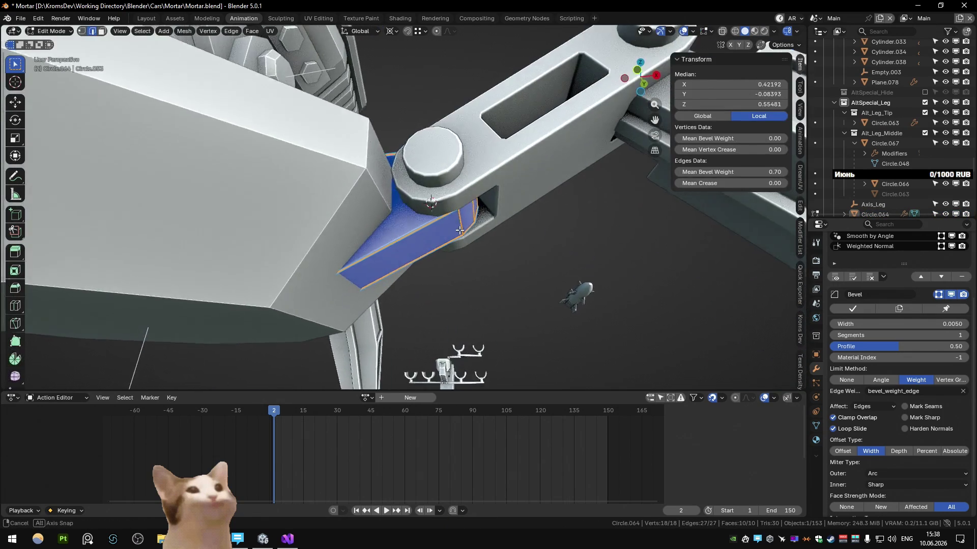
pyautogui.press('KP_Divide')
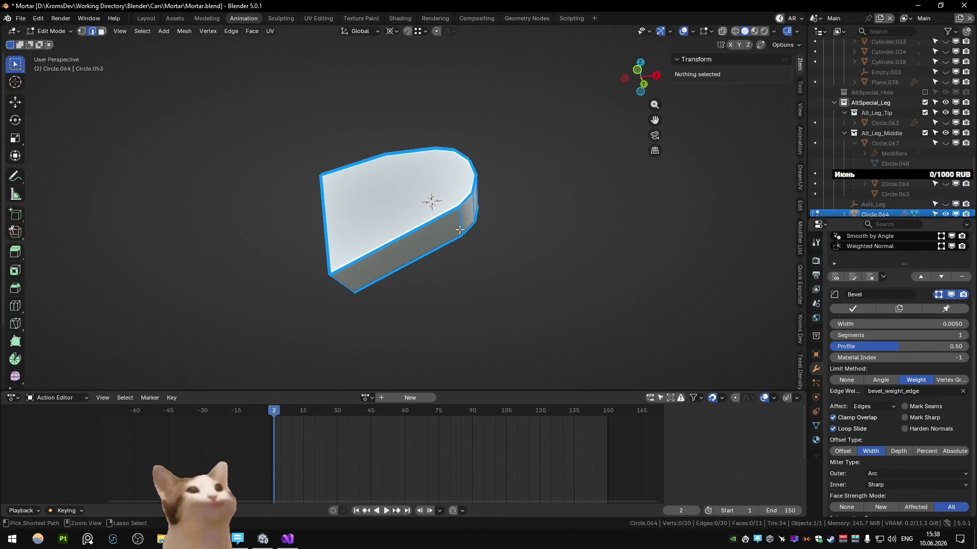
pyautogui.click(459, 230)
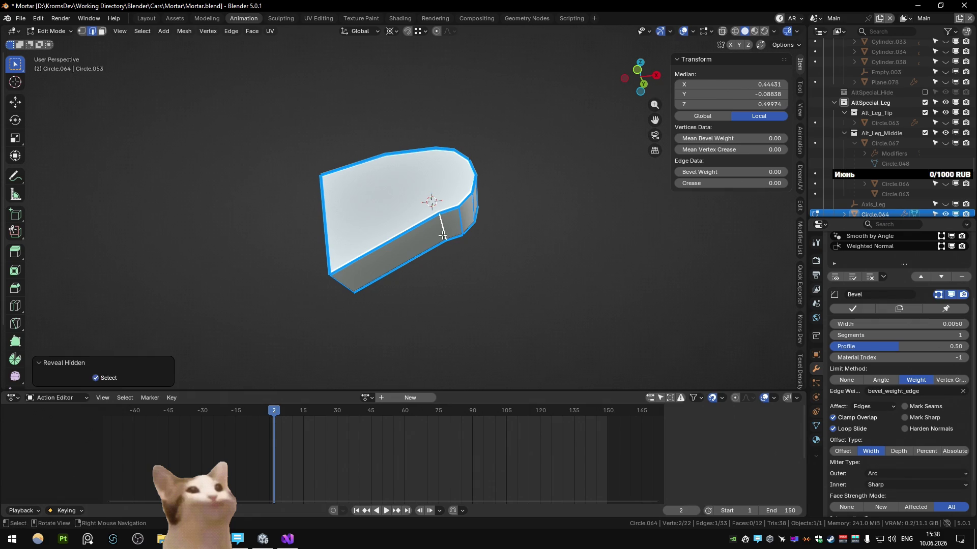
pyautogui.press('Tab')
pyautogui.press('KP_Divide')
pyautogui.press('Tab')
pyautogui.press('m')
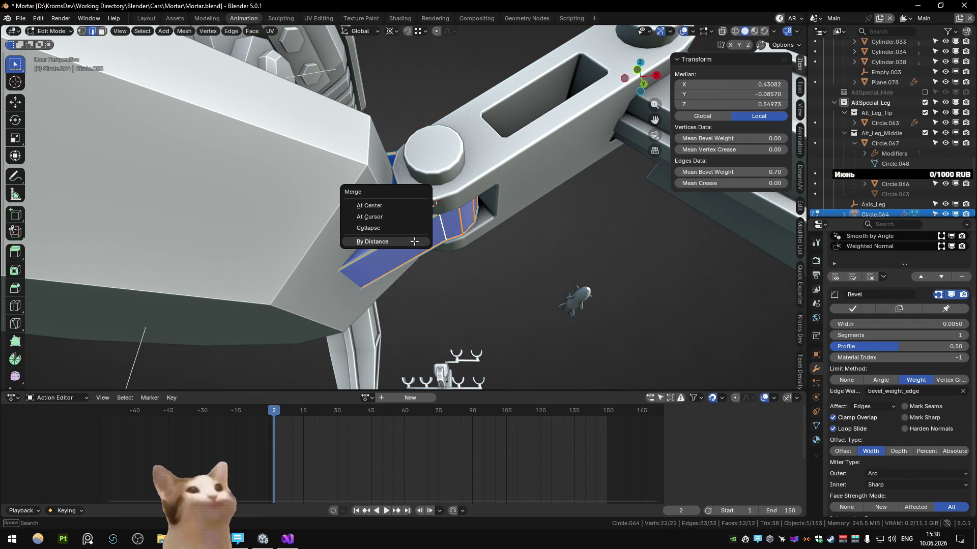
pyautogui.click(415, 241)
pyautogui.moveTo(414, 241)
pyautogui.mouseDown(button='middle')
pyautogui.moveTo(438, 235)
pyautogui.moveTo(457, 272)
pyautogui.mouseUp(button='middle')
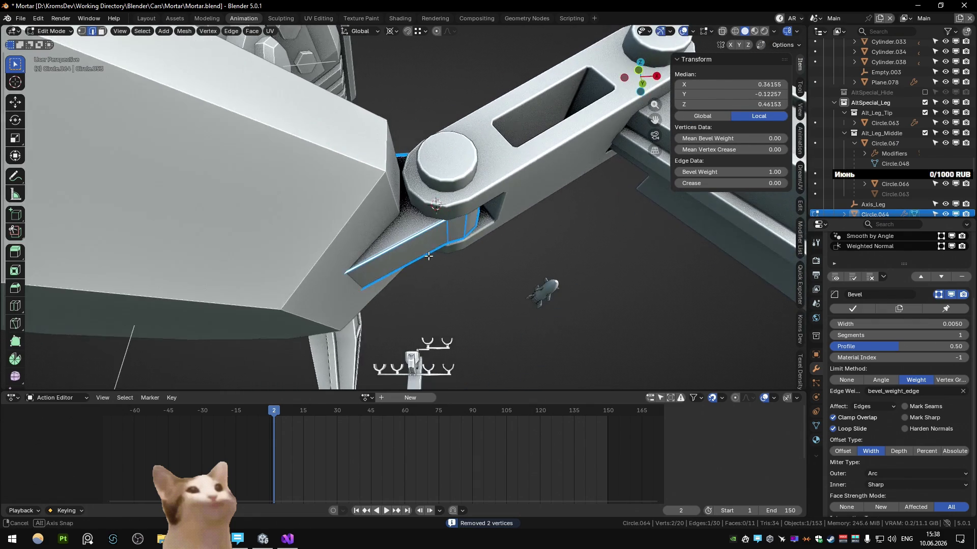
pyautogui.press('g')
pyautogui.press('z')
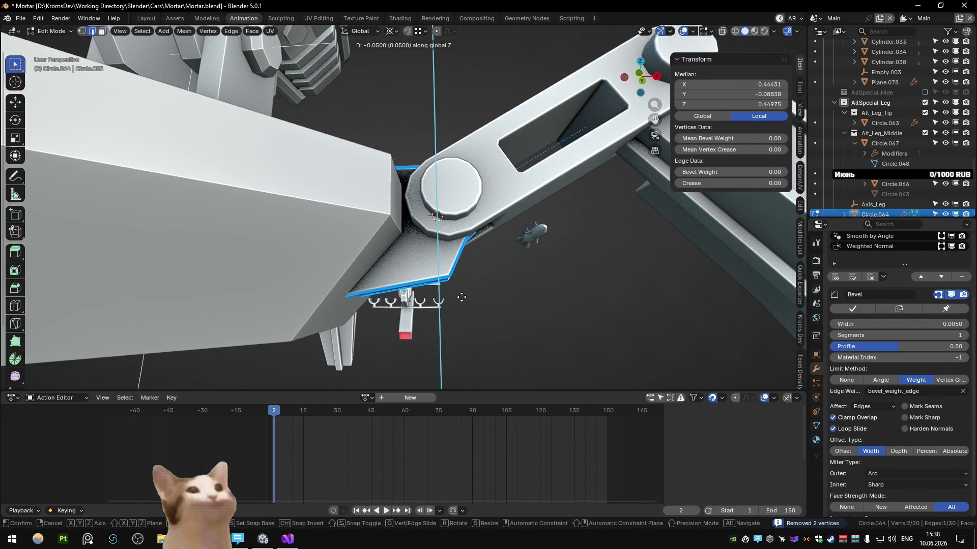
pyautogui.click(462, 297)
pyautogui.press('Tab')
pyautogui.scroll(-5, 456, 236)
# Step: In front orthographic view, lower another bracket edge along Z, then show the whole mortar again
pyautogui.moveTo(433, 275)
pyautogui.mouseDown(button='middle')
pyautogui.moveTo(488, 282)
pyautogui.moveTo(468, 307)
pyautogui.mouseUp(button='middle')
pyautogui.press('Tab')
pyautogui.scroll(3, 411, 252)
pyautogui.press('KP_Divide')
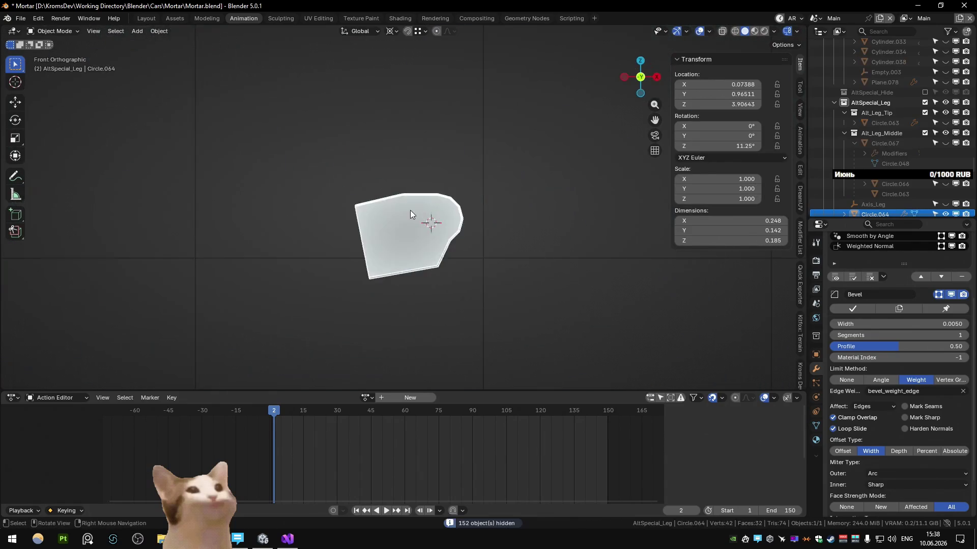
pyautogui.press('KP_1')
pyautogui.scroll(2, 422, 245)
pyautogui.press('g')
pyautogui.press('z')
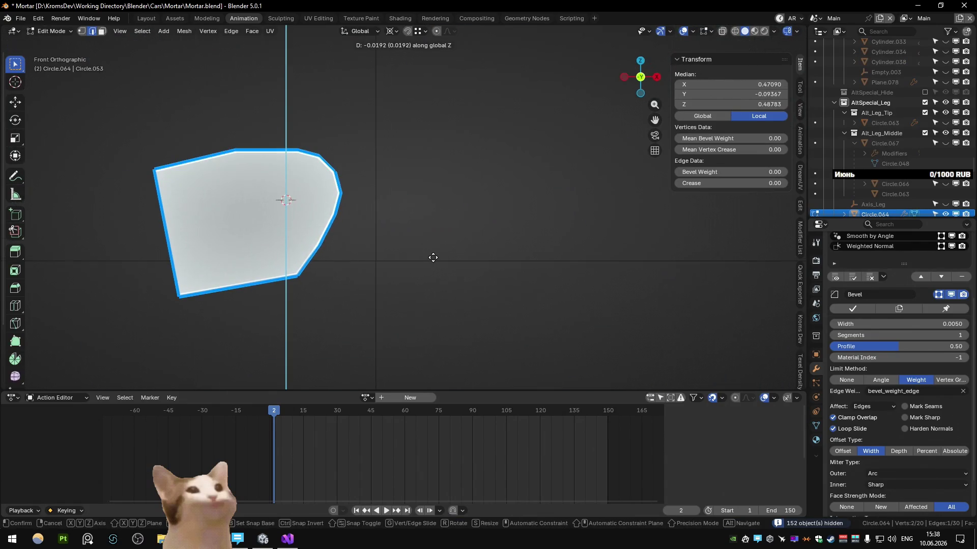
pyautogui.click(435, 256)
pyautogui.moveTo(434, 256)
pyautogui.keyDown('shift'); pyautogui.mouseDown(button='middle')
pyautogui.moveTo(490, 255)
pyautogui.moveTo(430, 211)
pyautogui.moveTo(463, 226)
pyautogui.moveTo(431, 236)
pyautogui.moveTo(443, 194)
pyautogui.moveTo(366, 240)
pyautogui.moveTo(419, 288)
pyautogui.moveTo(342, 259)
pyautogui.moveTo(378, 296)
pyautogui.moveTo(417, 287)
pyautogui.moveTo(402, 269)
pyautogui.moveTo(516, 226)
pyautogui.moveTo(440, 243)
pyautogui.moveTo(383, 307)
pyautogui.moveTo(390, 294)
pyautogui.mouseUp(button='middle'); pyautogui.keyUp('shift')
pyautogui.click(373, 214)
pyautogui.press('Tab')
pyautogui.hotkey('alt', 'h')
pyautogui.scroll(-3, 433, 246)
pyautogui.scroll(4, 389, 290)
pyautogui.scroll(1, 385, 279)
pyautogui.scroll(2, 382, 273)
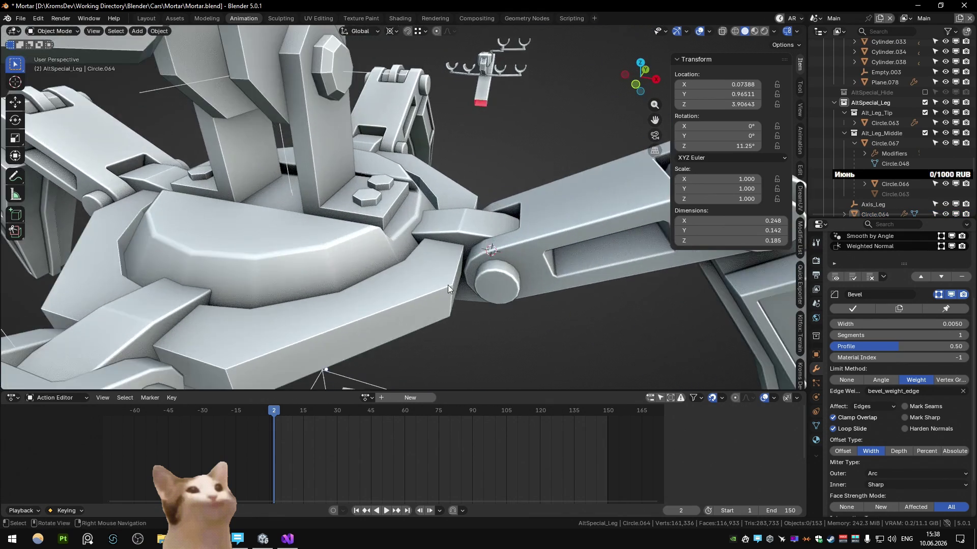
pyautogui.scroll(-3, 436, 276)
pyautogui.scroll(2, 382, 273)
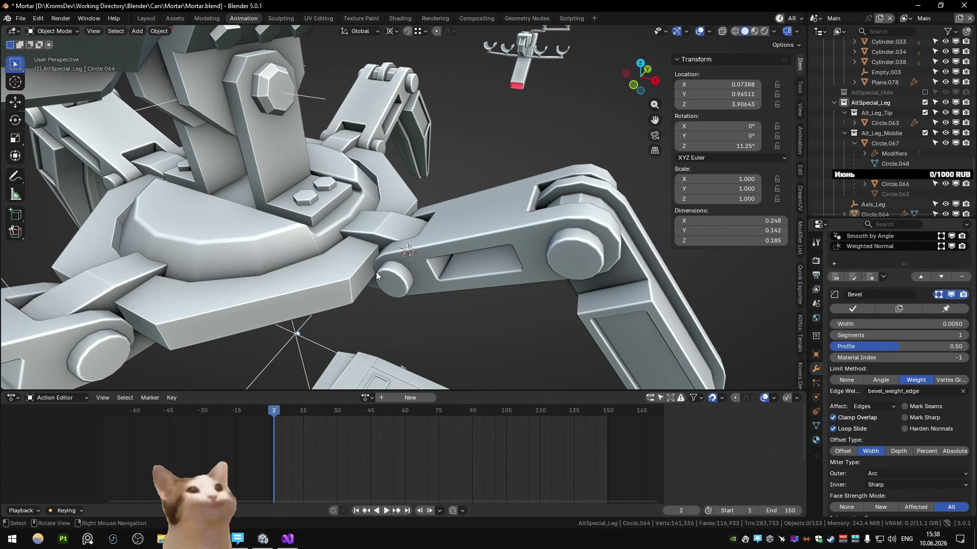
# Step: Nudge the bracket's edge loop vertically along Z, undoing and retrying the move once
pyautogui.moveTo(376, 272)
pyautogui.mouseDown(button='middle')
pyautogui.moveTo(398, 267)
pyautogui.moveTo(381, 239)
pyautogui.moveTo(435, 178)
pyautogui.moveTo(435, 211)
pyautogui.mouseUp(button='middle')
pyautogui.click(380, 239)
pyautogui.press('Tab')
pyautogui.press('g')
pyautogui.press('z')
pyautogui.click(398, 220)
pyautogui.hotkey('ctrl', 'z')
pyautogui.press('g')
pyautogui.press('z')
pyautogui.press('Escape')
pyautogui.press('Tab')
pyautogui.moveTo(435, 211)
pyautogui.mouseDown(button='middle')
pyautogui.moveTo(421, 185)
pyautogui.moveTo(433, 160)
pyautogui.moveTo(420, 153)
pyautogui.moveTo(456, 275)
pyautogui.moveTo(481, 261)
pyautogui.mouseUp(button='middle')
# Step: Shift the selected bracket edges along Y, then lower them along Z and inspect the joint
pyautogui.press('Tab')
pyautogui.press('g')
pyautogui.press('y')
pyautogui.click(443, 255)
pyautogui.press('g')
pyautogui.press('z')
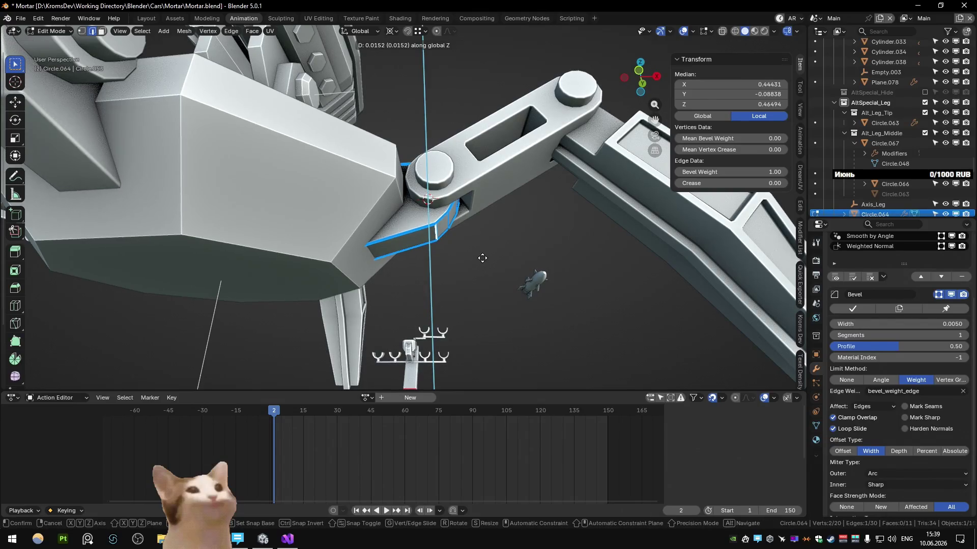
pyautogui.click(482, 258)
pyautogui.scroll(-3, 489, 276)
pyautogui.scroll(-5, 488, 284)
pyautogui.press('Tab')
pyautogui.moveTo(464, 313)
pyautogui.mouseDown(button='middle')
pyautogui.moveTo(458, 229)
pyautogui.moveTo(428, 282)
pyautogui.moveTo(449, 264)
pyautogui.moveTo(437, 262)
pyautogui.moveTo(443, 254)
pyautogui.moveTo(445, 301)
pyautogui.moveTo(446, 235)
pyautogui.mouseUp(button='middle')
pyautogui.scroll(5, 428, 286)
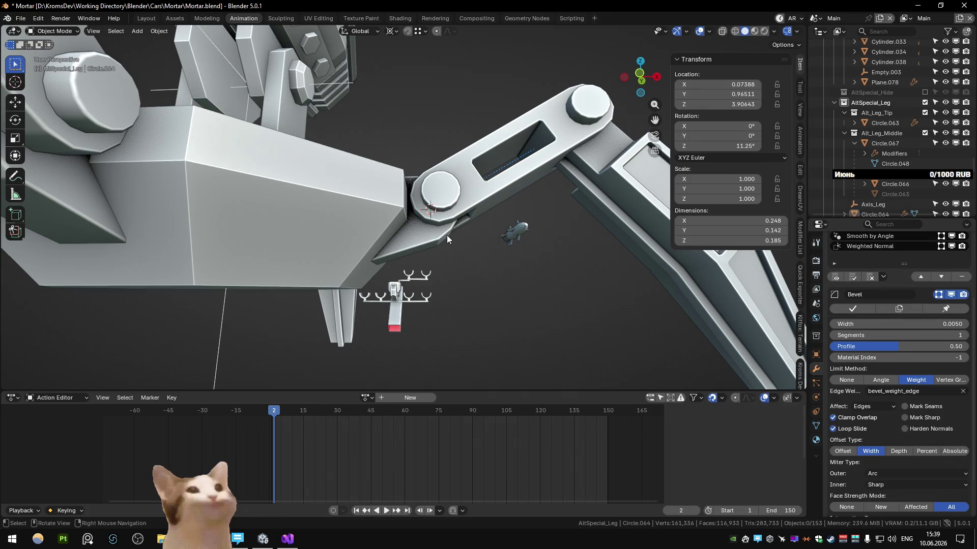
pyautogui.moveTo(447, 235); pyautogui.dragTo(445, 276, button='middle')
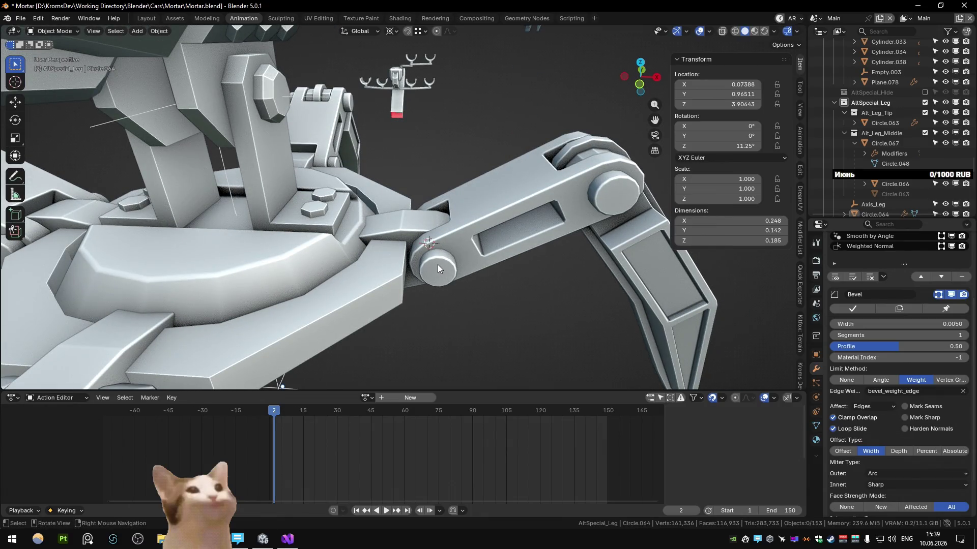
pyautogui.moveTo(437, 265)
pyautogui.mouseDown(button='middle')
pyautogui.moveTo(439, 211)
pyautogui.moveTo(434, 261)
pyautogui.moveTo(410, 259)
pyautogui.mouseUp(button='middle')
# Step: Bevel the selected bracket edges with Ctrl+B and orbit out to view the whole leg
pyautogui.press('Tab')
pyautogui.click(394, 224)
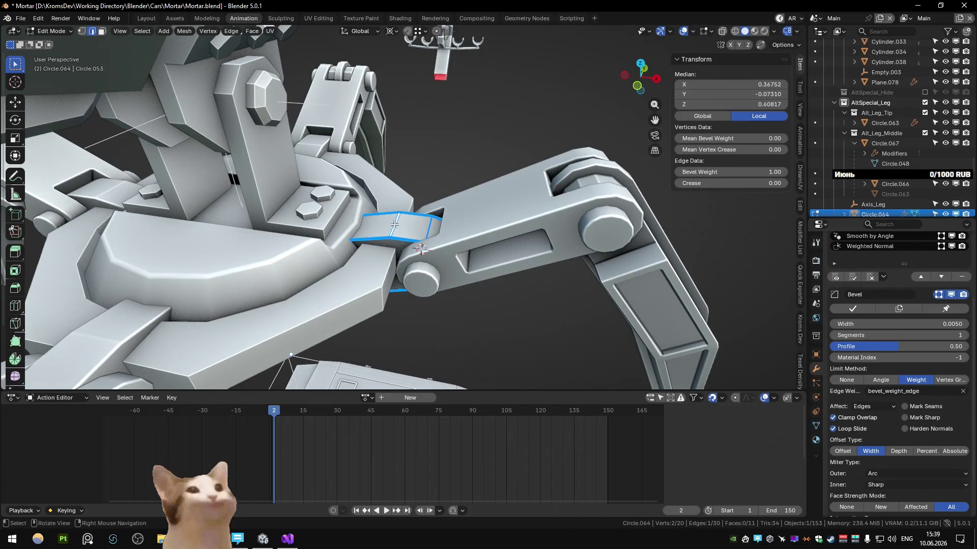
pyautogui.click(421, 249)
pyautogui.moveTo(421, 248)
pyautogui.mouseDown(button='middle')
pyautogui.moveTo(411, 233)
pyautogui.moveTo(425, 190)
pyautogui.moveTo(420, 199)
pyautogui.mouseUp(button='middle')
pyautogui.scroll(3, 419, 200)
pyautogui.hotkey('ctrl', 'b')
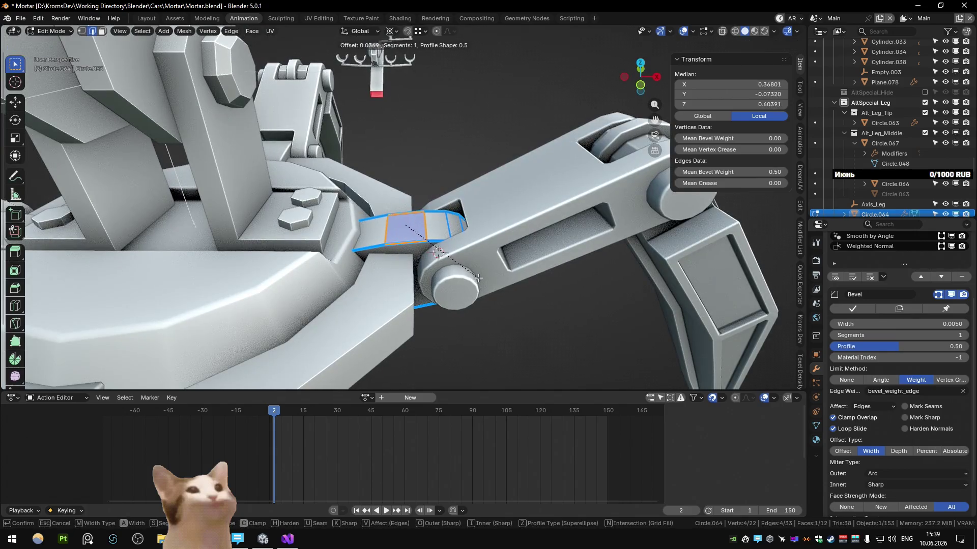
pyautogui.press('Escape')
pyautogui.press('Tab')
pyautogui.scroll(-5, 464, 247)
pyautogui.moveTo(464, 247)
pyautogui.mouseDown(button='middle')
pyautogui.moveTo(463, 209)
pyautogui.moveTo(435, 220)
pyautogui.moveTo(423, 267)
pyautogui.moveTo(434, 242)
pyautogui.moveTo(783, 44)
pyautogui.mouseUp(button='middle')
pyautogui.scroll(-3, 463, 208)
pyautogui.scroll(-4, 436, 219)
pyautogui.scroll(4, 423, 267)
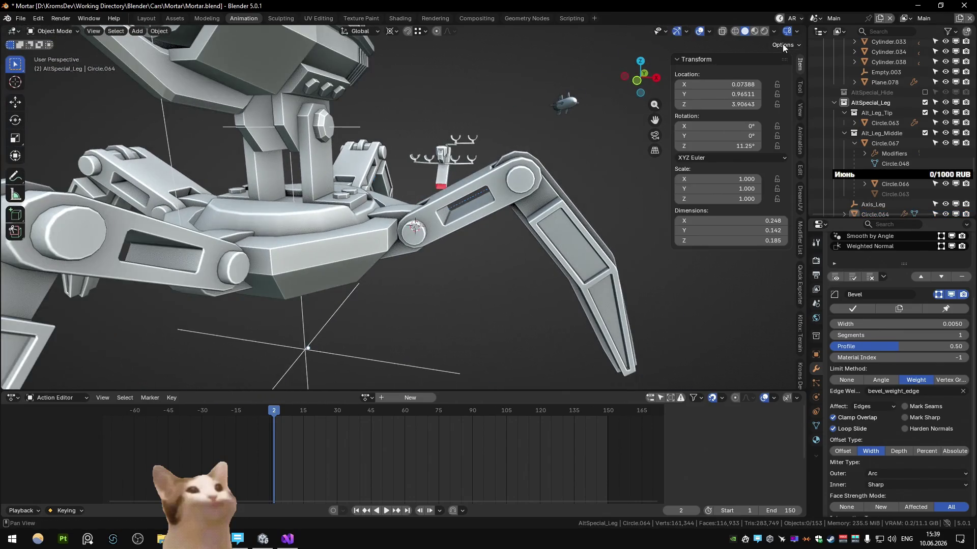
pyautogui.click(777, 32)
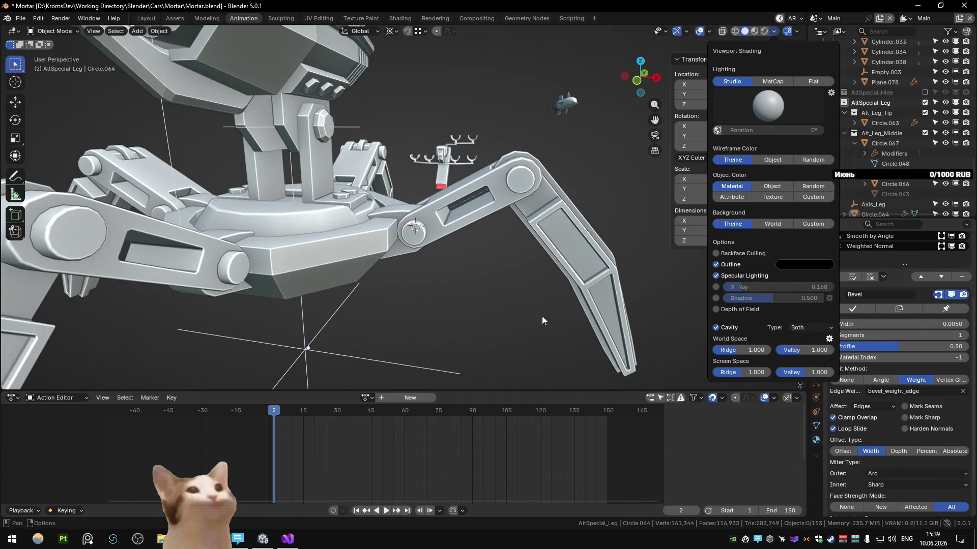
pyautogui.click(773, 34)
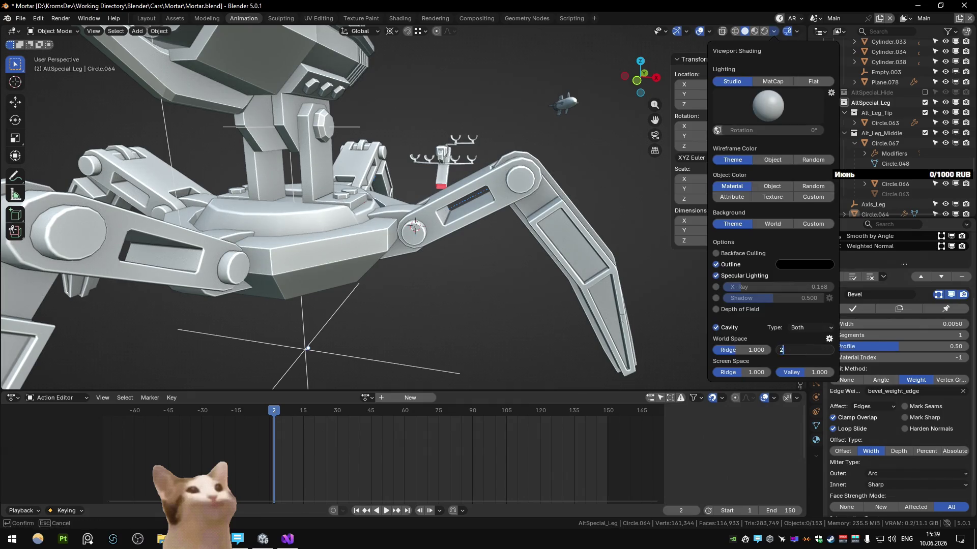
pyautogui.scroll(2, 405, 304)
pyautogui.scroll(2, 434, 273)
pyautogui.scroll(2, 407, 263)
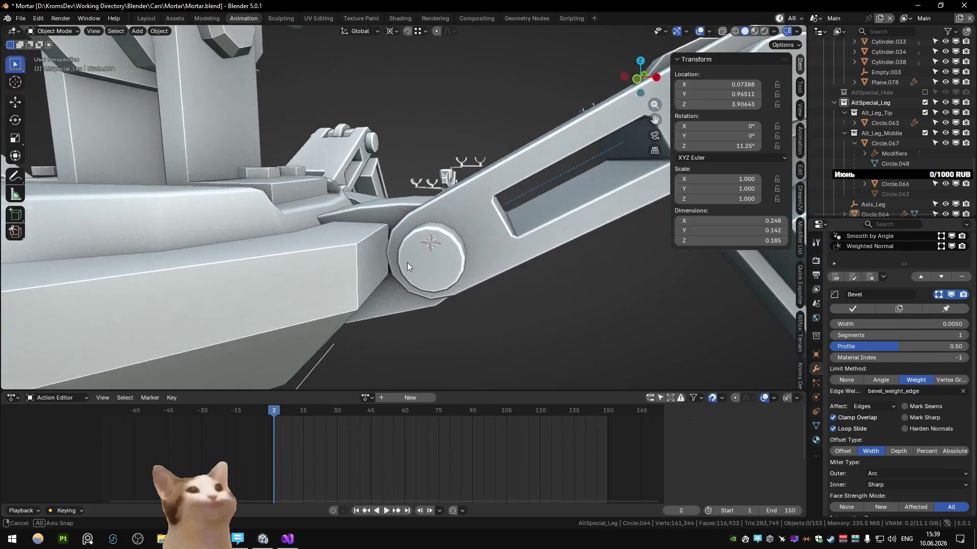
pyautogui.scroll(-4, 407, 263)
pyautogui.click(774, 34)
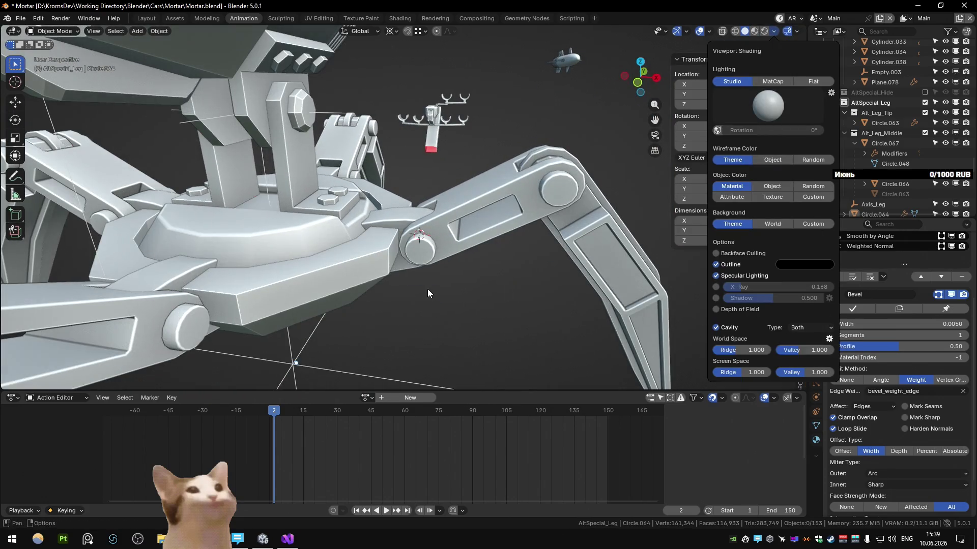
pyautogui.scroll(2, 402, 291)
pyautogui.scroll(2, 395, 315)
pyautogui.scroll(-3, 404, 272)
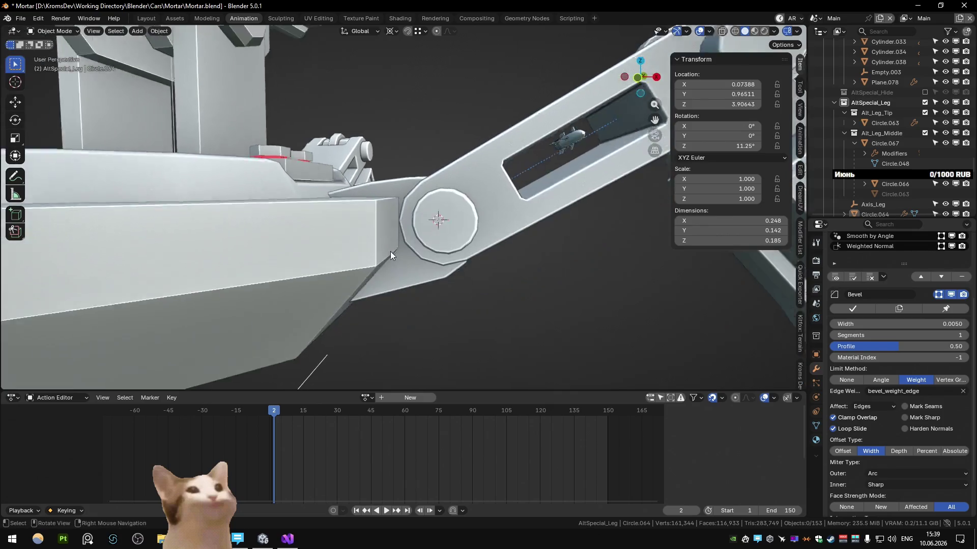
pyautogui.moveTo(391, 251); pyautogui.dragTo(419, 298, button='middle')
pyautogui.scroll(-2, 367, 286)
pyautogui.scroll(-1, 366, 285)
pyautogui.scroll(-2, 395, 246)
pyautogui.scroll(-2, 396, 245)
pyautogui.scroll(-2, 396, 245)
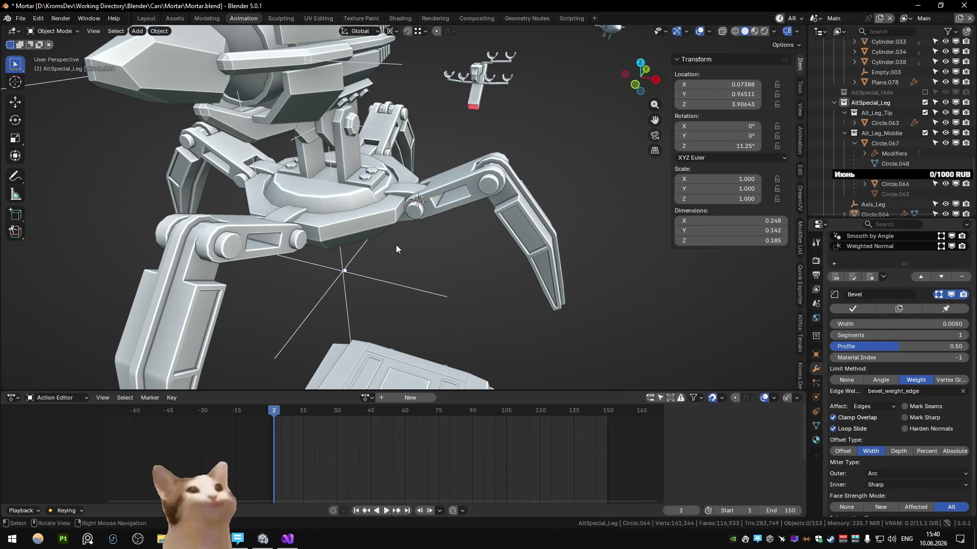
# Step: Close in on the joint and move the selected bracket edges along Z
pyautogui.moveTo(396, 245)
pyautogui.mouseDown(button='middle')
pyautogui.moveTo(441, 216)
pyautogui.moveTo(350, 219)
pyautogui.moveTo(369, 216)
pyautogui.moveTo(405, 252)
pyautogui.moveTo(329, 240)
pyautogui.moveTo(366, 240)
pyautogui.moveTo(303, 275)
pyautogui.moveTo(412, 225)
pyautogui.moveTo(379, 217)
pyautogui.moveTo(402, 279)
pyautogui.moveTo(394, 222)
pyautogui.moveTo(422, 225)
pyautogui.moveTo(350, 248)
pyautogui.moveTo(179, 245)
pyautogui.moveTo(222, 223)
pyautogui.moveTo(369, 237)
pyautogui.mouseUp(button='middle')
pyautogui.scroll(-3, 406, 253)
pyautogui.scroll(1, 352, 243)
pyautogui.scroll(3, 374, 237)
pyautogui.scroll(4, 423, 232)
pyautogui.scroll(2, 403, 278)
pyautogui.scroll(-5, 350, 246)
pyautogui.scroll(3, 369, 237)
pyautogui.scroll(3, 414, 180)
pyautogui.scroll(2, 415, 153)
pyautogui.moveTo(415, 154)
pyautogui.mouseDown(button='middle')
pyautogui.moveTo(527, 223)
pyautogui.moveTo(400, 238)
pyautogui.moveTo(421, 272)
pyautogui.moveTo(418, 295)
pyautogui.moveTo(423, 246)
pyautogui.mouseUp(button='middle')
pyautogui.press('Tab')
pyautogui.press('Escape')
pyautogui.press('Tab')
pyautogui.scroll(-5, 402, 235)
pyautogui.scroll(3, 421, 272)
pyautogui.press('Tab')
pyautogui.scroll(4, 424, 247)
pyautogui.scroll(2, 321, 263)
pyautogui.press('g')
pyautogui.press('z')
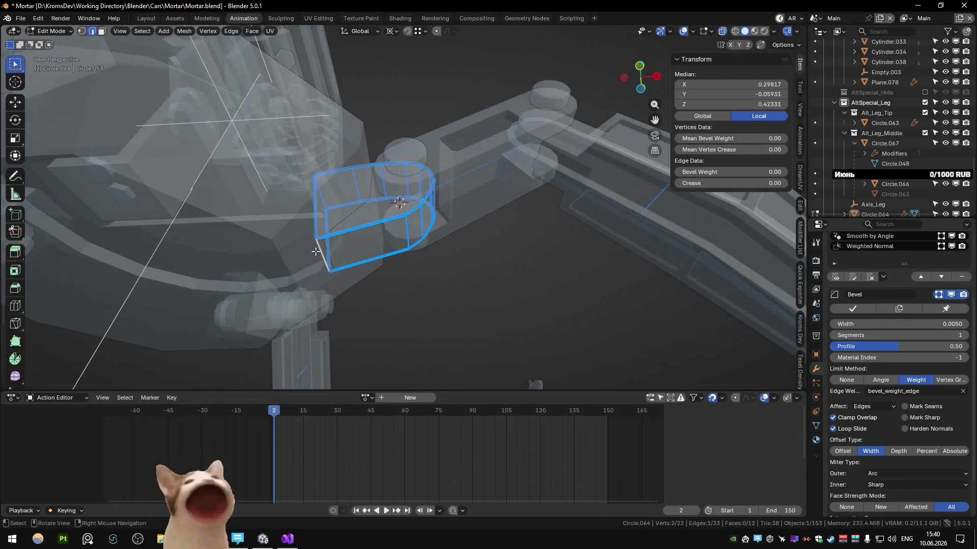
pyautogui.click(349, 263)
pyautogui.moveTo(349, 263)
pyautogui.mouseDown(button='middle')
pyautogui.moveTo(408, 295)
pyautogui.moveTo(418, 264)
pyautogui.mouseUp(button='middle')
# Step: Lower the bracket edges further along Z, cancelling an attempted sideways X move
pyautogui.press('g')
pyautogui.press('z')
pyautogui.click(419, 265)
pyautogui.press('g')
pyautogui.press('x')
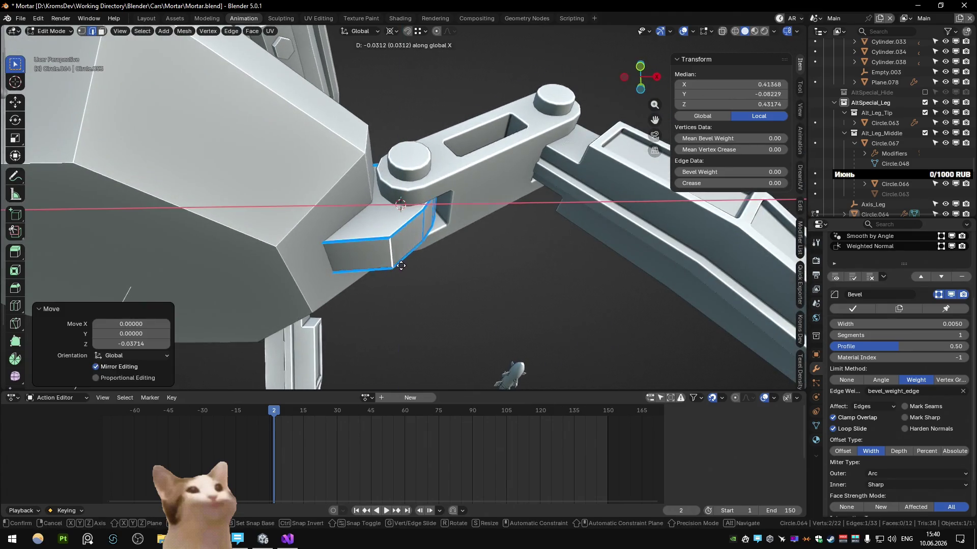
pyautogui.rightClick(404, 268)
pyautogui.press('Tab')
pyautogui.scroll(-5, 427, 290)
pyautogui.moveTo(444, 299)
pyautogui.mouseDown(button='middle')
pyautogui.moveTo(439, 313)
pyautogui.moveTo(434, 299)
pyautogui.moveTo(444, 304)
pyautogui.moveTo(430, 299)
pyautogui.moveTo(431, 336)
pyautogui.moveTo(431, 269)
pyautogui.moveTo(308, 326)
pyautogui.moveTo(336, 291)
pyautogui.moveTo(494, 286)
pyautogui.moveTo(494, 263)
pyautogui.mouseUp(button='middle')
pyautogui.press('Tab')
pyautogui.press('Tab')
pyautogui.scroll(-3, 429, 299)
pyautogui.scroll(3, 432, 336)
pyautogui.scroll(4, 463, 292)
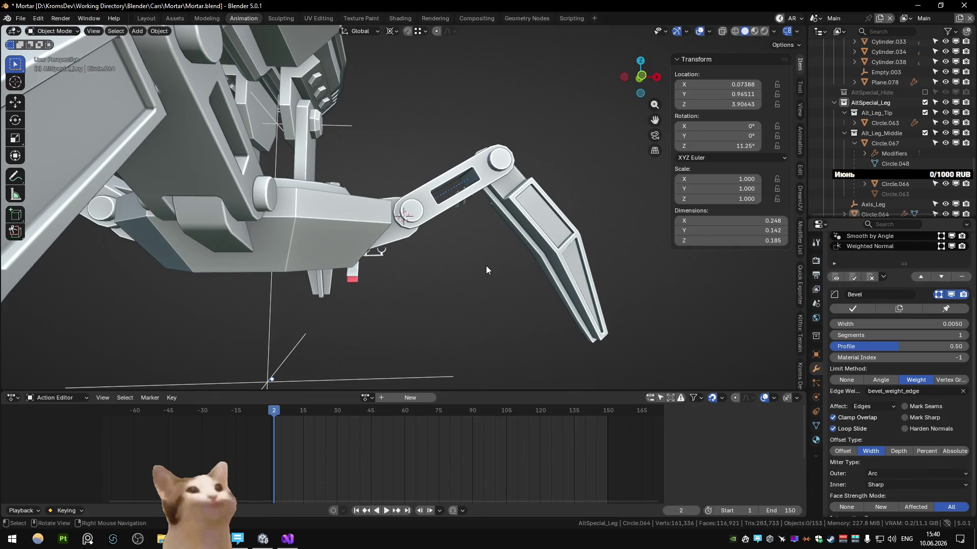
# Step: In see-through front view, delete the rounded outline and extrude the remaining edge into a block past the pivot
pyautogui.hotkey('alt', 'z')
pyautogui.scroll(3, 458, 264)
pyautogui.press('Tab')
pyautogui.scroll(2, 450, 279)
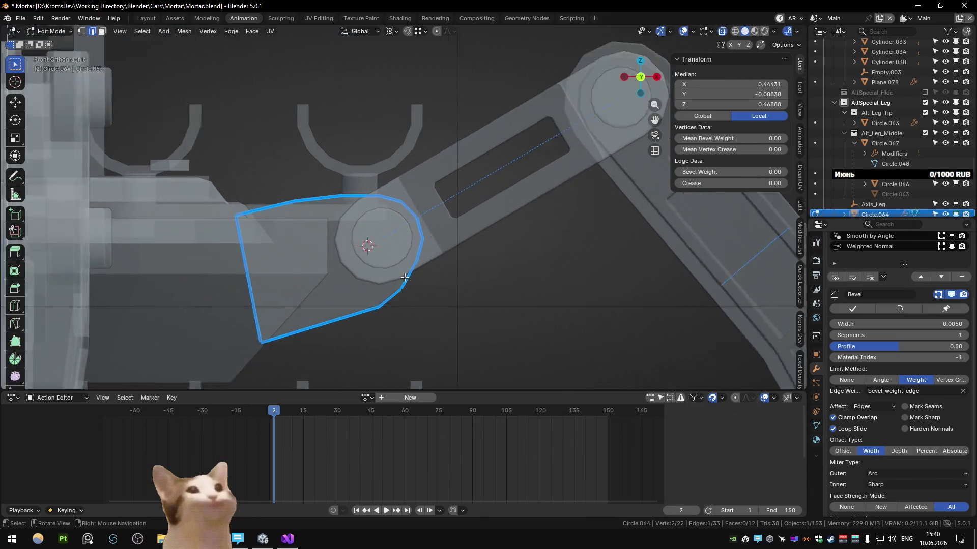
pyautogui.scroll(2, 449, 280)
pyautogui.keyDown('shift'); pyautogui.moveTo(450, 279); pyautogui.dragTo(452, 252, button='middle'); pyautogui.keyUp('shift')
pyautogui.scroll(-1, 451, 243)
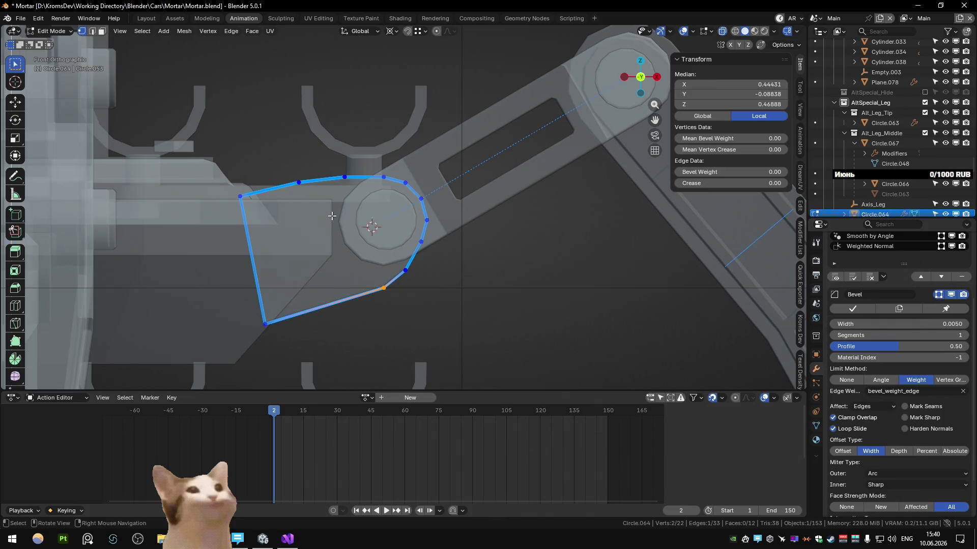
pyautogui.press('x')
pyautogui.click(471, 289)
pyautogui.press('a')
pyautogui.press('e')
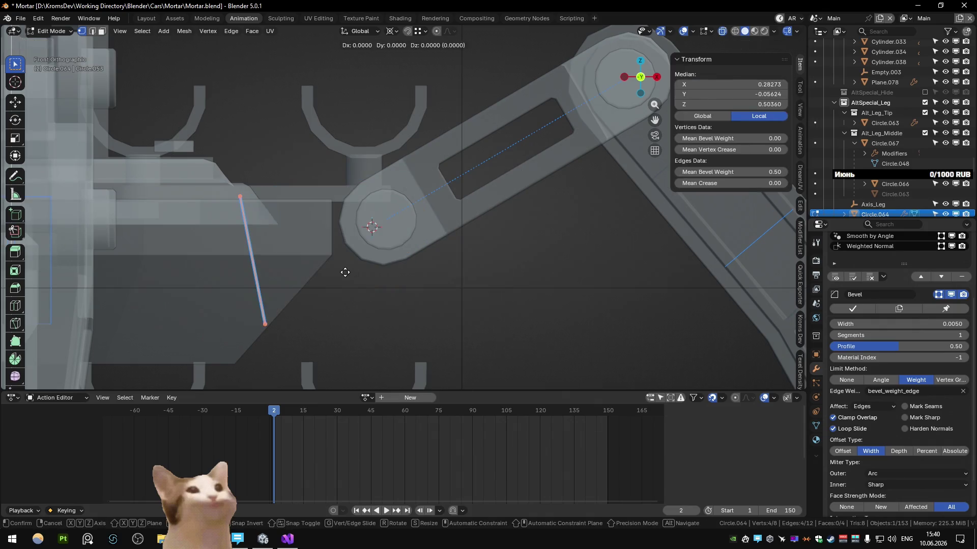
pyautogui.rightClick(425, 255)
pyautogui.press('g')
pyautogui.press('z')
pyautogui.press('z')
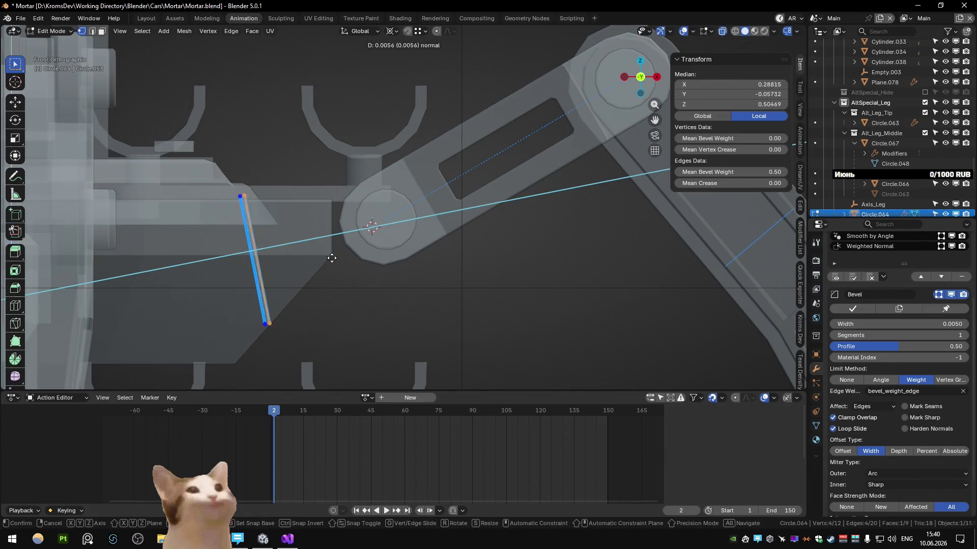
pyautogui.click(504, 258)
# Step: Bevel the block's top edge into a rounded four-segment corner and return to solid shading
pyautogui.moveTo(469, 230); pyautogui.dragTo(412, 176, button='middle')
pyautogui.click(405, 165)
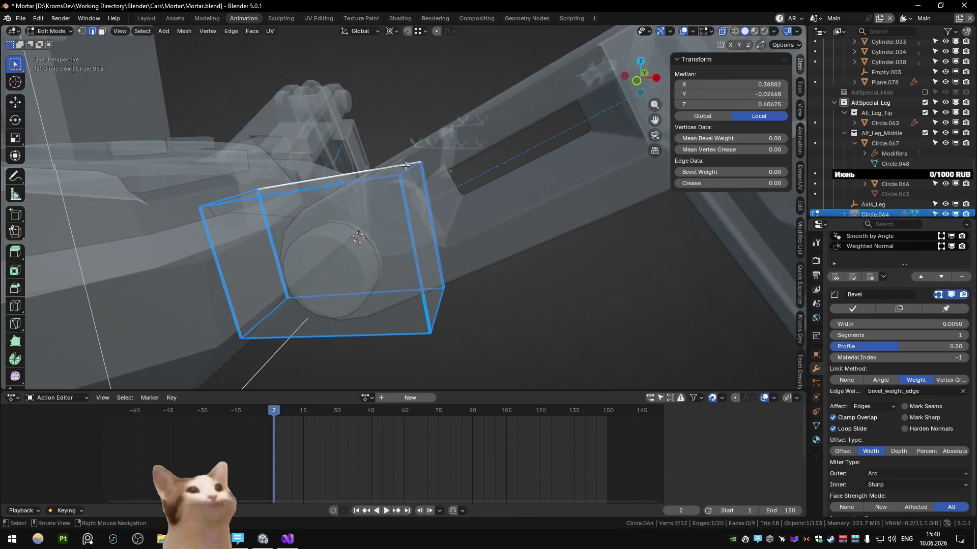
pyautogui.hotkey('ctrl', 'b')
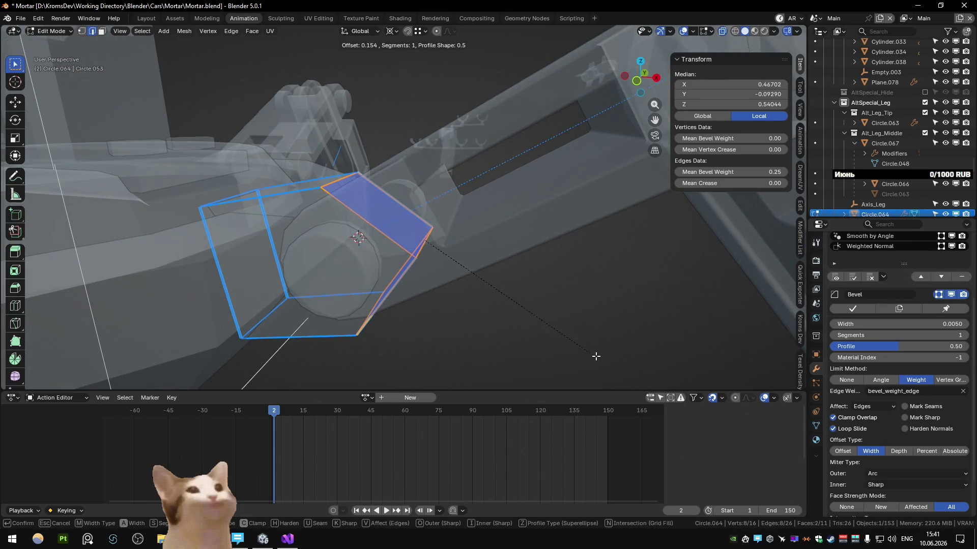
pyautogui.click(572, 352)
pyautogui.click(169, 233)
pyautogui.moveTo(275, 230)
pyautogui.mouseDown(button='middle')
pyautogui.moveTo(316, 225)
pyautogui.moveTo(305, 229)
pyautogui.moveTo(377, 243)
pyautogui.mouseUp(button='middle')
pyautogui.hotkey('alt', 'z')
pyautogui.press('Tab')
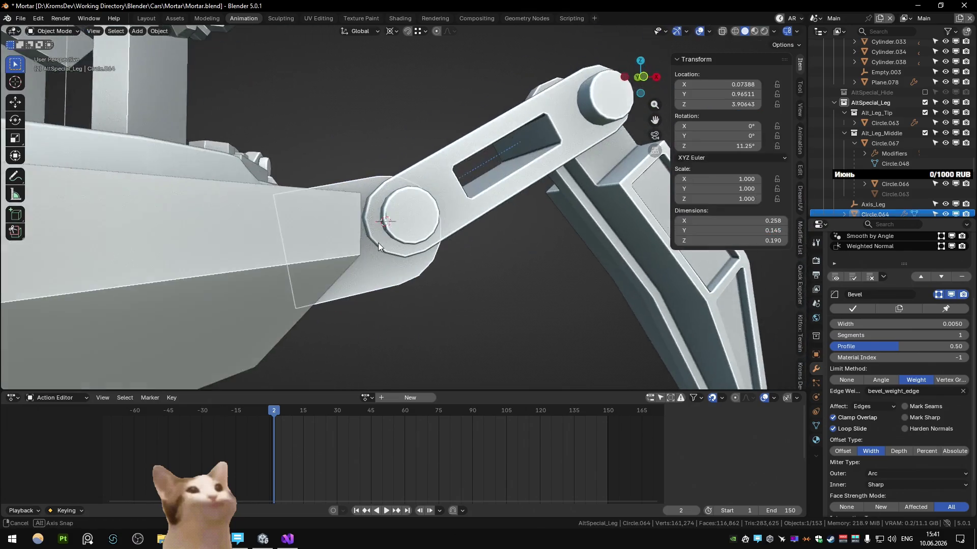
# Step: Reposition the bracket at the joint from the front orthographic view
pyautogui.press('Tab')
pyautogui.press('KP_3')
pyautogui.press('Tab')
pyautogui.press('KP_1')
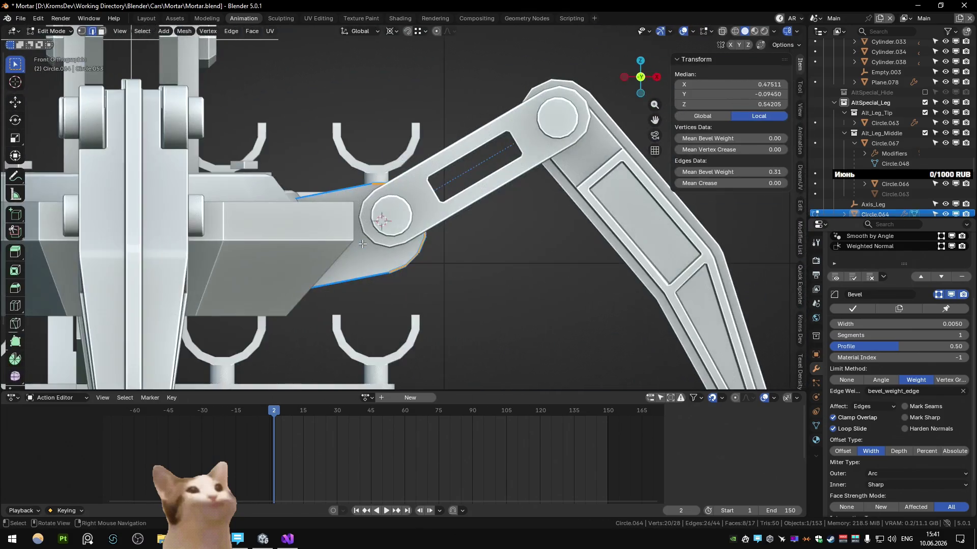
pyautogui.scroll(3, 363, 253)
pyautogui.keyDown('shift'); pyautogui.moveTo(363, 252); pyautogui.dragTo(434, 262, button='middle'); pyautogui.keyUp('shift')
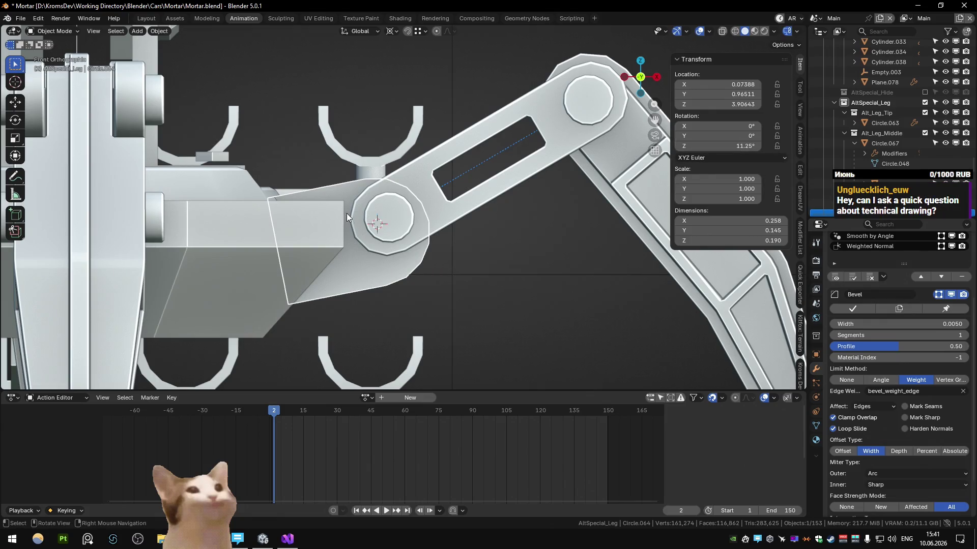
pyautogui.press('g')
pyautogui.click(455, 267)
pyautogui.moveTo(463, 268)
pyautogui.mouseDown(button='middle')
pyautogui.moveTo(456, 219)
pyautogui.moveTo(460, 240)
pyautogui.mouseUp(button='middle')
# Step: Tilt the bracket slightly around the Y axis and check it in X-ray from the front
pyautogui.press('KP_1')
pyautogui.press('Tab')
pyautogui.press('Tab')
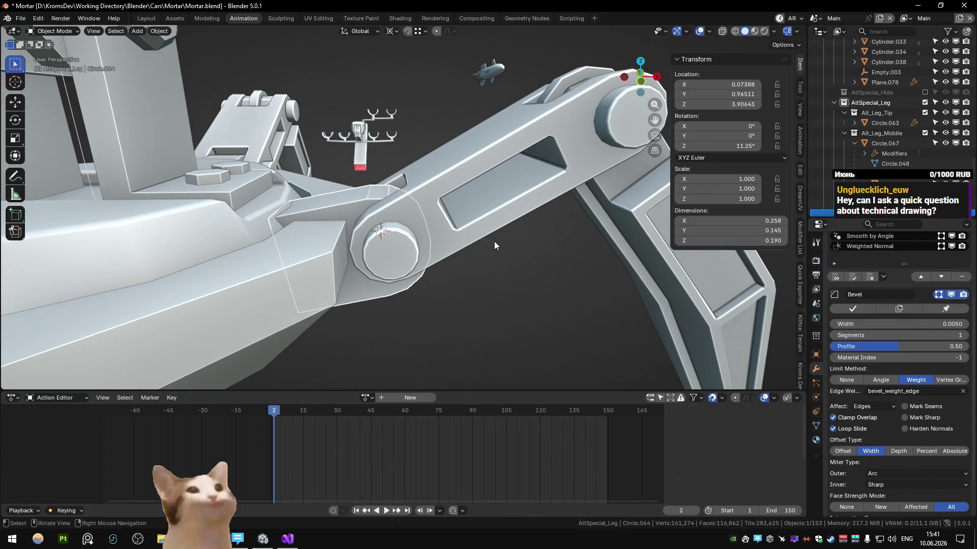
pyautogui.press('r')
pyautogui.press('x')
pyautogui.press('y')
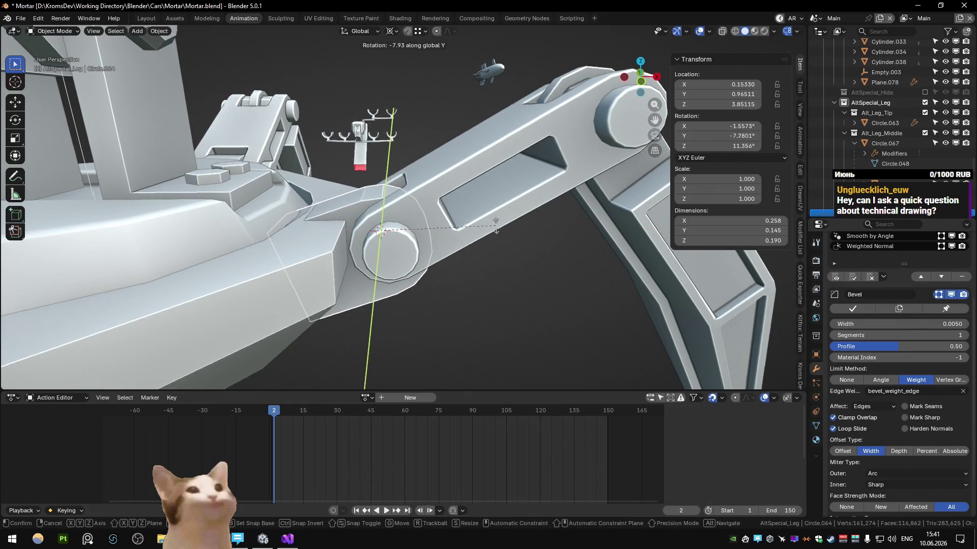
pyautogui.click(504, 237)
pyautogui.moveTo(504, 237)
pyautogui.mouseDown(button='middle')
pyautogui.moveTo(493, 209)
pyautogui.moveTo(476, 198)
pyautogui.mouseUp(button='middle')
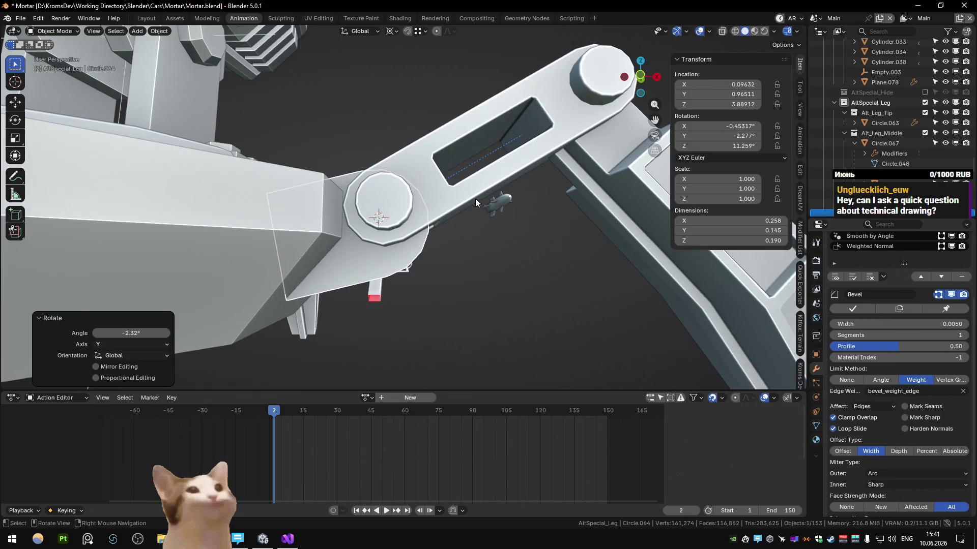
pyautogui.press('KP_1')
pyautogui.press('Tab')
pyautogui.scroll(2, 450, 194)
pyautogui.hotkey('alt', 'z')
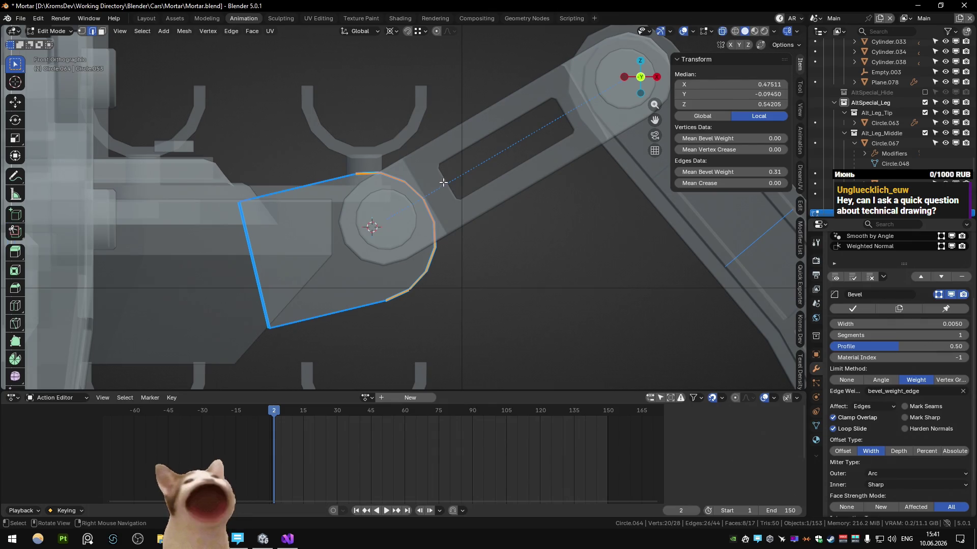
pyautogui.scroll(-2, 451, 187)
pyautogui.hotkey('alt', 'z')
pyautogui.press('Tab')
pyautogui.moveTo(443, 181); pyautogui.dragTo(435, 228, button='middle')
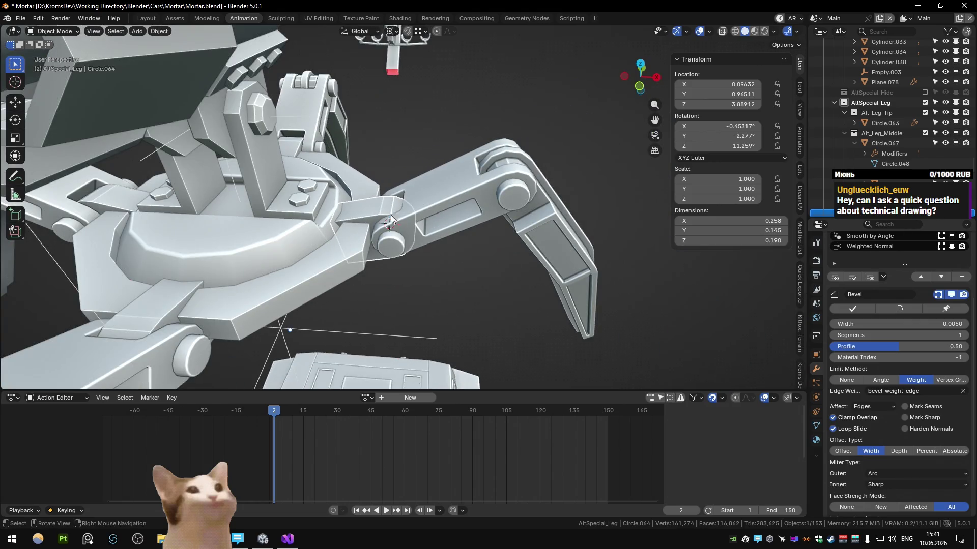
# Step: Delete the small joint link, duplicate the arm beam and slide the copy about 0.375 along X
pyautogui.click(420, 200)
pyautogui.press('Delete')
pyautogui.hotkey('shift', 'd')
pyautogui.press('Escape')
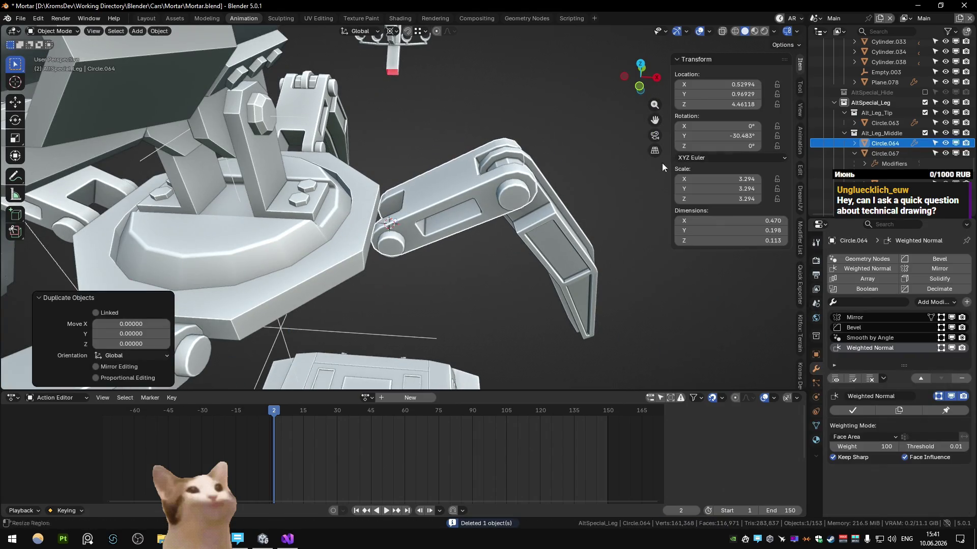
pyautogui.press('Return')
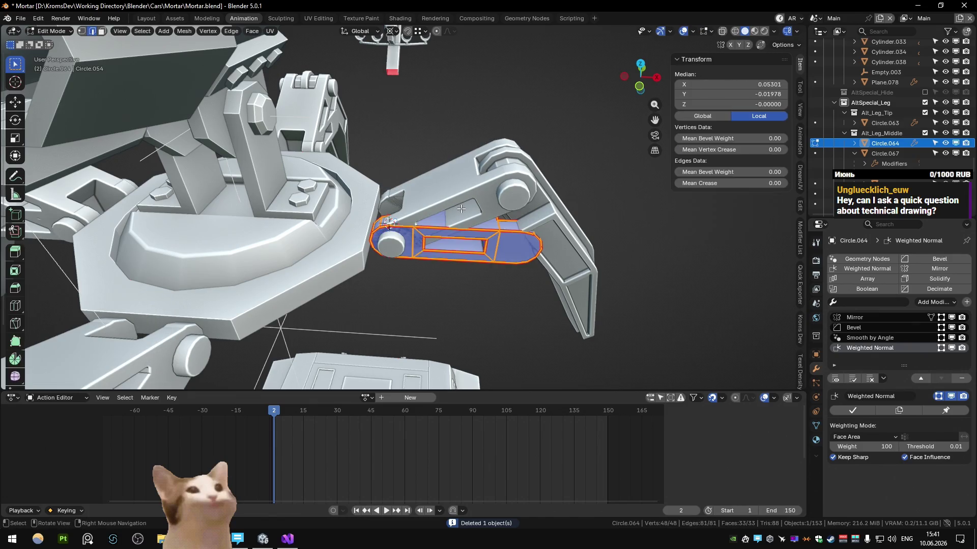
pyautogui.press('g')
pyautogui.press('x')
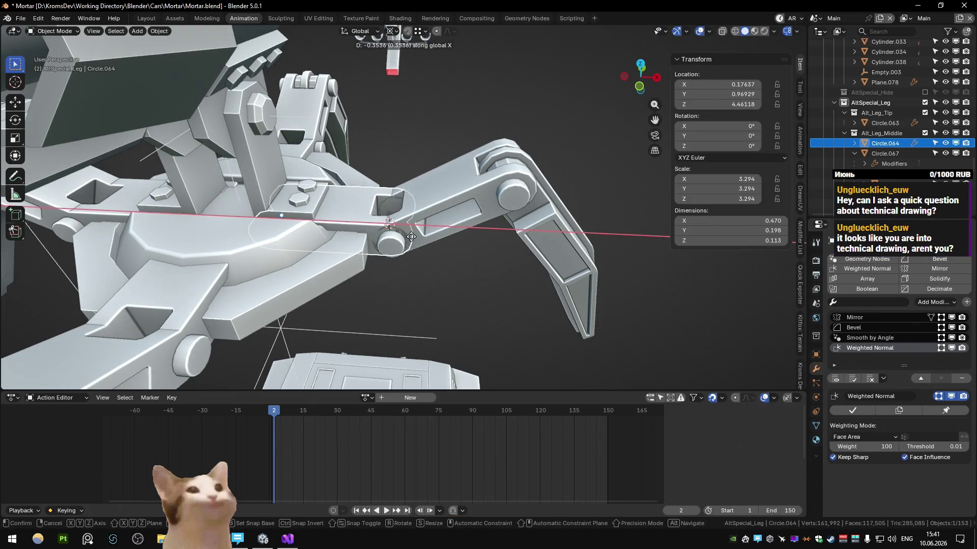
pyautogui.click(403, 232)
pyautogui.press('KP_7')
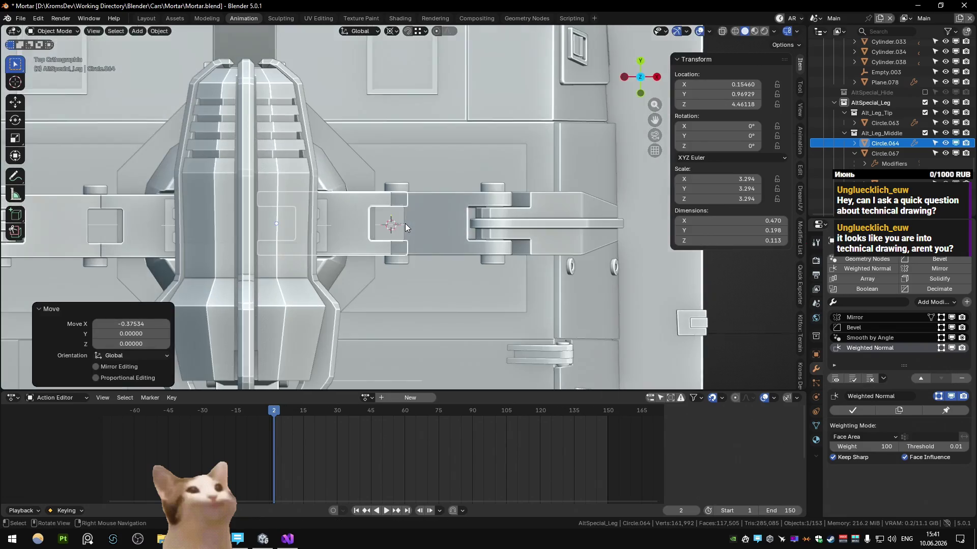
pyautogui.scroll(2, 405, 224)
pyautogui.scroll(2, 405, 223)
# Step: In X-ray, line the beam's end vertices up along Y and merge the overlapping vertices
pyautogui.press('Tab')
pyautogui.hotkey('alt', 'z')
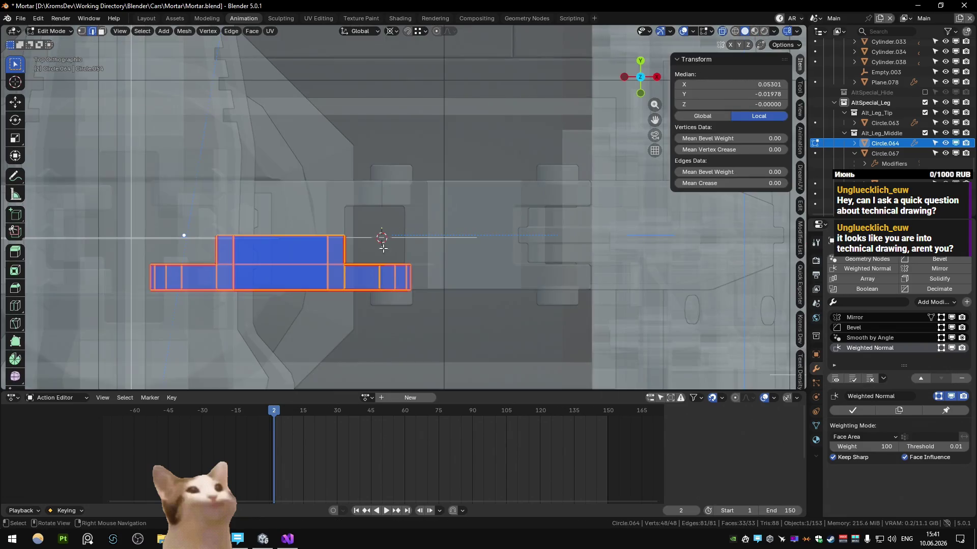
pyautogui.moveTo(340, 267); pyautogui.dragTo(428, 229)
pyautogui.press('g')
pyautogui.press('y')
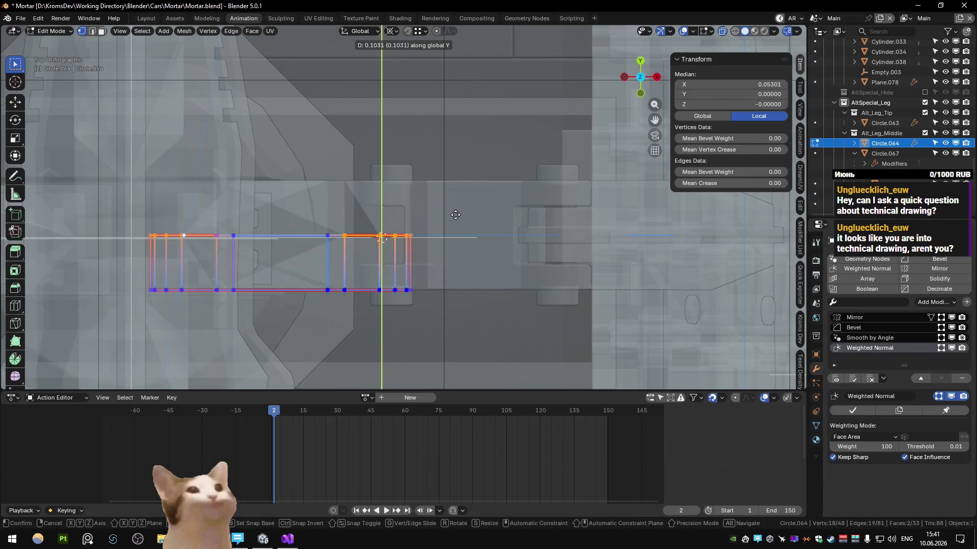
pyautogui.click(455, 222)
pyautogui.press('a')
pyautogui.press('m')
pyautogui.moveTo(465, 230); pyautogui.dragTo(455, 185, button='middle')
pyautogui.press('q')
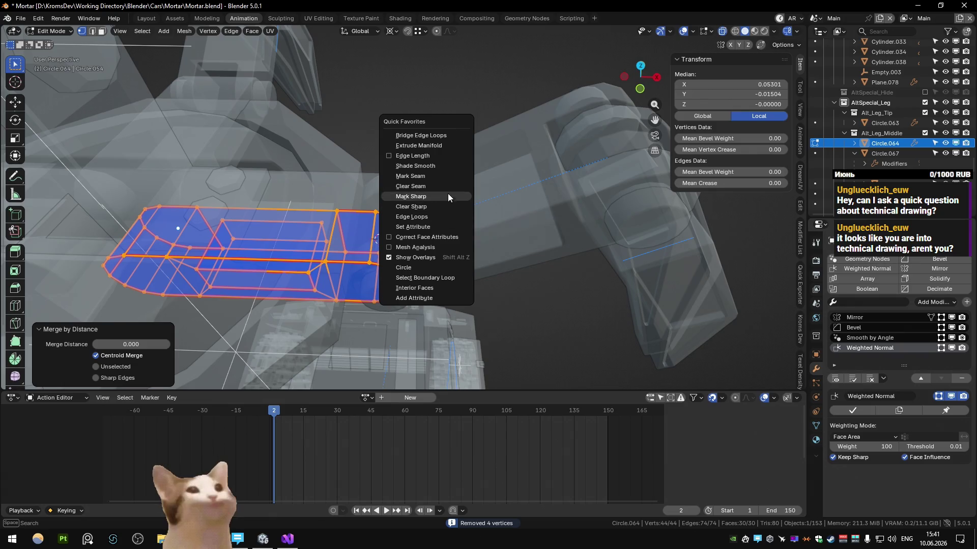
pyautogui.press('Escape')
pyautogui.hotkey('alt', 'z')
pyautogui.moveTo(448, 193); pyautogui.dragTo(282, 221, button='middle')
# Step: Grow a selection from the inner face, delete those faces and dissolve the leftover face
pyautogui.hotkey('alt', 'z')
pyautogui.click(268, 235)
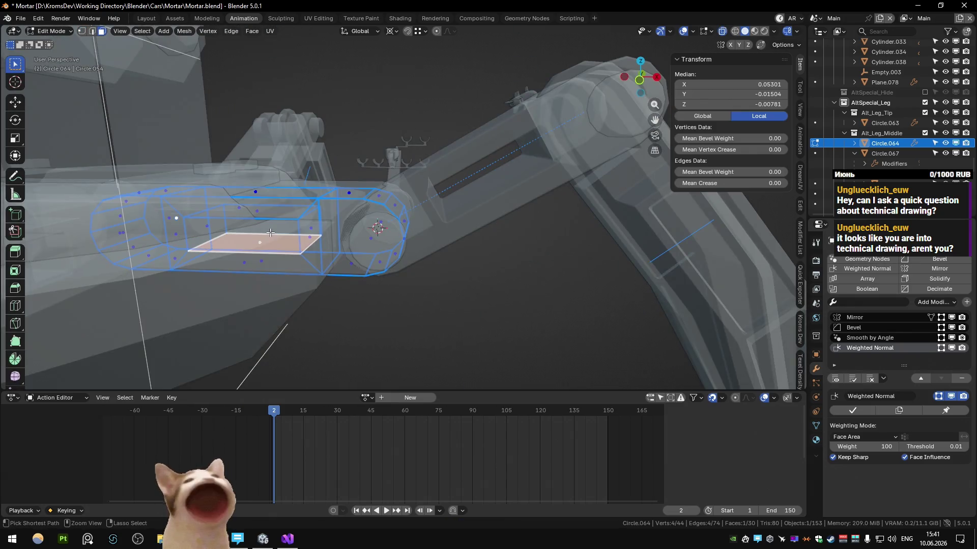
pyautogui.press('ctrl+KP_Add')
pyautogui.press('Delete')
pyautogui.click(217, 233)
pyautogui.hotkey('alt', 'z')
pyautogui.moveTo(282, 233); pyautogui.dragTo(380, 259, button='middle')
pyautogui.hotkey('ctrl', 'x')
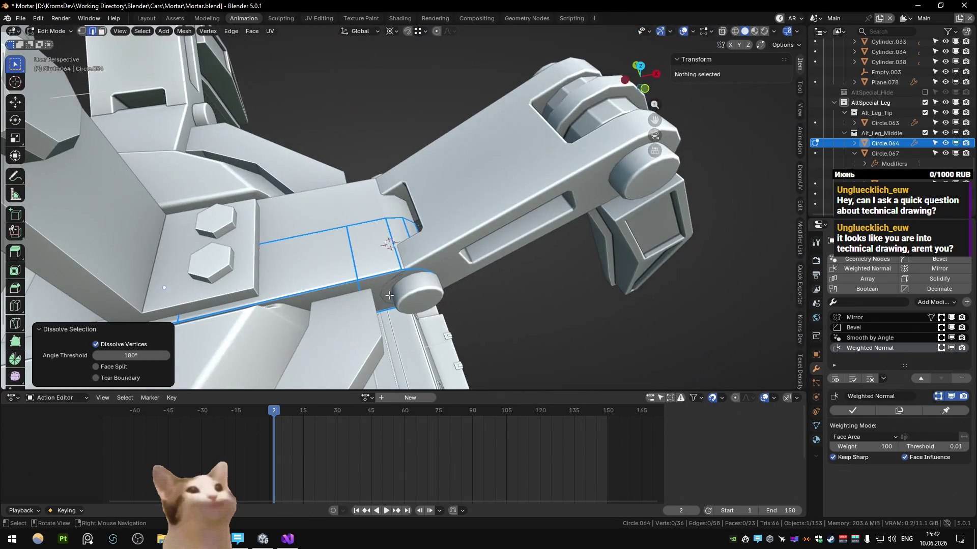
# Step: Shift all of the bracket's geometry along Y in two moves and leave Edit Mode
pyautogui.press('a')
pyautogui.moveTo(390, 295); pyautogui.dragTo(501, 321, button='middle')
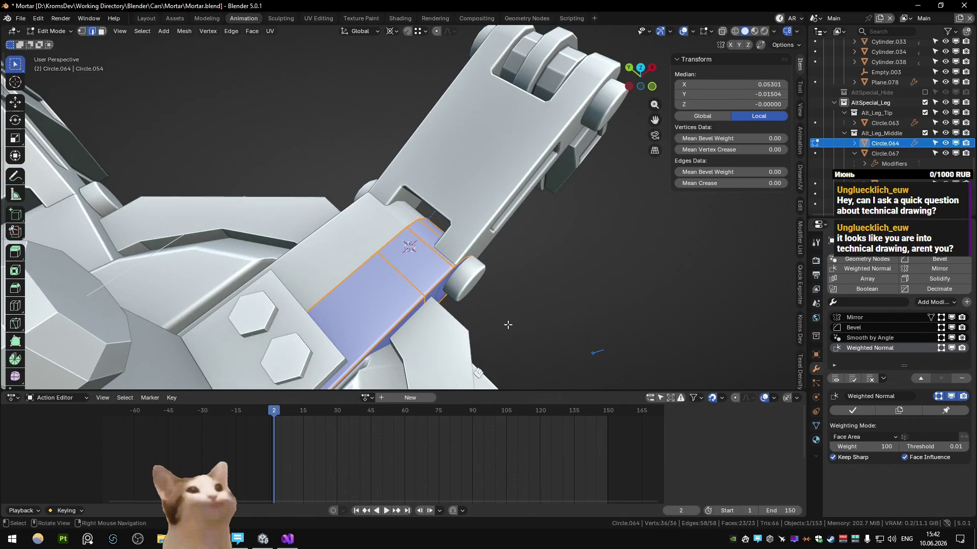
pyautogui.press('g')
pyautogui.press('x')
pyautogui.press('y')
pyautogui.click(488, 302)
pyautogui.moveTo(490, 302)
pyautogui.mouseDown(button='middle')
pyautogui.moveTo(537, 313)
pyautogui.moveTo(493, 296)
pyautogui.moveTo(397, 291)
pyautogui.mouseUp(button='middle')
pyautogui.press('g')
pyautogui.press('y')
pyautogui.click(537, 313)
pyautogui.scroll(-3, 537, 312)
pyautogui.press('Tab')
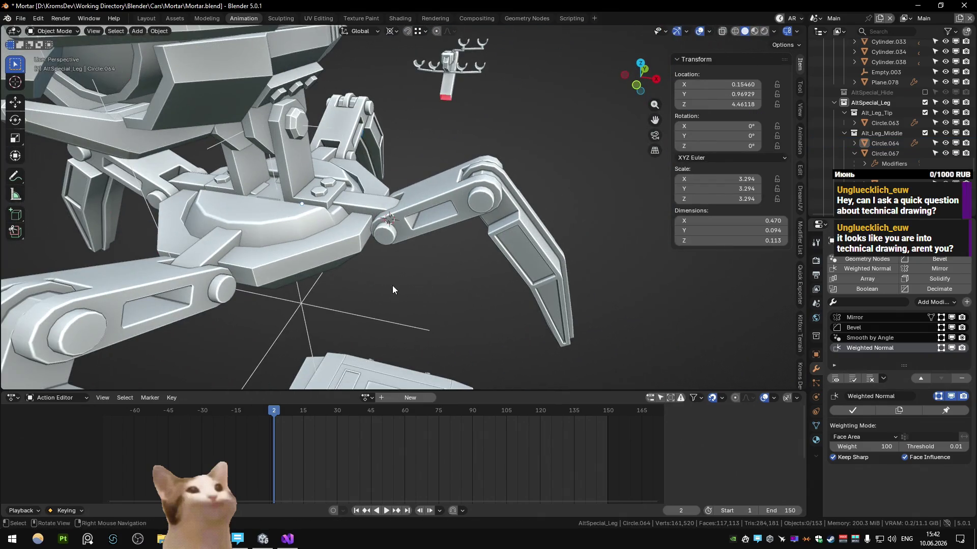
# Step: Delete Circle.064's capsule faces and slide the top joint vertices along X
pyautogui.press('Tab')
pyautogui.scroll(3, 395, 215)
pyautogui.hotkey('alt', 'z')
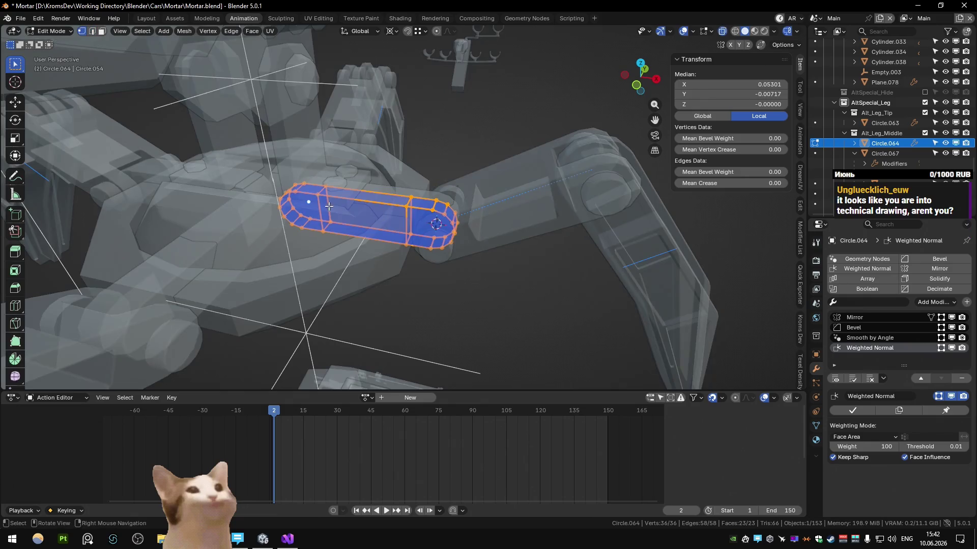
pyautogui.press('x')
pyautogui.click(358, 260)
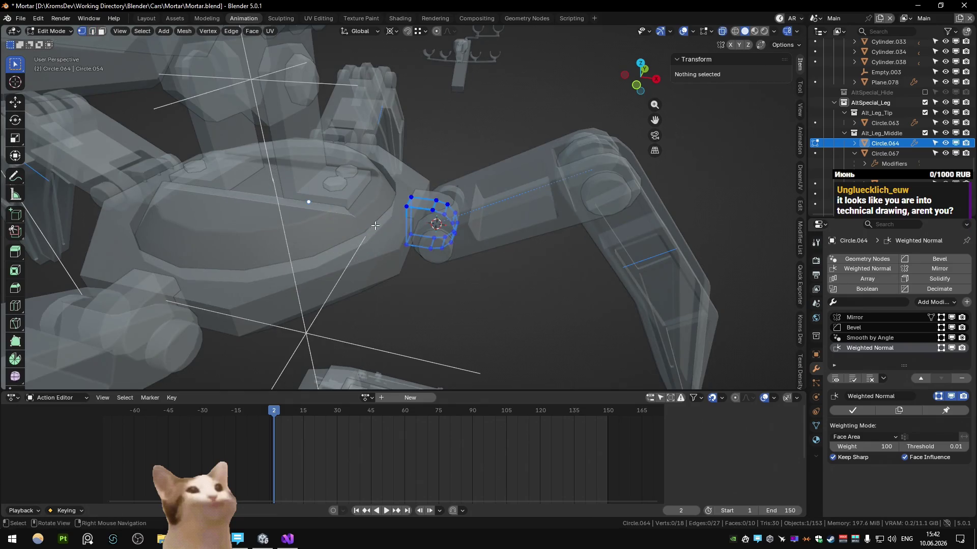
pyautogui.moveTo(374, 225); pyautogui.dragTo(462, 206)
pyautogui.hotkey('alt', 'z')
pyautogui.press('g')
pyautogui.press('x')
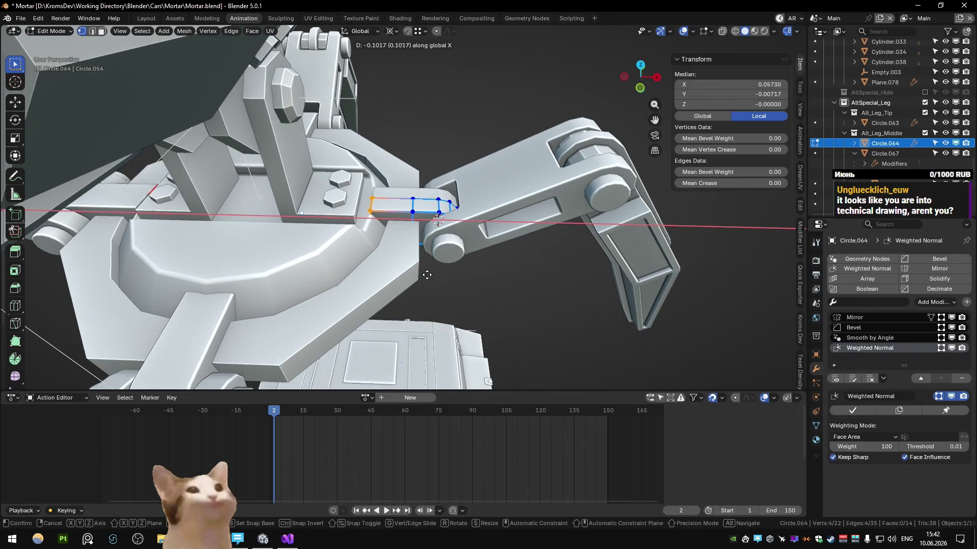
pyautogui.click(432, 281)
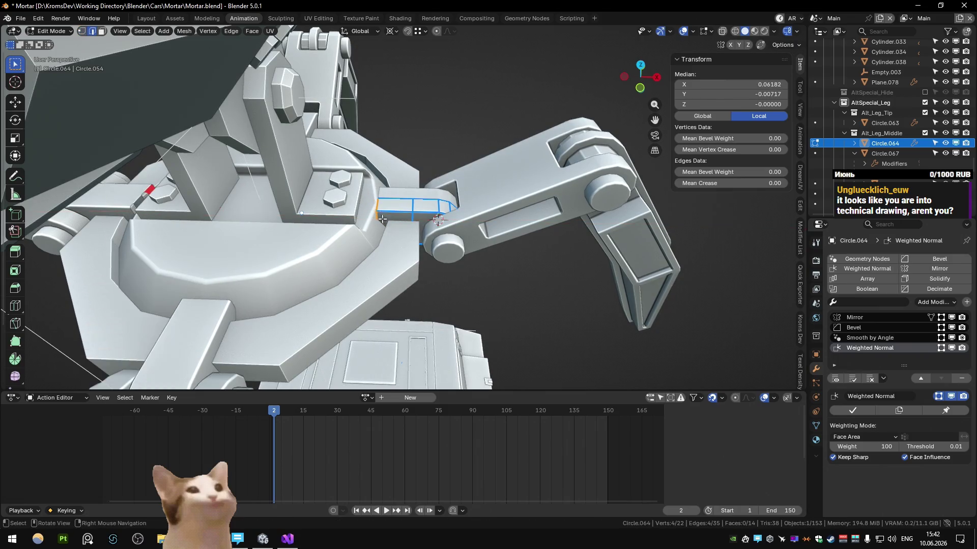
# Step: Lower the bracket's edge loop along Z and check the result from outside Edit Mode
pyautogui.press('g')
pyautogui.press('z')
pyautogui.click(412, 240)
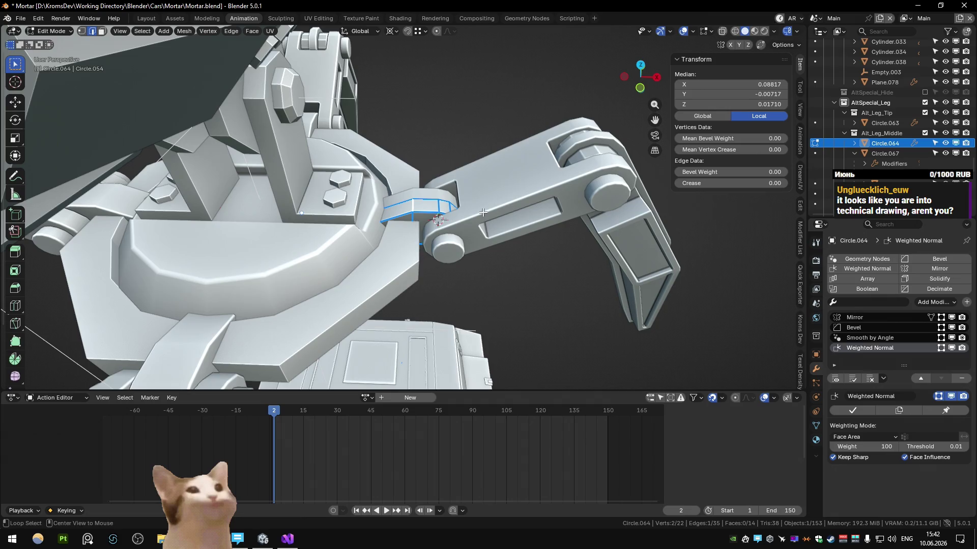
pyautogui.press('Tab')
pyautogui.moveTo(480, 212)
pyautogui.mouseDown(button='middle')
pyautogui.moveTo(447, 133)
pyautogui.moveTo(457, 156)
pyautogui.moveTo(445, 141)
pyautogui.mouseUp(button='middle')
# Step: Pull the remaining lower edges down along Z in small steps until they meet the hinge
pyautogui.press('Tab')
pyautogui.hotkey('alt', 'z')
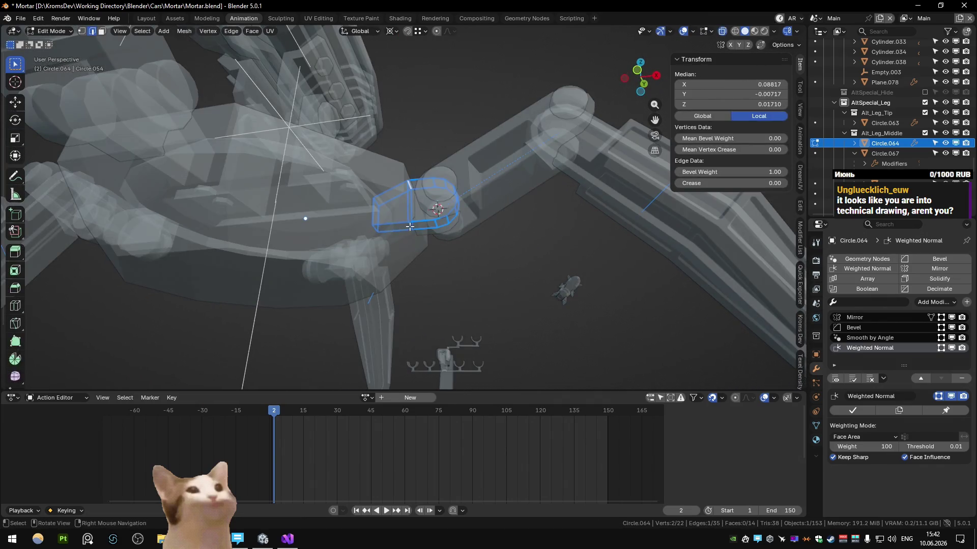
pyautogui.hotkey('alt', 'z')
pyautogui.press('g')
pyautogui.press('z')
pyautogui.click(377, 246)
pyautogui.hotkey('alt', 'z')
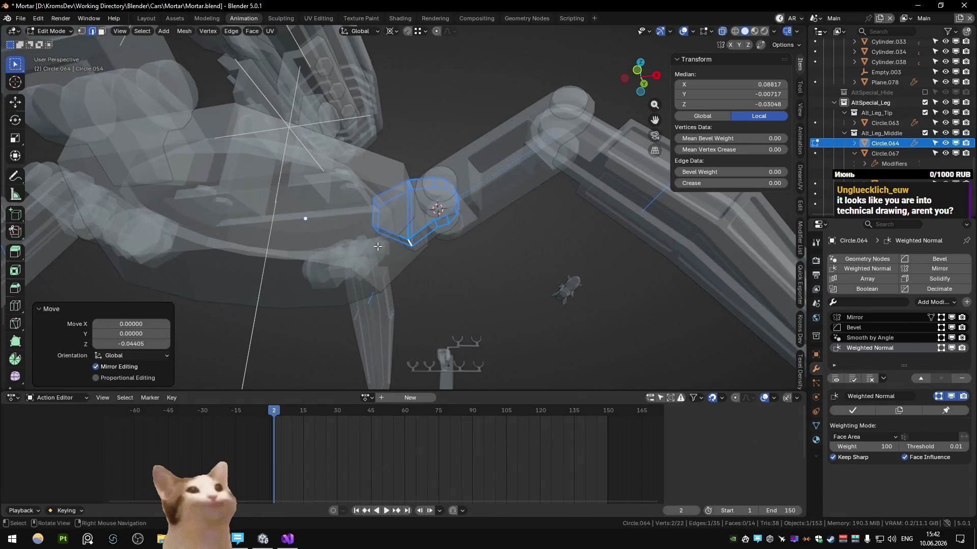
pyautogui.press('g')
pyautogui.press('z')
pyautogui.hotkey('alt', 'z')
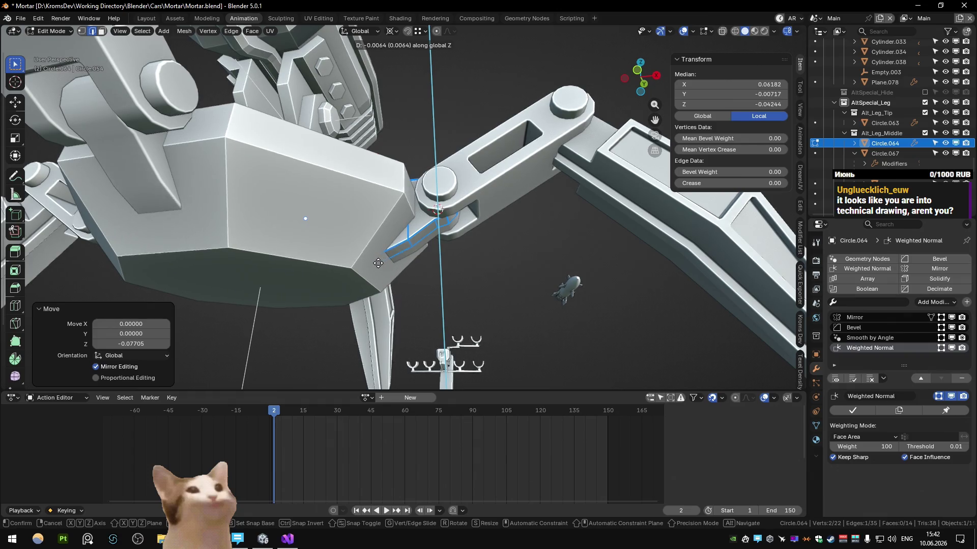
pyautogui.click(380, 263)
pyautogui.moveTo(379, 263)
pyautogui.mouseDown(button='middle')
pyautogui.moveTo(407, 251)
pyautogui.moveTo(392, 261)
pyautogui.mouseUp(button='middle')
pyautogui.press('g')
pyautogui.press('z')
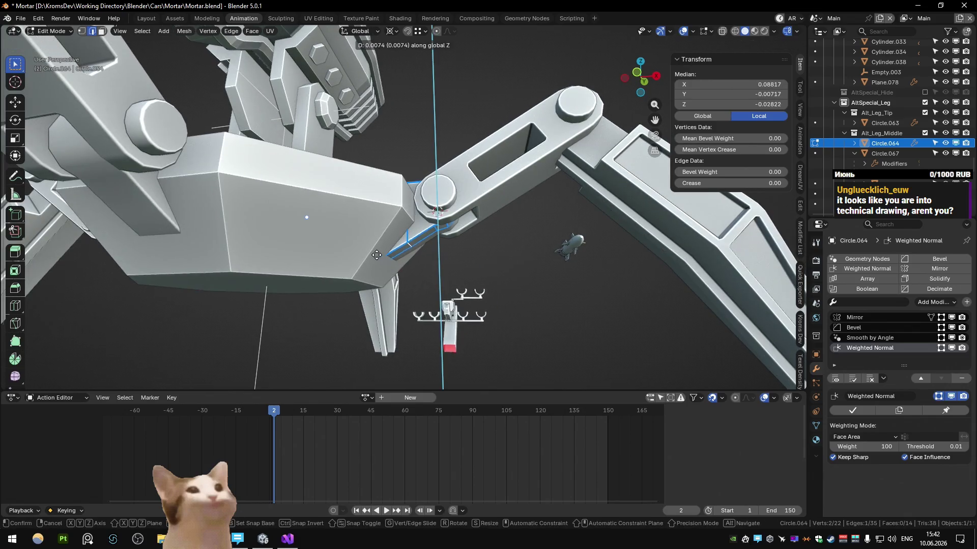
pyautogui.click(380, 268)
pyautogui.press('Tab')
pyautogui.scroll(-3, 448, 287)
pyautogui.moveTo(448, 288)
pyautogui.mouseDown(button='middle')
pyautogui.moveTo(453, 258)
pyautogui.moveTo(437, 234)
pyautogui.mouseUp(button='middle')
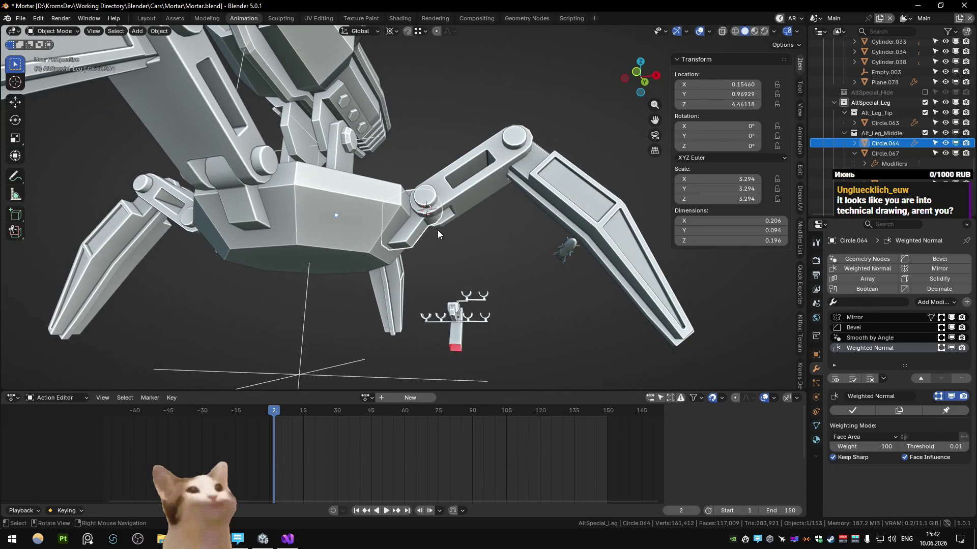
# Step: Isolate the bracket in local view and dissolve its two stray vertices
pyautogui.press('KP_Decimal')
pyautogui.hotkey('shift', 'h')
pyautogui.press('Tab')
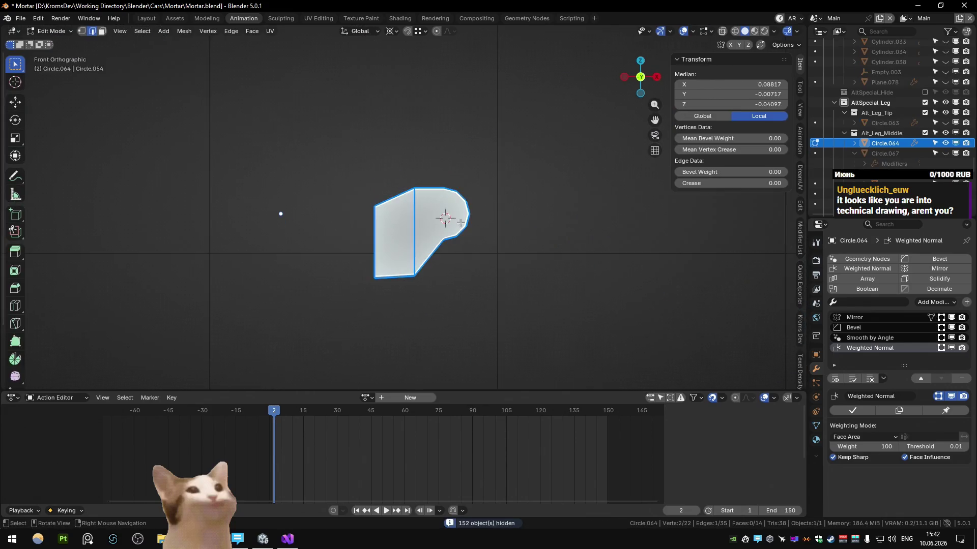
pyautogui.hotkey('ctrl', 'x')
pyautogui.moveTo(439, 216); pyautogui.dragTo(423, 295, button='middle')
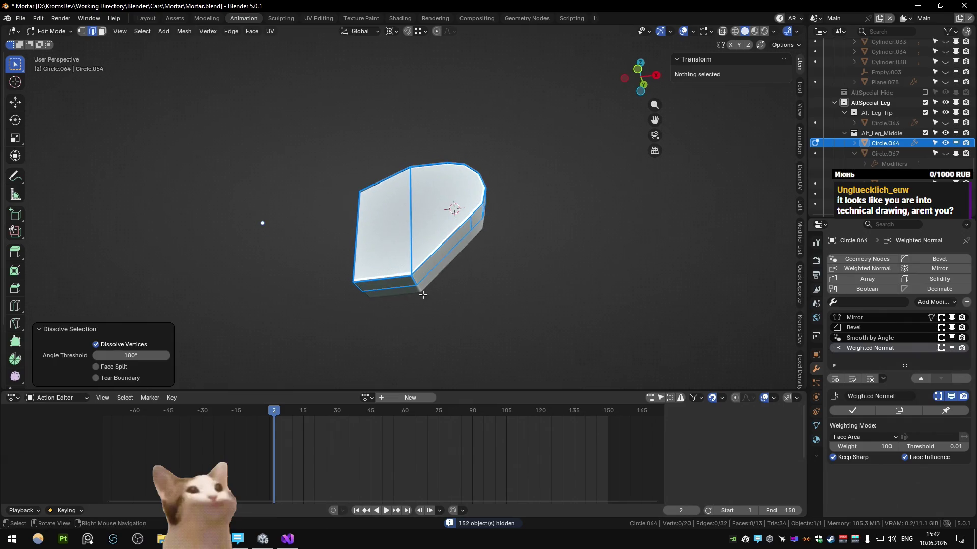
pyautogui.moveTo(455, 255)
pyautogui.mouseDown(button='middle')
pyautogui.moveTo(486, 261)
pyautogui.moveTo(414, 182)
pyautogui.mouseUp(button='middle')
pyautogui.press('Tab')
pyautogui.hotkey('alt', 'h')
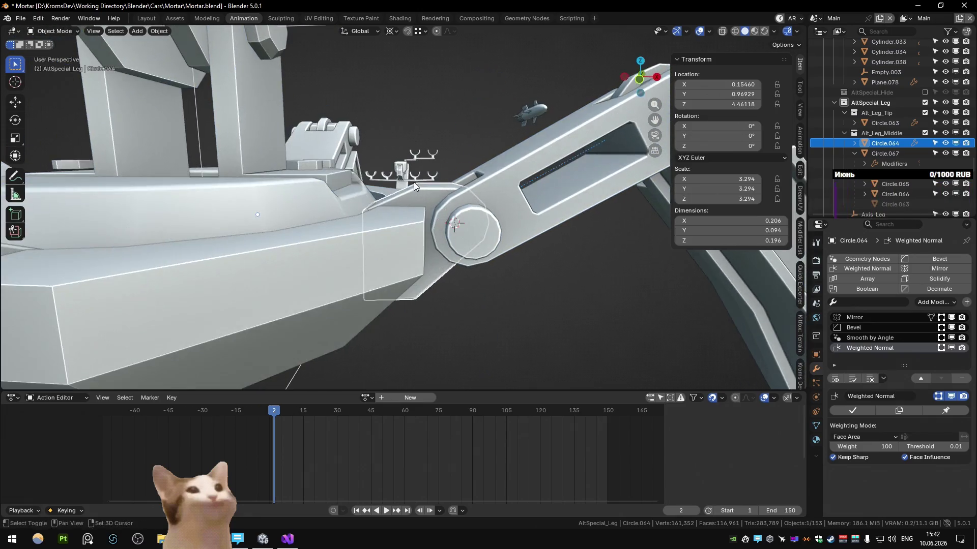
# Step: Set the Bevel modifier's Limit Method to Weight and give the top edge path bevel weight 1
pyautogui.click(855, 327)
pyautogui.scroll(-2, 878, 382)
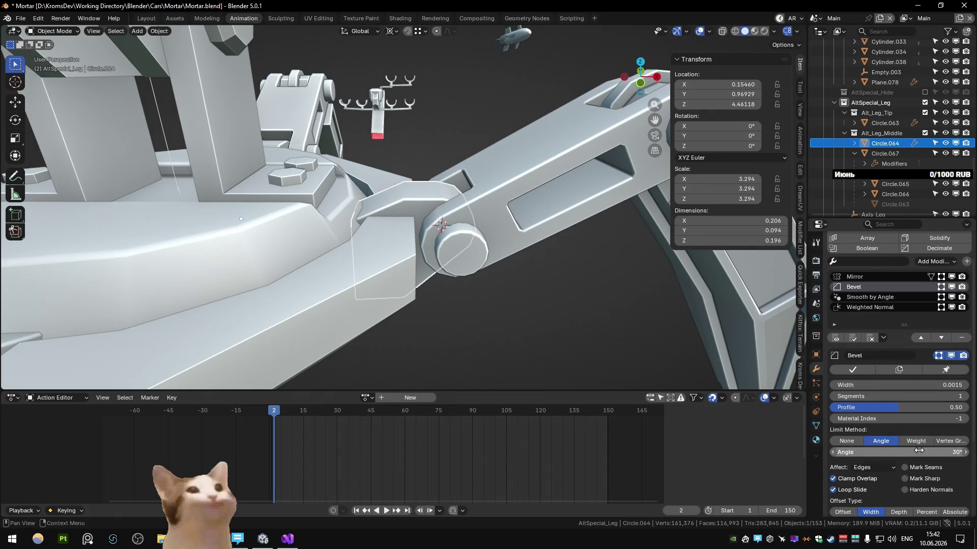
pyautogui.press('Tab')
pyautogui.hotkey('shift', 'h')
pyautogui.moveTo(402, 227); pyautogui.dragTo(390, 223, button='middle')
pyautogui.click(381, 220)
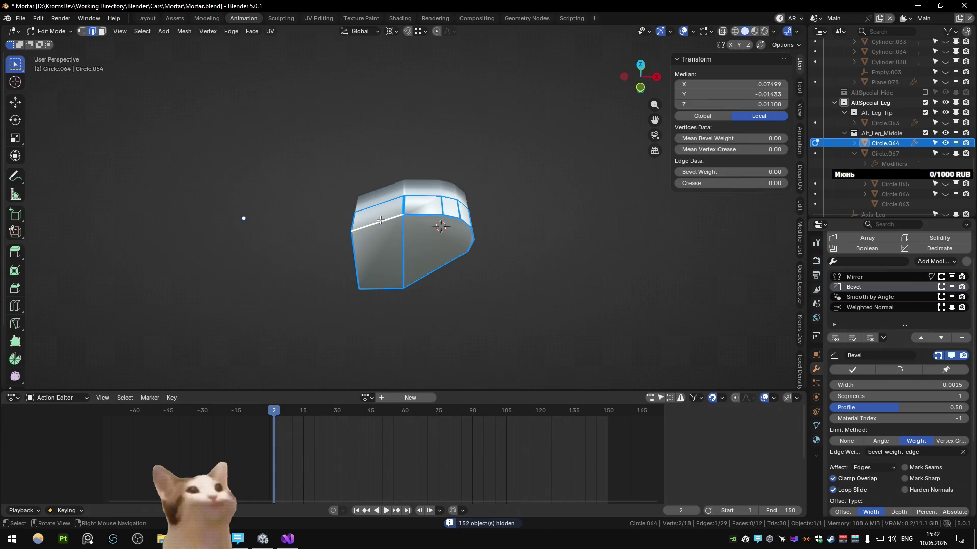
pyautogui.keyDown('ctrl'); pyautogui.click(467, 241); pyautogui.keyUp('ctrl')
pyautogui.hotkey('shift', 'ctrl', 'e')
pyautogui.write('1')
pyautogui.press('Return')
# Step: Give the rest of the outline edges full bevel weight and reveal all objects again
pyautogui.moveTo(360, 256); pyautogui.dragTo(406, 271, button='middle')
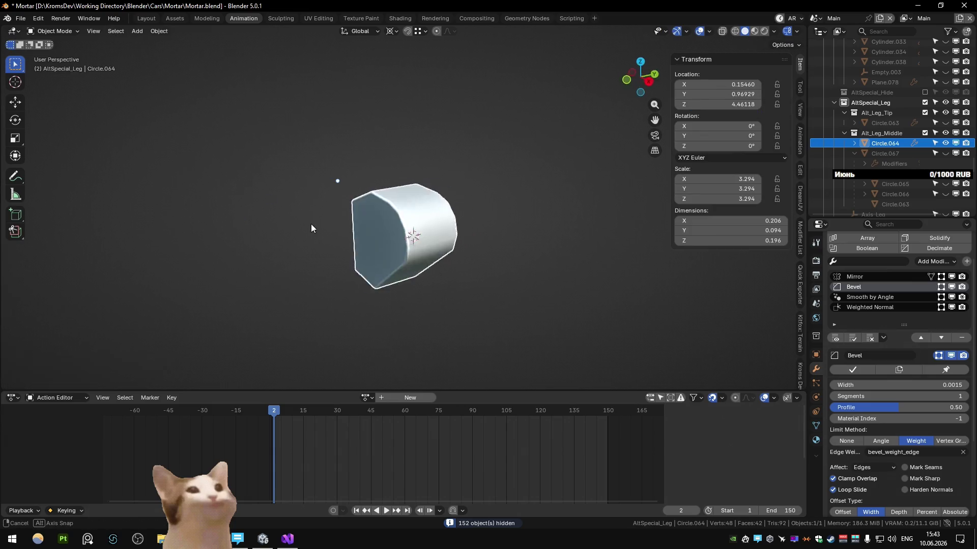
pyautogui.hotkey('shift', 'ctrl', 'e')
pyautogui.write('1')
pyautogui.press('Return')
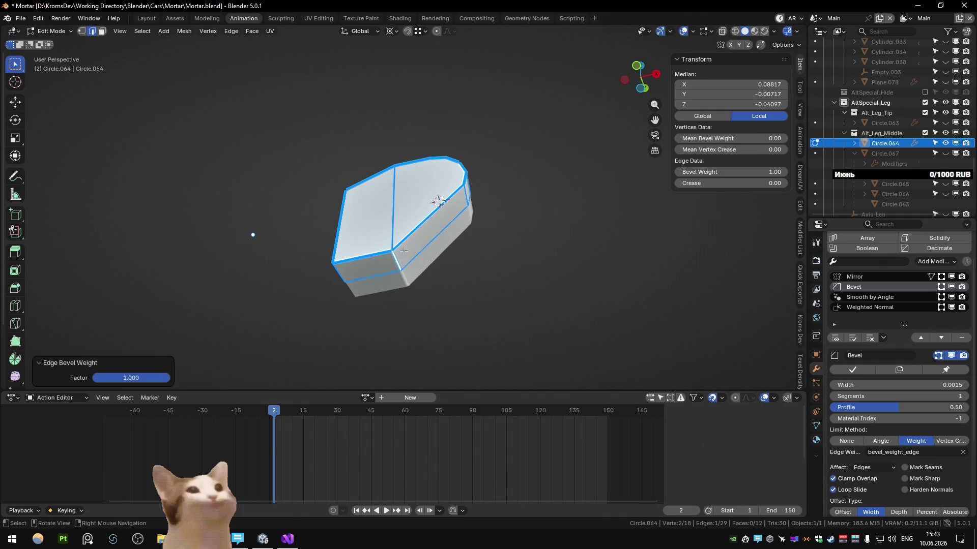
pyautogui.press('Tab')
pyautogui.moveTo(446, 313)
pyautogui.mouseDown(button='middle')
pyautogui.moveTo(404, 301)
pyautogui.moveTo(467, 231)
pyautogui.mouseUp(button='middle')
pyautogui.hotkey('alt', 'h')
pyautogui.click(413, 285)
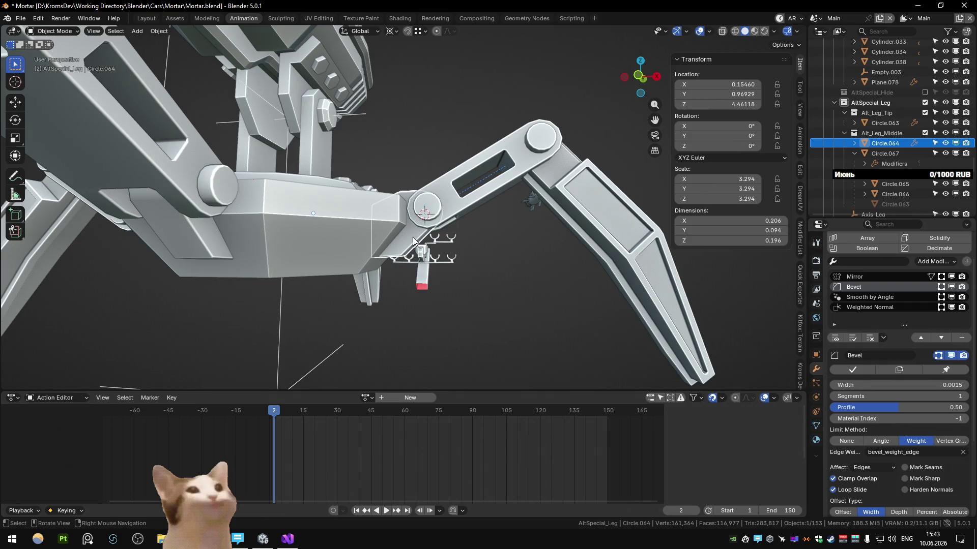
# Step: Slide the bracket's rounded-end vertices out along X, widening it to 0.231
pyautogui.press('KP_1')
pyautogui.scroll(3, 413, 242)
pyautogui.press('Tab')
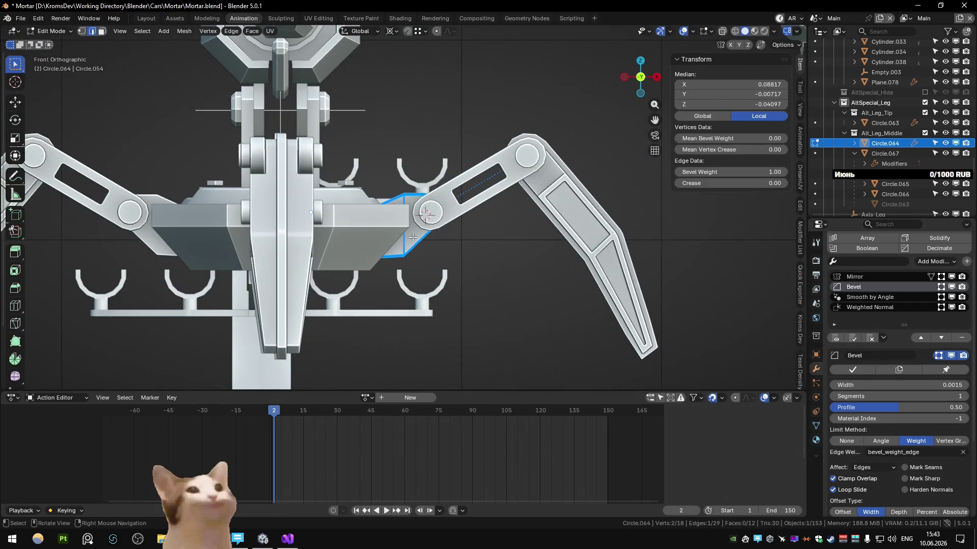
pyautogui.hotkey('alt', 'z')
pyautogui.scroll(3, 404, 222)
pyautogui.scroll(2, 390, 175)
pyautogui.moveTo(391, 175); pyautogui.dragTo(549, 311)
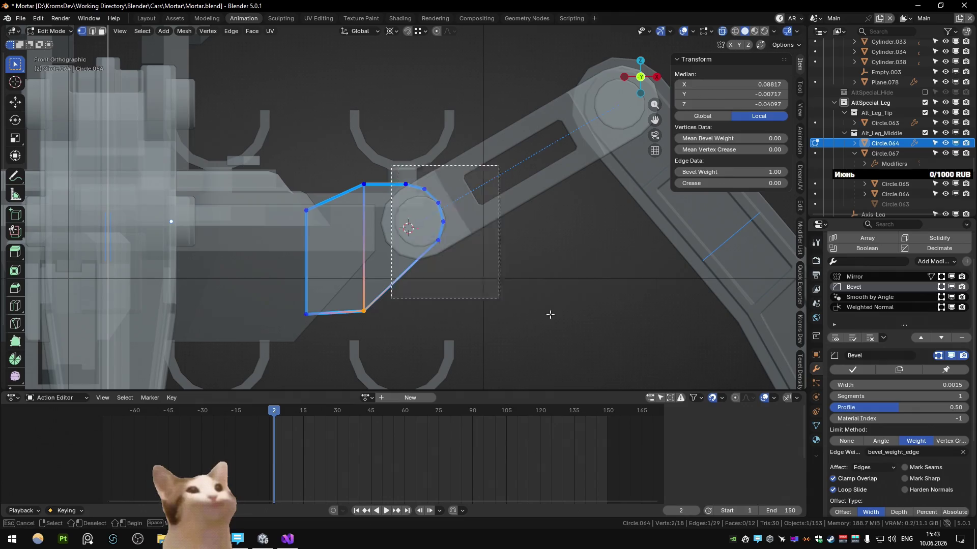
pyautogui.press('g')
pyautogui.press('x')
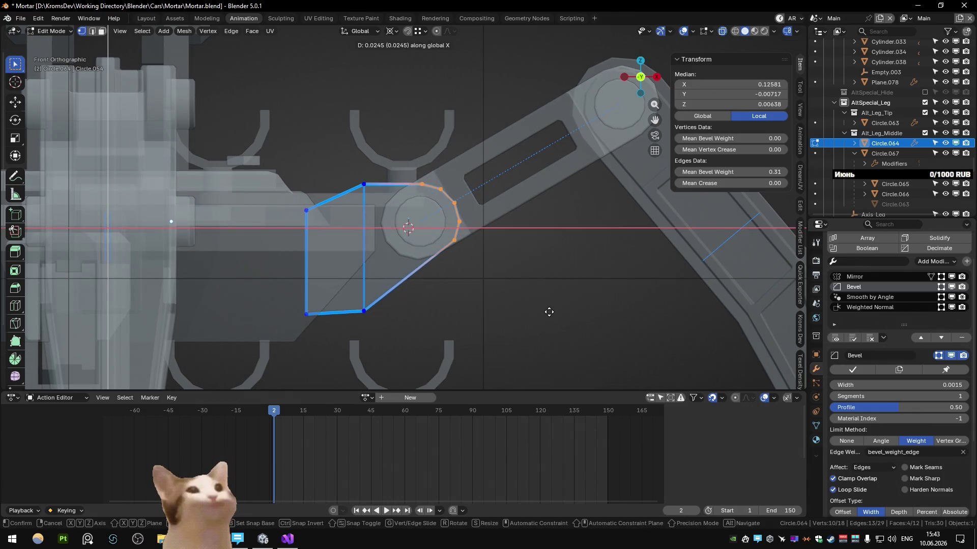
pyautogui.click(549, 312)
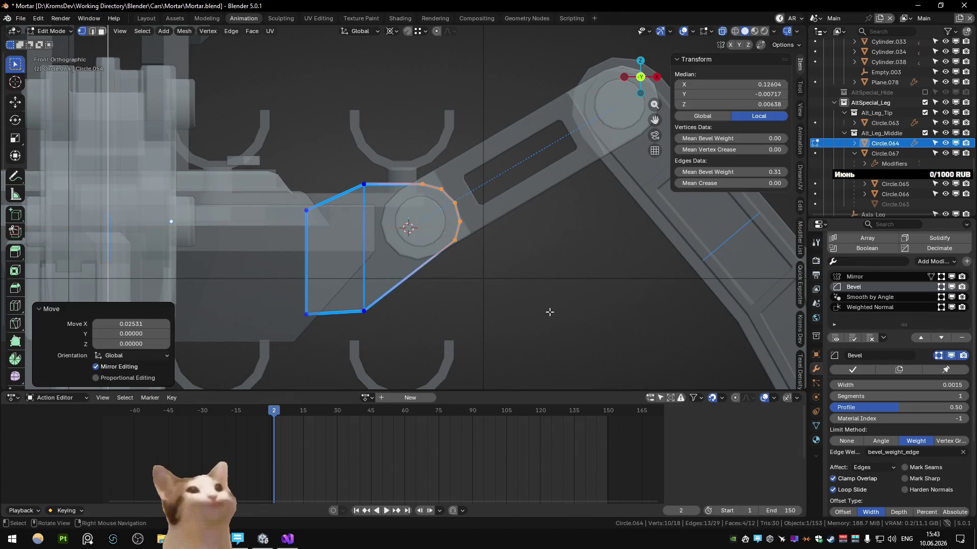
pyautogui.hotkey('alt', 'z')
pyautogui.press('Tab')
# Step: Orbit to inspect the widened brackets on all three legs and select the leg tip Circle.063
pyautogui.moveTo(536, 294)
pyautogui.mouseDown(button='middle')
pyautogui.moveTo(525, 239)
pyautogui.moveTo(506, 288)
pyautogui.moveTo(524, 302)
pyautogui.moveTo(517, 290)
pyautogui.moveTo(482, 285)
pyautogui.moveTo(570, 269)
pyautogui.moveTo(457, 221)
pyautogui.moveTo(472, 245)
pyautogui.mouseUp(button='middle')
pyautogui.scroll(-4, 507, 288)
pyautogui.scroll(-3, 481, 284)
pyautogui.scroll(4, 570, 269)
pyautogui.scroll(-3, 505, 271)
pyautogui.scroll(-3, 504, 270)
pyautogui.scroll(-5, 295, 237)
pyautogui.moveTo(296, 238)
pyautogui.mouseDown(button='middle')
pyautogui.moveTo(419, 211)
pyautogui.moveTo(553, 265)
pyautogui.moveTo(477, 248)
pyautogui.moveTo(478, 188)
pyautogui.moveTo(434, 211)
pyautogui.moveTo(267, 221)
pyautogui.moveTo(456, 227)
pyautogui.moveTo(568, 213)
pyautogui.moveTo(393, 206)
pyautogui.moveTo(562, 232)
pyautogui.mouseUp(button='middle')
pyautogui.scroll(3, 553, 267)
pyautogui.scroll(3, 554, 263)
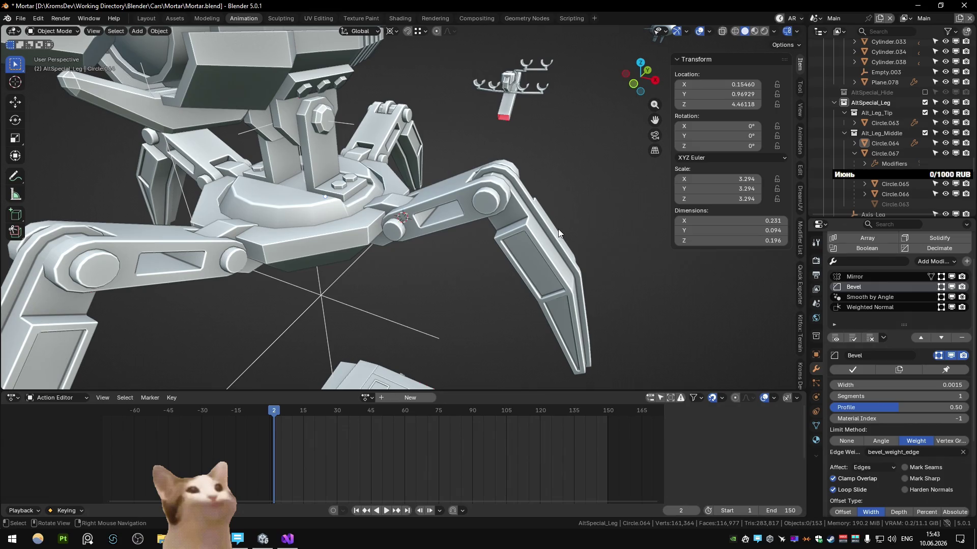
pyautogui.scroll(-5, 557, 229)
pyautogui.moveTo(548, 232)
pyautogui.mouseDown(button='middle')
pyautogui.moveTo(374, 222)
pyautogui.moveTo(511, 212)
pyautogui.moveTo(529, 246)
pyautogui.moveTo(519, 245)
pyautogui.mouseUp(button='middle')
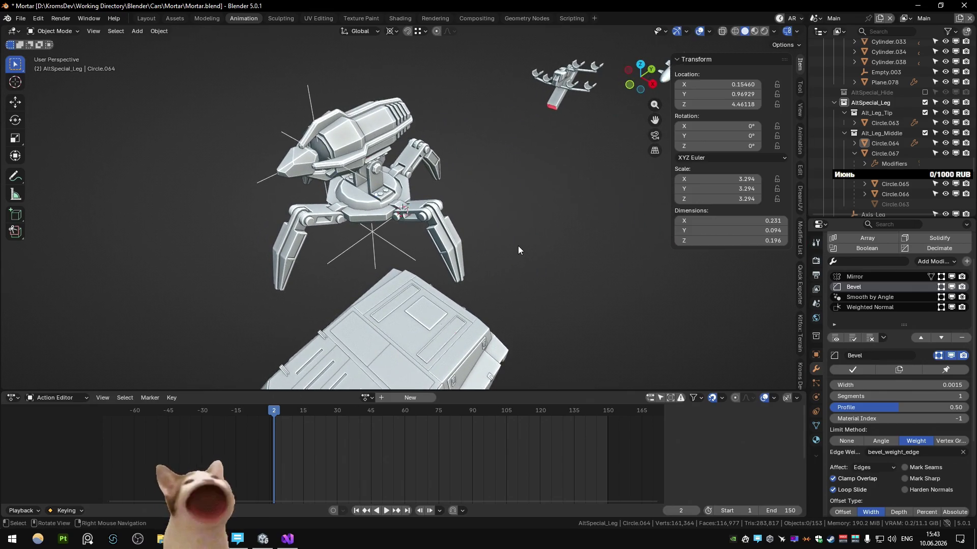
pyautogui.scroll(-3, 518, 246)
pyautogui.moveTo(456, 268)
pyautogui.mouseDown(button='middle')
pyautogui.moveTo(580, 227)
pyautogui.moveTo(459, 210)
pyautogui.mouseUp(button='middle')
pyautogui.scroll(2, 450, 231)
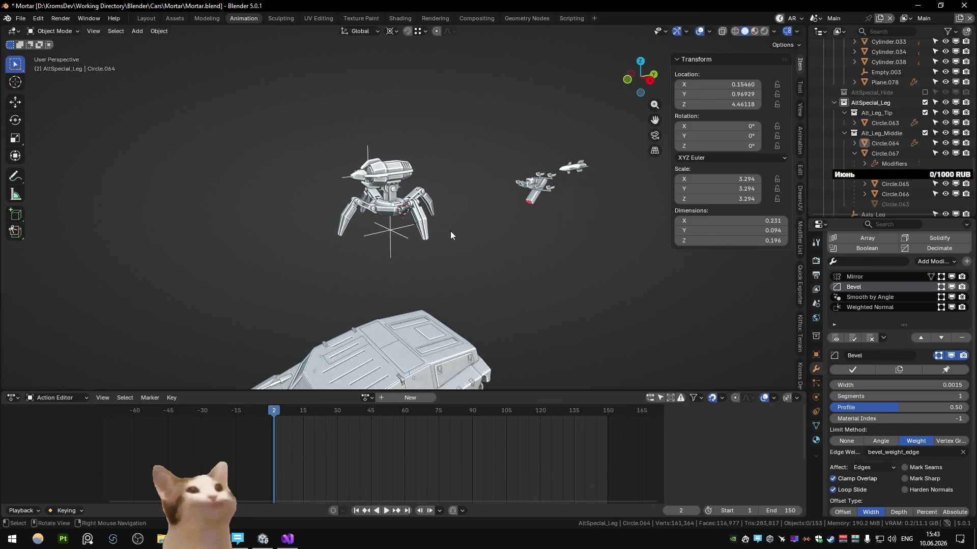
pyautogui.scroll(3, 423, 228)
pyautogui.scroll(2, 452, 265)
pyautogui.click(399, 220)
pyautogui.press('KP_1')
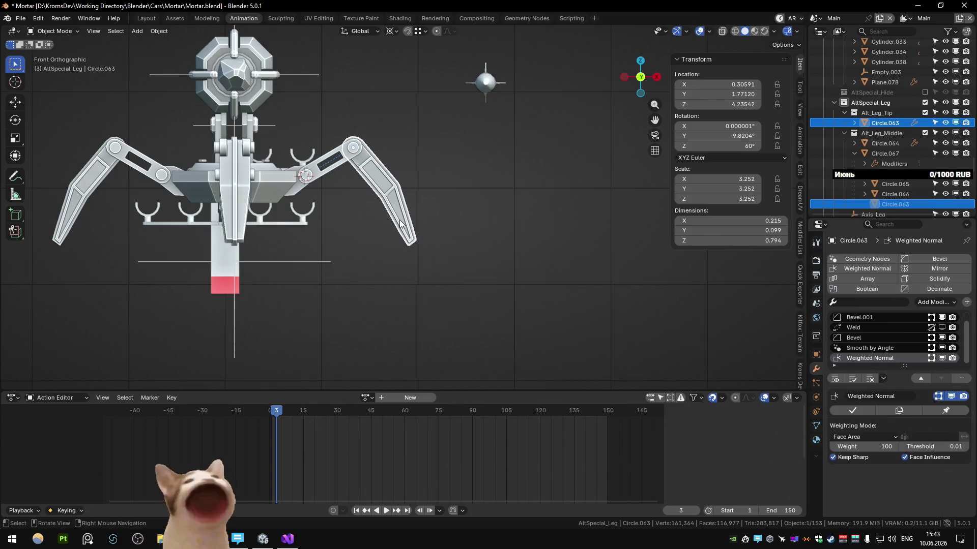
# Step: Frame the leg tip Circle.063 and orbit in close to one leg
pyautogui.press('Tab')
pyautogui.press('KP_Decimal')
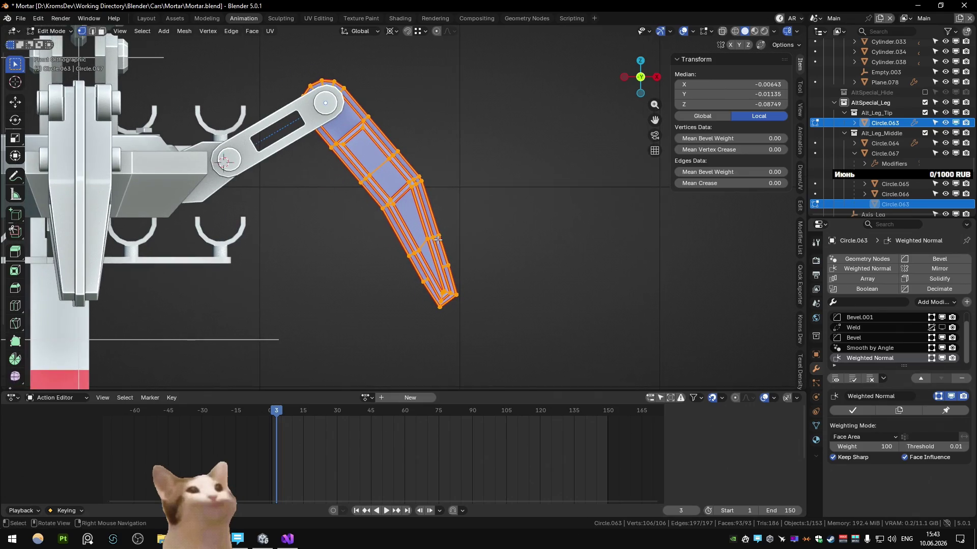
pyautogui.press('Tab')
pyautogui.scroll(-4, 445, 241)
pyautogui.moveTo(445, 242)
pyautogui.mouseDown(button='middle')
pyautogui.moveTo(428, 199)
pyautogui.moveTo(498, 212)
pyautogui.moveTo(504, 230)
pyautogui.moveTo(353, 251)
pyautogui.mouseUp(button='middle')
pyautogui.scroll(4, 272, 225)
pyautogui.moveTo(273, 225)
pyautogui.mouseDown(button='middle')
pyautogui.moveTo(275, 236)
pyautogui.moveTo(476, 254)
pyautogui.mouseUp(button='middle')
pyautogui.scroll(2, 394, 248)
# Step: Select two faces on the leg, hide Bevel.001 in the viewport and open the leg tip for editing
pyautogui.press('Tab')
pyautogui.scroll(2, 395, 249)
pyautogui.click(383, 128)
pyautogui.moveTo(383, 128)
pyautogui.mouseDown(button='middle')
pyautogui.moveTo(378, 157)
pyautogui.moveTo(397, 167)
pyautogui.moveTo(300, 200)
pyautogui.moveTo(374, 181)
pyautogui.mouseUp(button='middle')
pyautogui.keyDown('shift'); pyautogui.click(378, 157); pyautogui.keyUp('shift')
pyautogui.scroll(-5, 401, 153)
pyautogui.press('Tab')
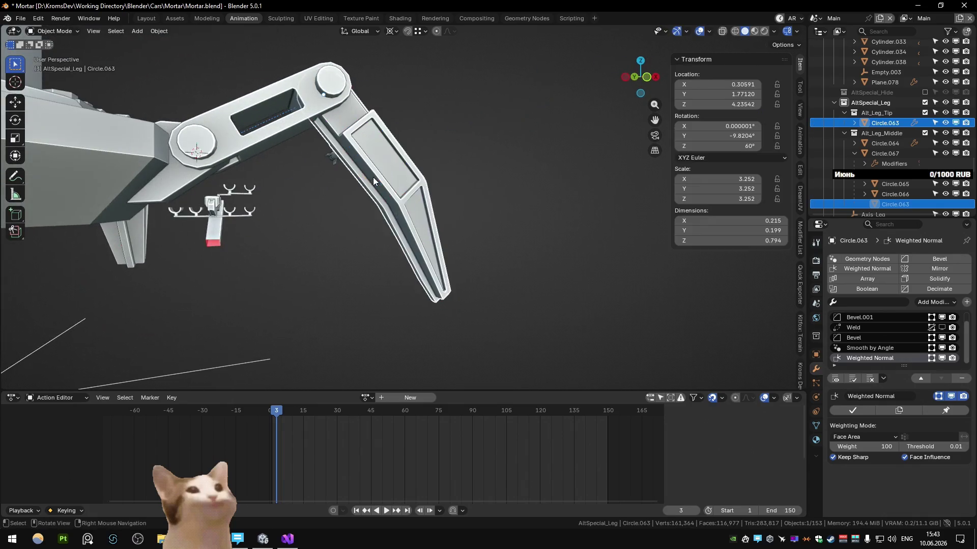
pyautogui.click(943, 316)
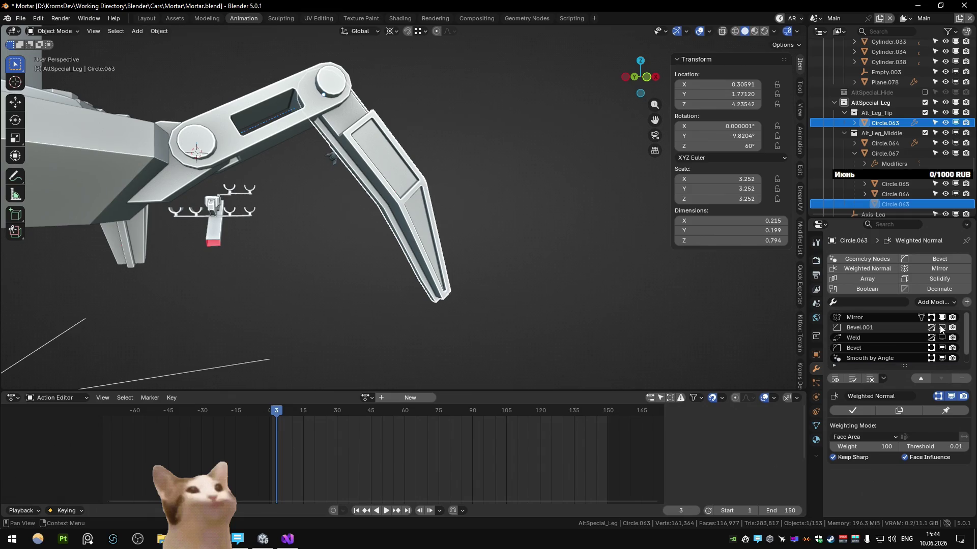
pyautogui.scroll(-3, 585, 185)
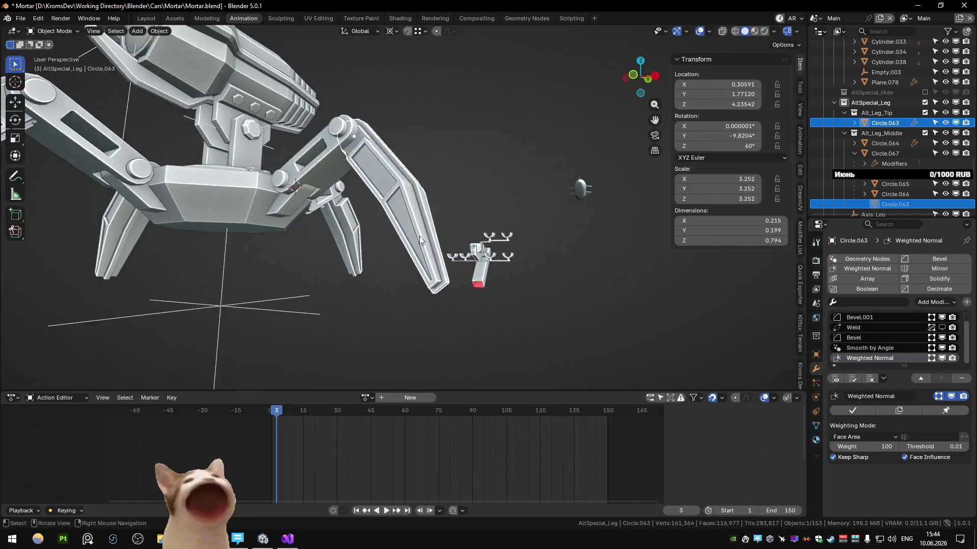
pyautogui.press('Tab')
pyautogui.scroll(3, 510, 218)
pyautogui.scroll(3, 509, 219)
pyautogui.moveTo(508, 219); pyautogui.dragTo(431, 230, button='middle')
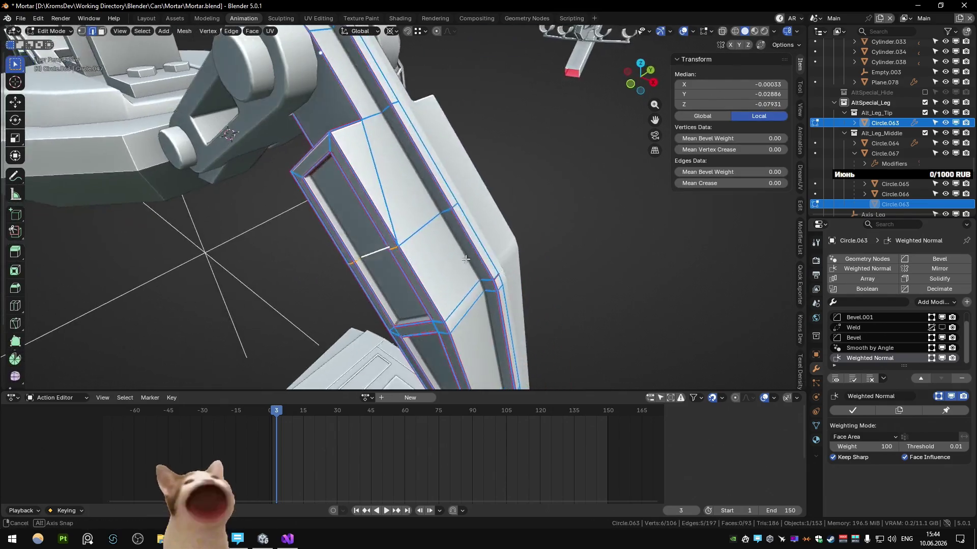
# Step: Dissolve the redundant edges and edge loop on the leg tip
pyautogui.moveTo(389, 193)
pyautogui.keyDown('alt'); pyautogui.mouseDown(button='middle')
pyautogui.moveTo(426, 185)
pyautogui.moveTo(473, 239)
pyautogui.moveTo(438, 217)
pyautogui.mouseUp(button='middle'); pyautogui.keyUp('alt')
pyautogui.hotkey('ctrl', 'x')
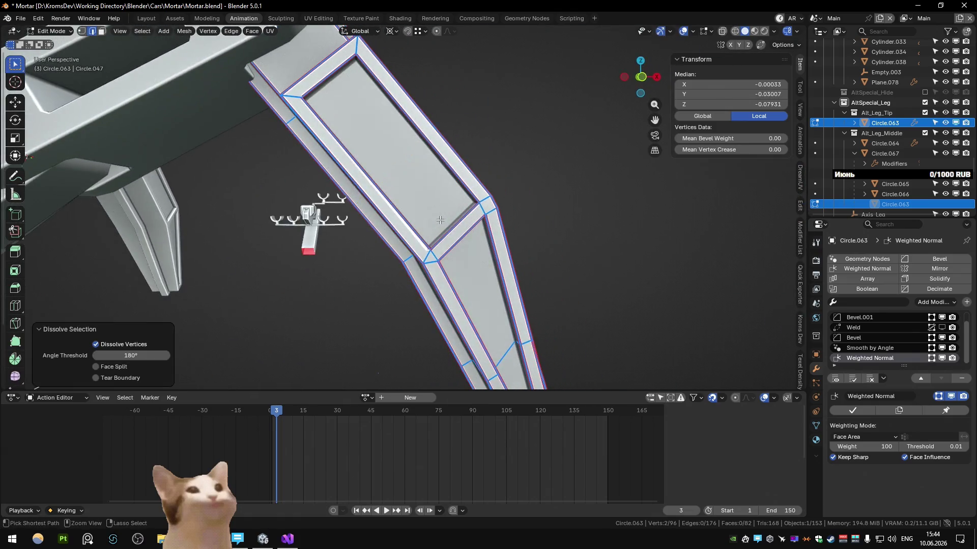
pyautogui.keyDown('alt'); pyautogui.click(438, 217); pyautogui.keyUp('alt')
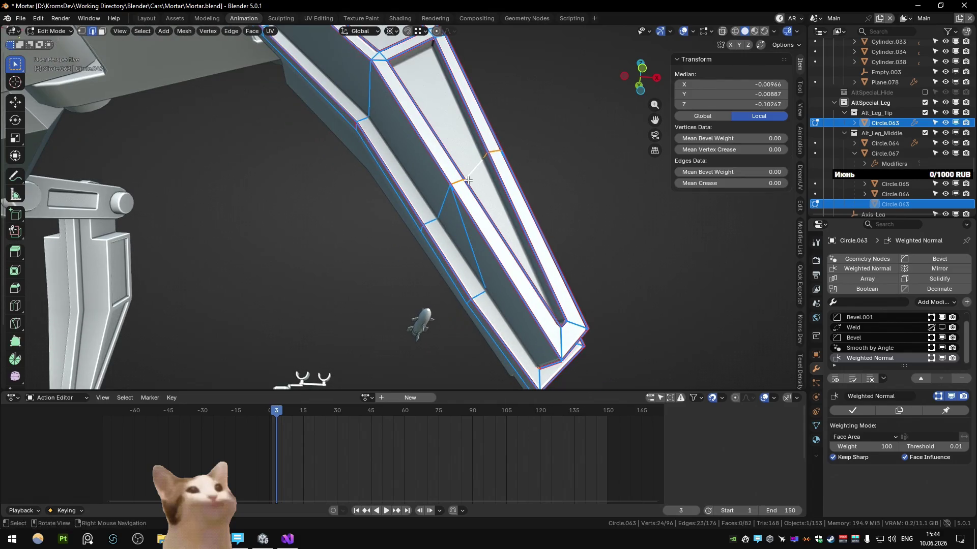
pyautogui.moveTo(515, 183); pyautogui.dragTo(425, 219, button='middle')
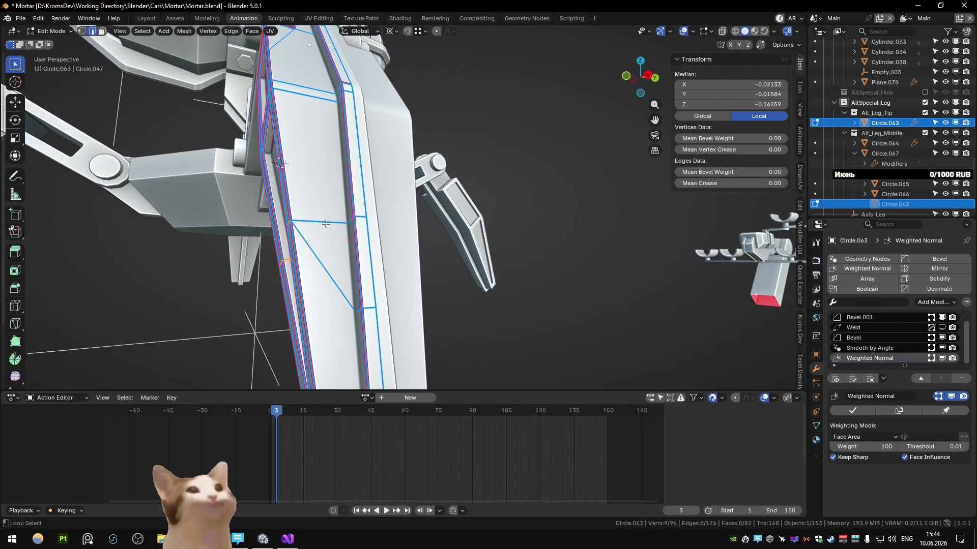
pyautogui.hotkey('ctrl', 'x')
pyautogui.moveTo(327, 222)
pyautogui.mouseDown(button='middle')
pyautogui.moveTo(448, 204)
pyautogui.moveTo(446, 285)
pyautogui.moveTo(460, 180)
pyautogui.moveTo(478, 253)
pyautogui.mouseUp(button='middle')
pyautogui.hotkey('alt', 'a')
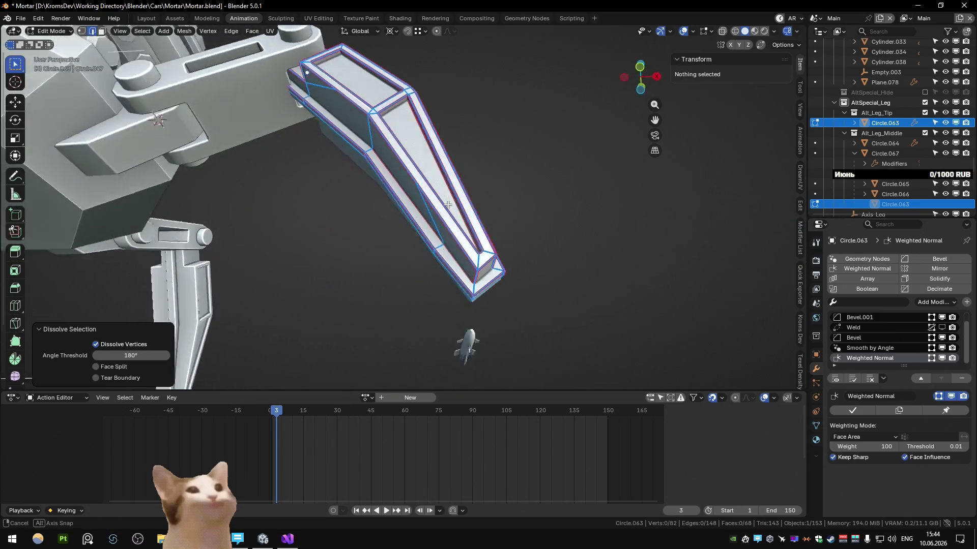
# Step: Slide stray vertices to their edge ends and merge the leg tip's vertices by distance
pyautogui.click(455, 212)
pyautogui.press('g')
pyautogui.press('g')
pyautogui.press('a')
pyautogui.press('m')
pyautogui.click(485, 217)
pyautogui.press('Tab')
pyautogui.moveTo(492, 178)
pyautogui.mouseDown(button='middle')
pyautogui.moveTo(387, 223)
pyautogui.moveTo(499, 208)
pyautogui.moveTo(374, 243)
pyautogui.moveTo(447, 196)
pyautogui.moveTo(311, 112)
pyautogui.mouseUp(button='middle')
pyautogui.press('Tab')
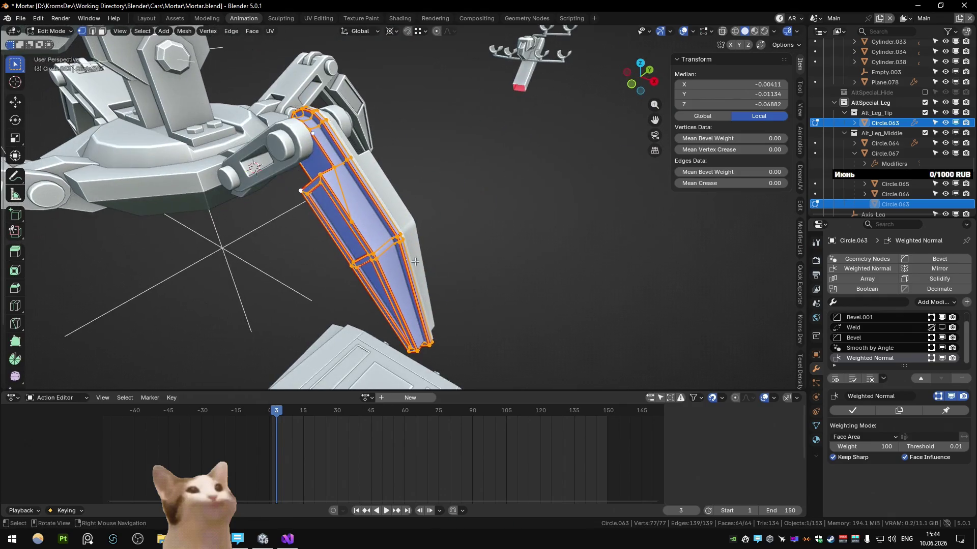
pyautogui.click(310, 112)
pyautogui.press('g')
pyautogui.press('g')
pyautogui.press('a')
pyautogui.press('m')
pyautogui.click(407, 242)
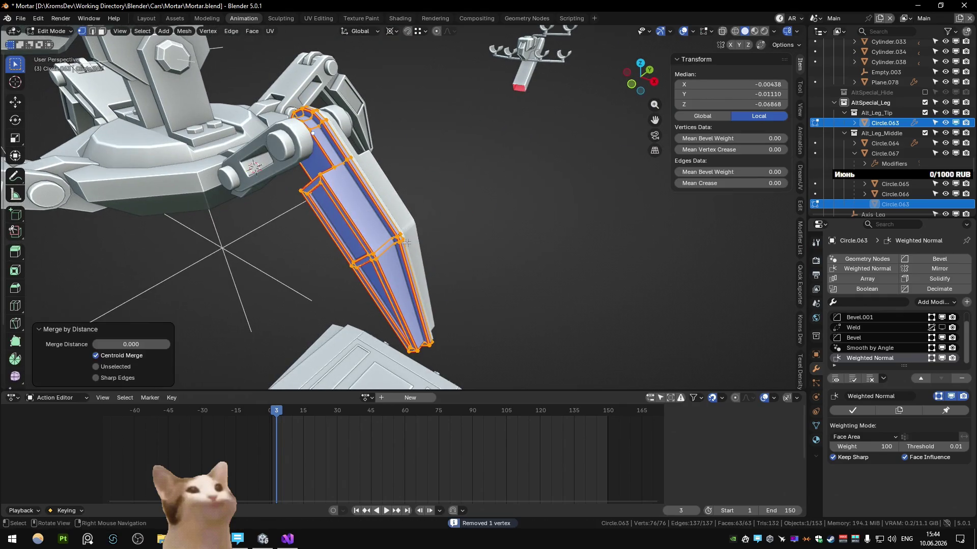
pyautogui.press('Tab')
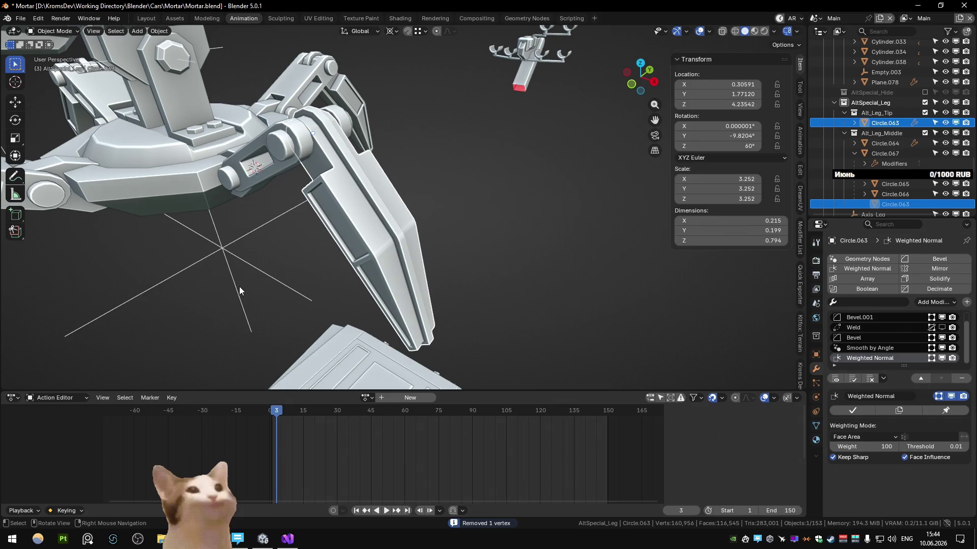
# Step: Show the leg tip's Bevel modifier and lower its angle limit to about 17°
pyautogui.press('Tab')
pyautogui.moveTo(239, 290)
pyautogui.mouseDown(button='middle')
pyautogui.moveTo(440, 231)
pyautogui.moveTo(365, 244)
pyautogui.moveTo(420, 212)
pyautogui.moveTo(547, 236)
pyautogui.mouseUp(button='middle')
pyautogui.press('Tab')
pyautogui.press('Tab')
pyautogui.press('Tab')
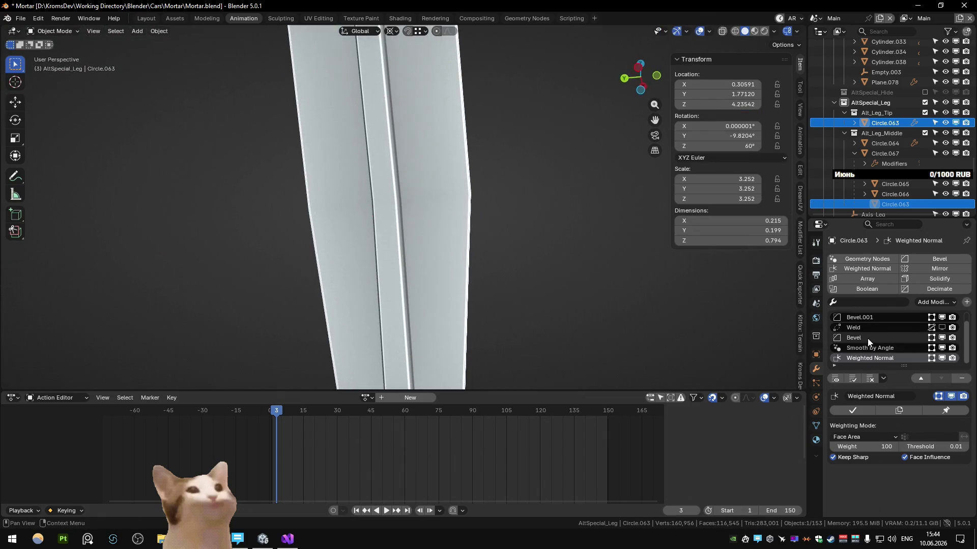
pyautogui.click(868, 338)
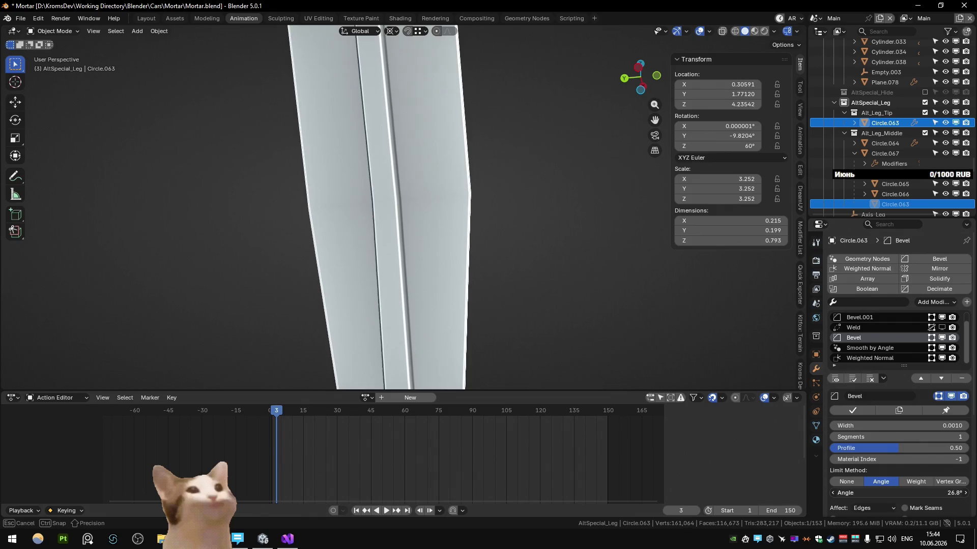
pyautogui.moveTo(900, 493); pyautogui.dragTo(885, 493)
pyautogui.moveTo(428, 320); pyautogui.dragTo(518, 341, button='middle')
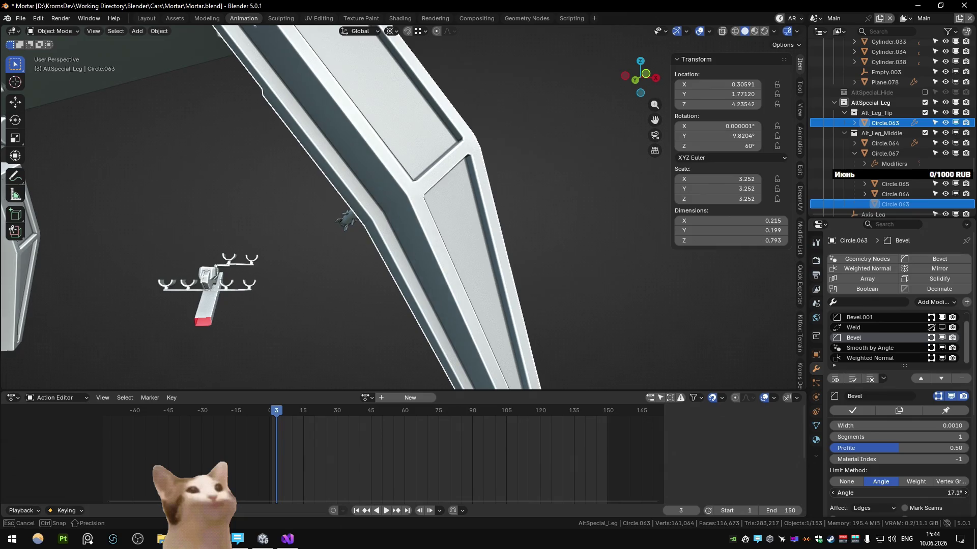
# Step: Raise the leg tip's Bevel angle limit to 30°, frame the whole mortar, and switch to the Sketchfab reference
pyautogui.moveTo(571, 278)
pyautogui.mouseDown(button='middle')
pyautogui.moveTo(433, 341)
pyautogui.moveTo(413, 312)
pyautogui.mouseUp(button='middle')
pyautogui.scroll(3, 413, 312)
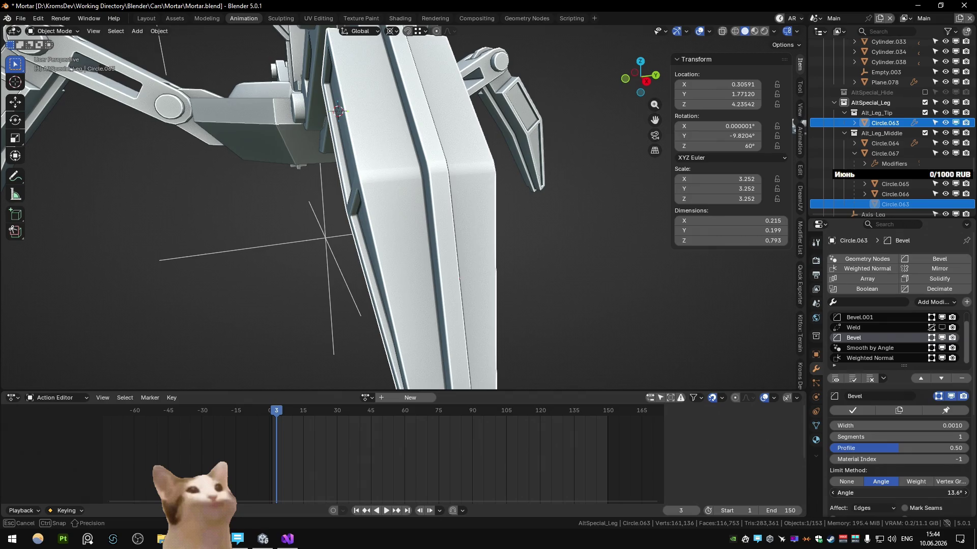
pyautogui.moveTo(885, 492); pyautogui.dragTo(893, 493)
pyautogui.moveTo(455, 314); pyautogui.dragTo(599, 270, button='middle')
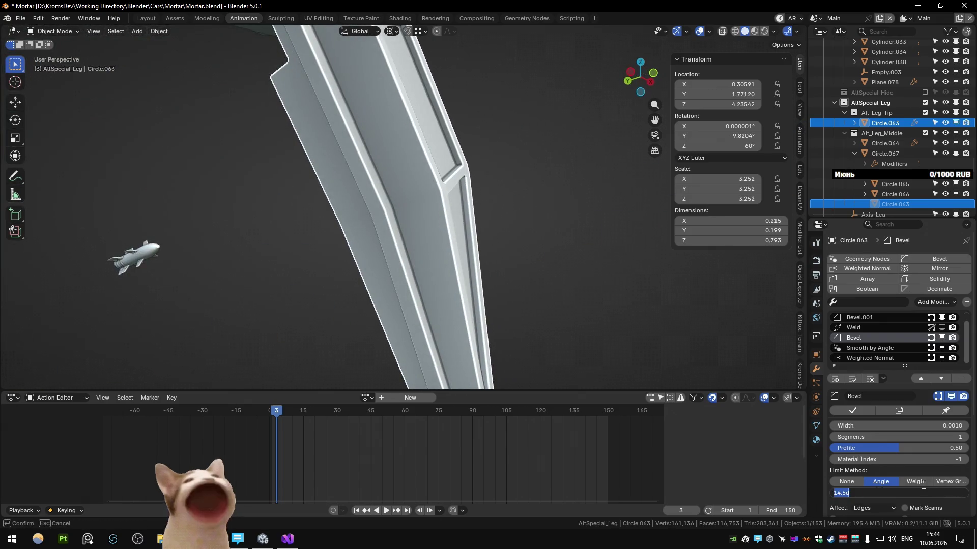
pyautogui.scroll(-5, 414, 247)
pyautogui.moveTo(413, 247)
pyautogui.keyDown('shift'); pyautogui.mouseDown(button='middle')
pyautogui.moveTo(376, 287)
pyautogui.moveTo(486, 250)
pyautogui.moveTo(310, 327)
pyautogui.mouseUp(button='middle'); pyautogui.keyUp('shift')
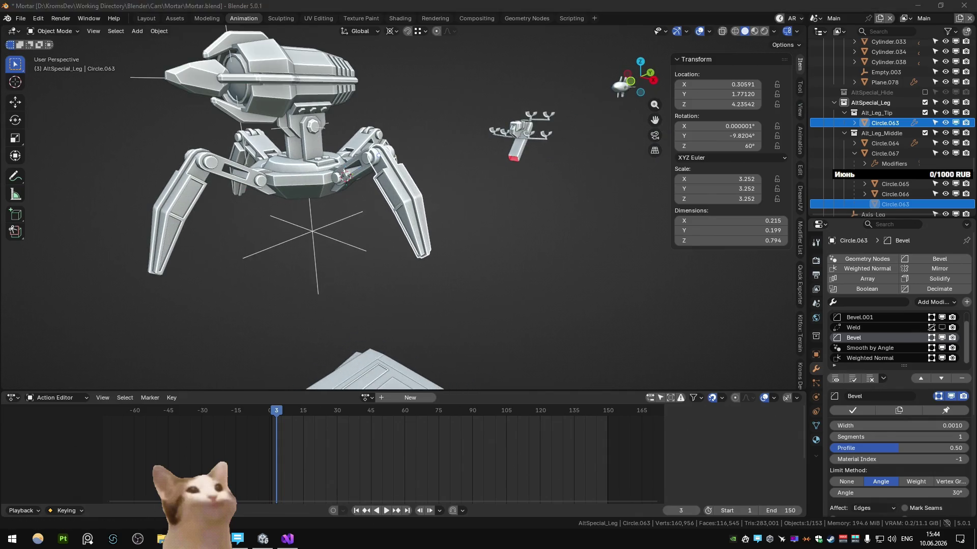
pyautogui.hotkey('alt', 'Tab')
pyautogui.moveTo(344, 255); pyautogui.dragTo(384, 214)
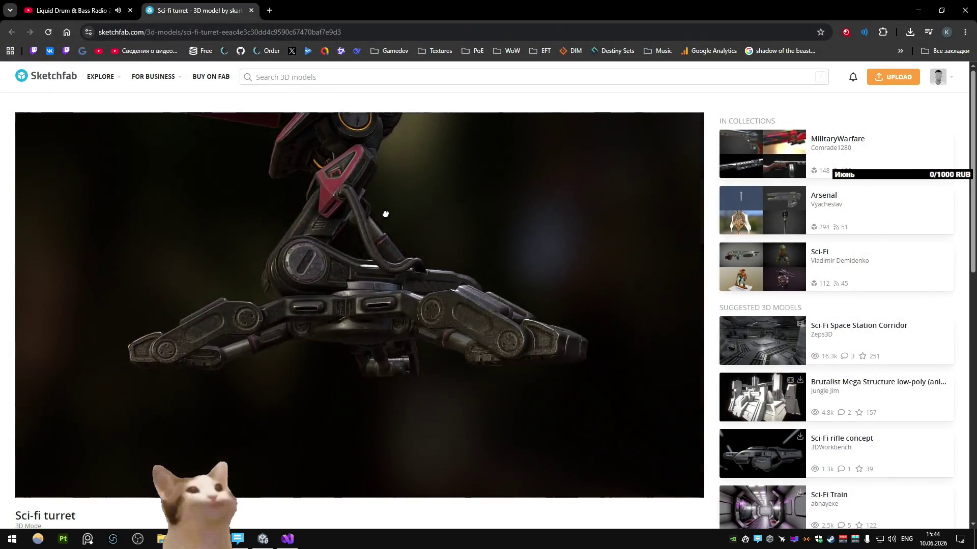
# Step: Close the extra Sketchfab turret tabs, keeping only Sci-fi turret, and return to Blender
pyautogui.hotkey('ctrl', 'shift', 't')
pyautogui.hotkey('ctrl', 'shift', 't')
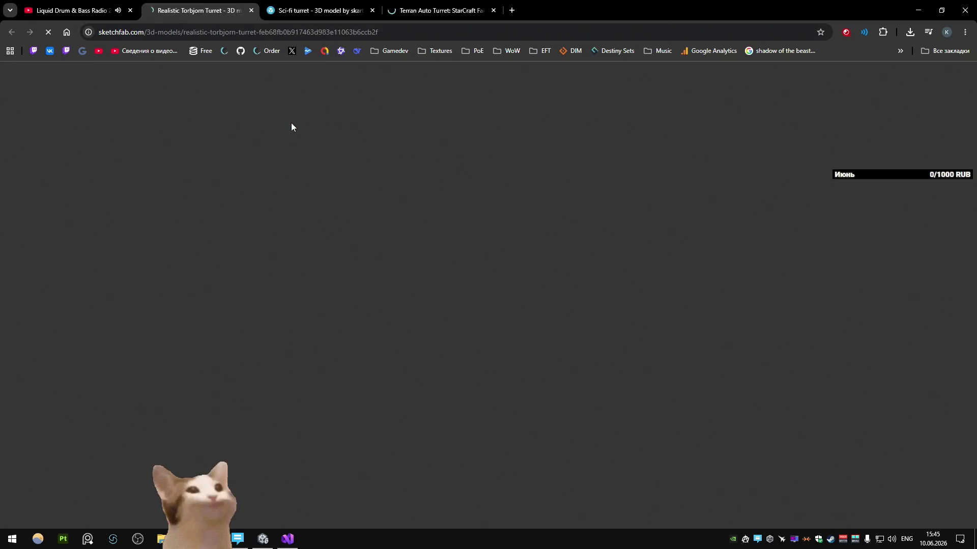
pyautogui.hotkey('ctrl', 'shift', 't')
pyautogui.hotkey('ctrl', 'shift', 't')
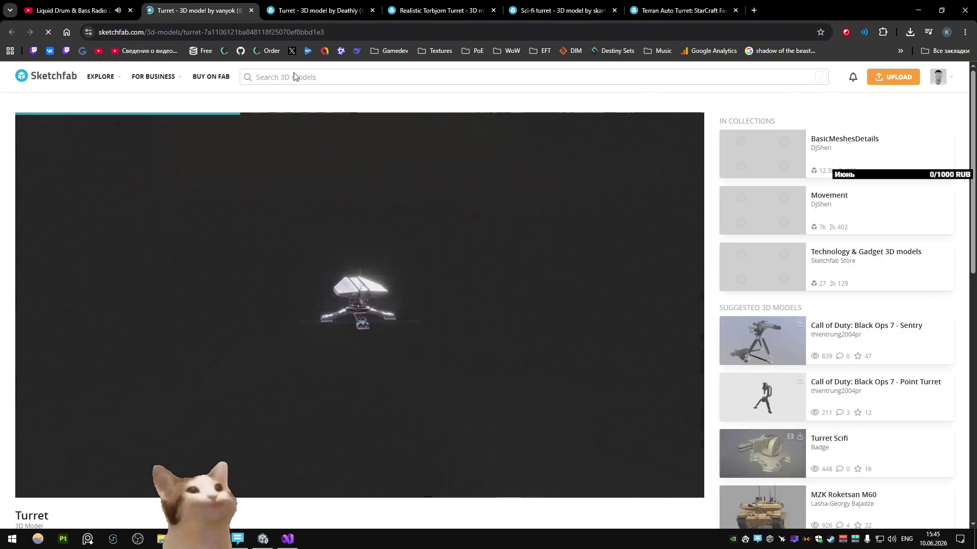
pyautogui.hotkey('ctrl', 'w')
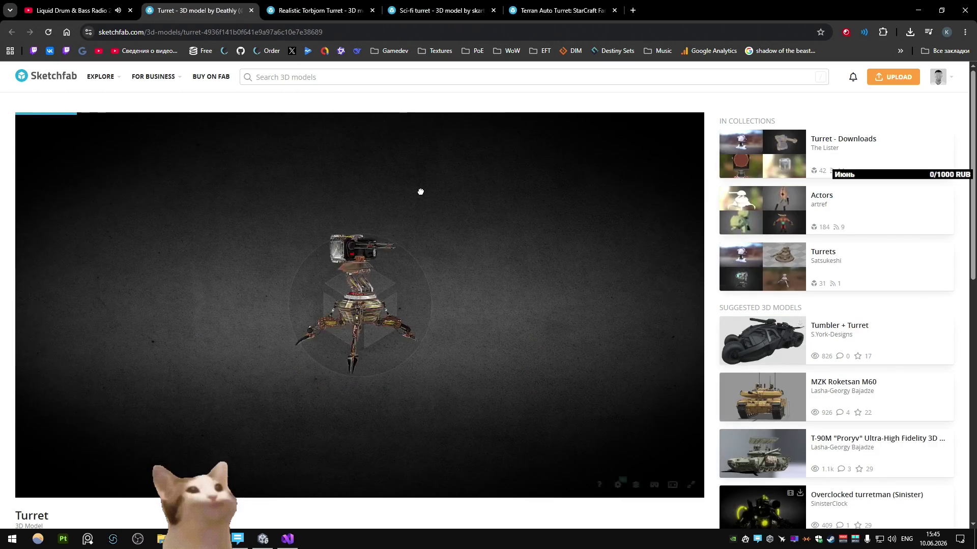
pyautogui.hotkey('ctrl', 'w')
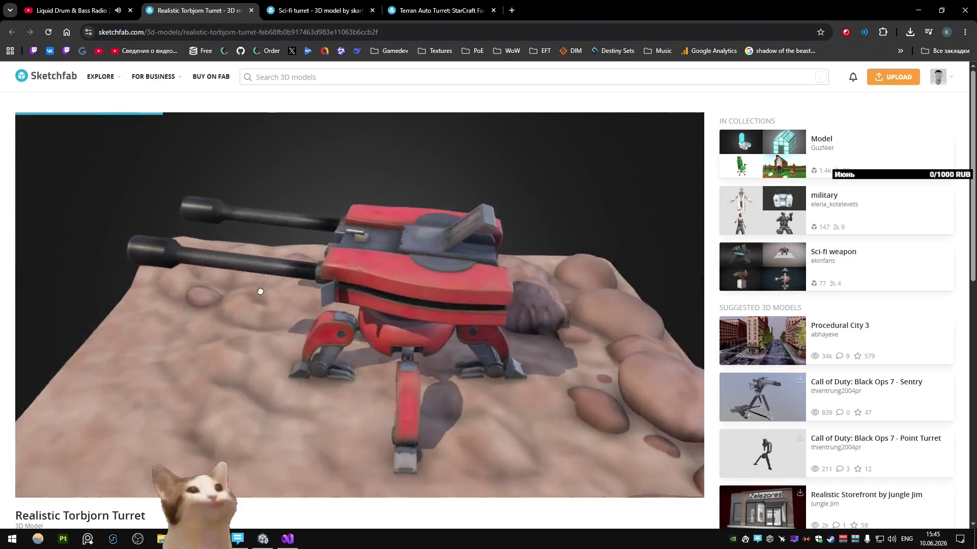
pyautogui.hotkey('ctrl', 'w')
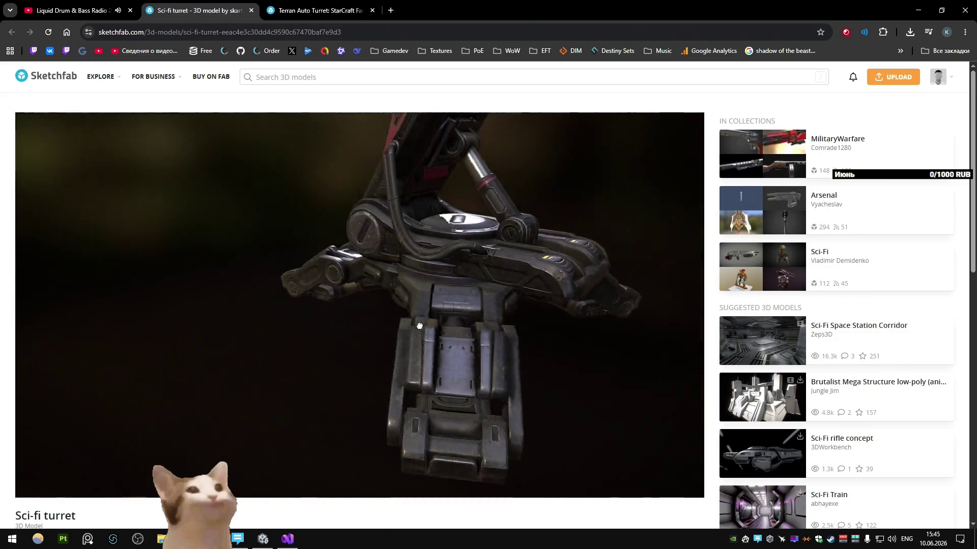
pyautogui.click(328, 11)
pyautogui.hotkey('ctrl', 'w')
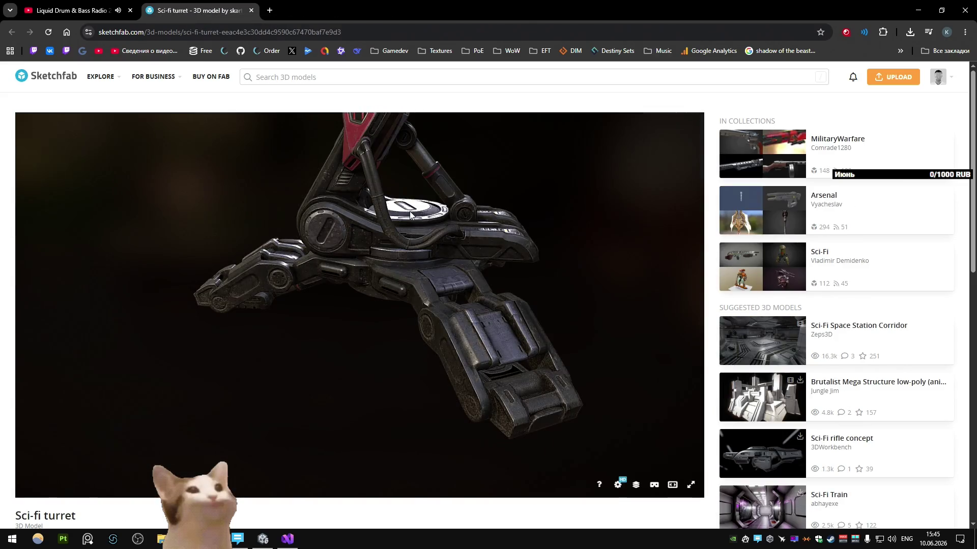
pyautogui.hotkey('alt', 'Tab')
pyautogui.moveTo(409, 212)
pyautogui.mouseDown(button='middle')
pyautogui.moveTo(394, 271)
pyautogui.moveTo(443, 273)
pyautogui.moveTo(362, 254)
pyautogui.moveTo(416, 213)
pyautogui.moveTo(497, 250)
pyautogui.moveTo(439, 262)
pyautogui.moveTo(365, 248)
pyautogui.moveTo(471, 269)
pyautogui.moveTo(401, 301)
pyautogui.moveTo(460, 254)
pyautogui.moveTo(340, 233)
pyautogui.moveTo(321, 256)
pyautogui.moveTo(414, 208)
pyautogui.moveTo(366, 245)
pyautogui.mouseUp(button='middle')
pyautogui.scroll(3, 500, 276)
pyautogui.scroll(3, 502, 287)
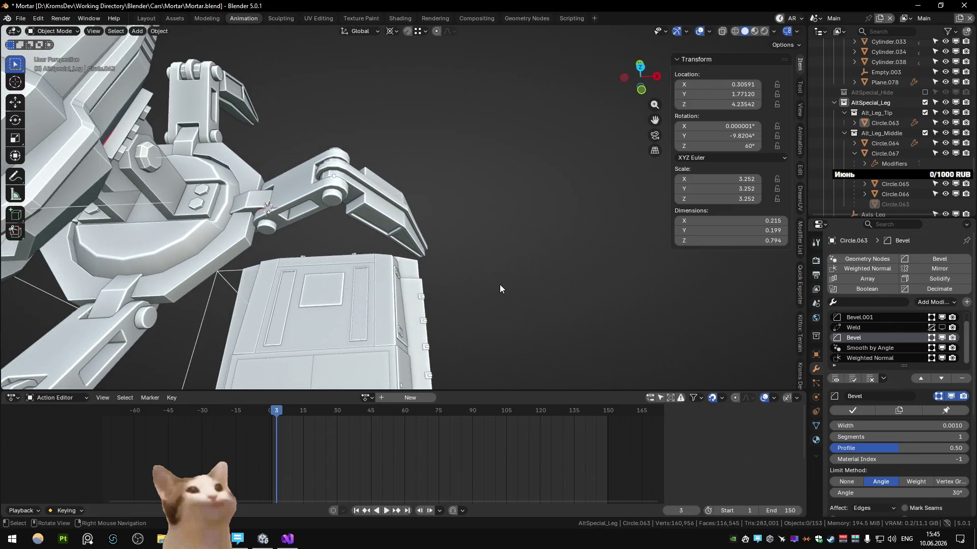
pyautogui.scroll(-3, 500, 288)
pyautogui.scroll(-5, 500, 289)
# Step: Select the leg tip piece, check it in isolation, and enter Edit Mode on it
pyautogui.moveTo(500, 288)
pyautogui.mouseDown(button='middle')
pyautogui.moveTo(402, 220)
pyautogui.moveTo(310, 225)
pyautogui.moveTo(413, 280)
pyautogui.moveTo(427, 260)
pyautogui.mouseUp(button='middle')
pyautogui.scroll(2, 304, 229)
pyautogui.click(427, 259)
pyautogui.press('KP_Divide')
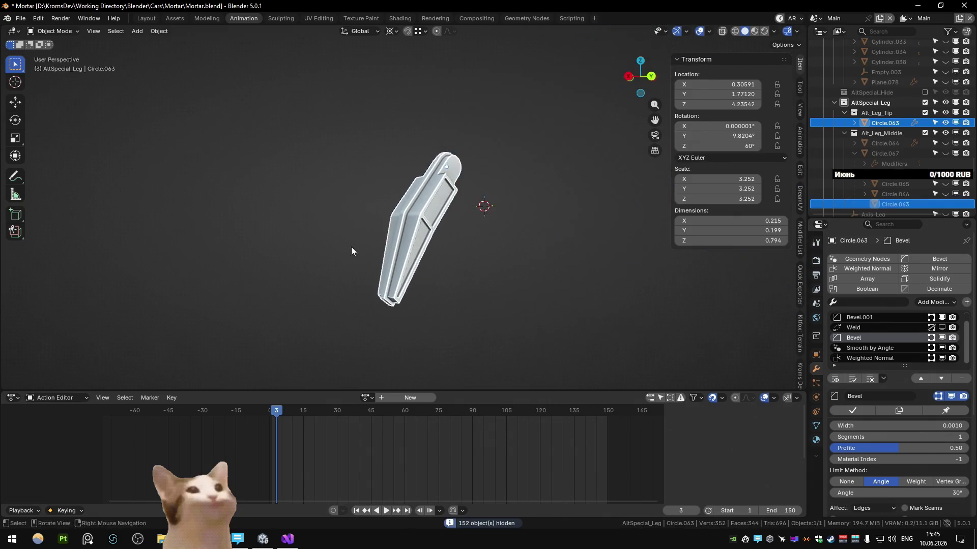
pyautogui.moveTo(351, 247); pyautogui.dragTo(392, 258, button='middle')
pyautogui.press('KP_Divide')
pyautogui.press('Tab')
# Step: Delete two leg-tip faces, try dissolving the surrounding edges and a stray vertex, then undo
pyautogui.click(362, 194)
pyautogui.keyDown('ctrl'); pyautogui.click(414, 279); pyautogui.keyUp('ctrl')
pyautogui.press('x')
pyautogui.press('2')
pyautogui.keyDown('alt'); pyautogui.click(413, 279); pyautogui.keyUp('alt')
pyautogui.moveTo(413, 280); pyautogui.dragTo(395, 256, button='middle')
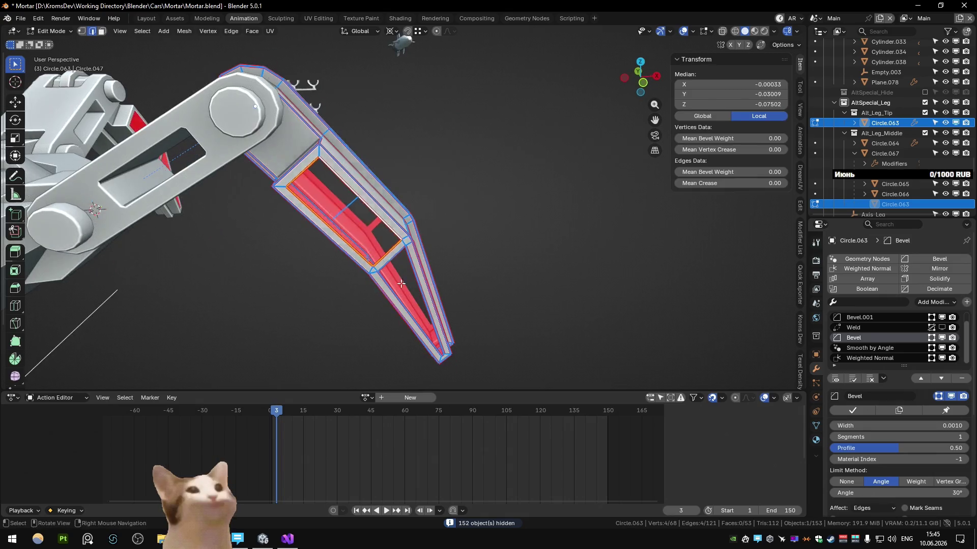
pyautogui.press('super+space')
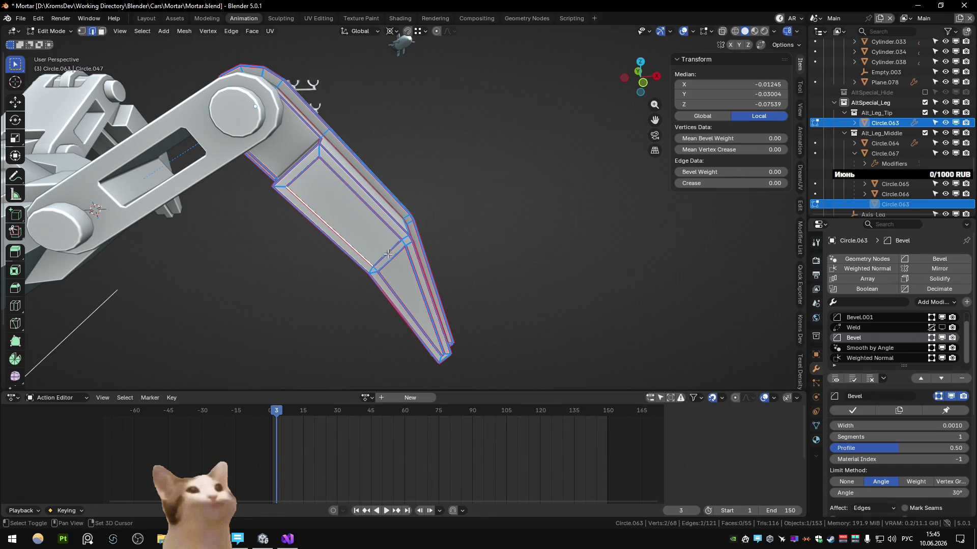
pyautogui.hotkey('ctrl', 'x')
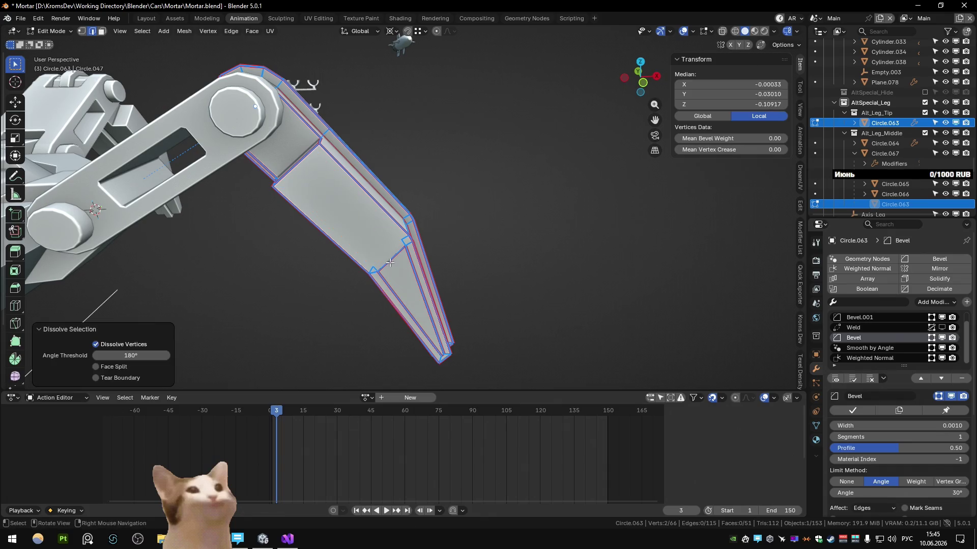
pyautogui.press('1')
pyautogui.moveTo(389, 263); pyautogui.dragTo(398, 225, button='middle')
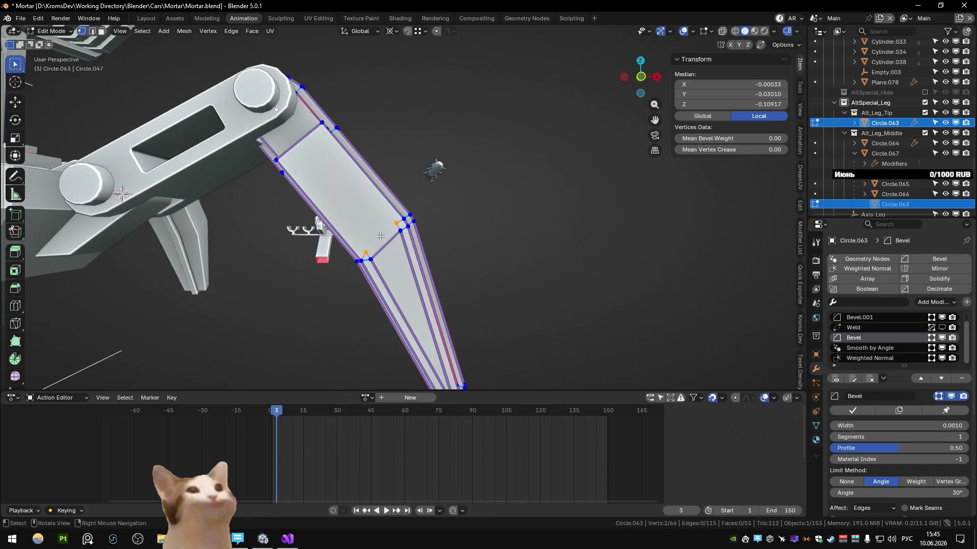
pyautogui.hotkey('ctrl', 'x')
pyautogui.hotkey('ctrl', 'z')
pyautogui.hotkey('ctrl', 'z')
pyautogui.hotkey('ctrl', 'z')
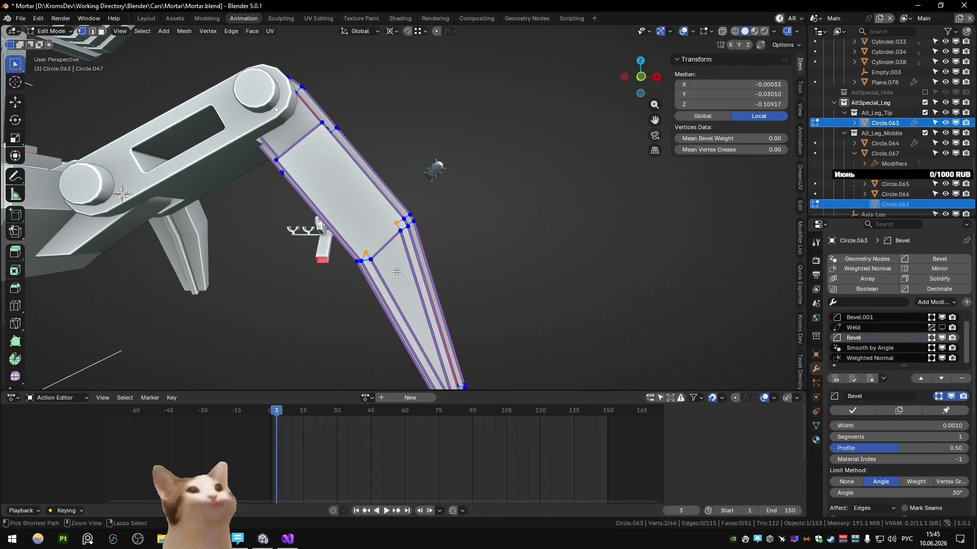
pyautogui.hotkey('ctrl', 'z')
# Step: Cut a centred edge loop across the leg and dissolve the selected loop
pyautogui.moveTo(402, 264)
pyautogui.mouseDown(button='middle')
pyautogui.moveTo(438, 184)
pyautogui.moveTo(440, 198)
pyautogui.mouseUp(button='middle')
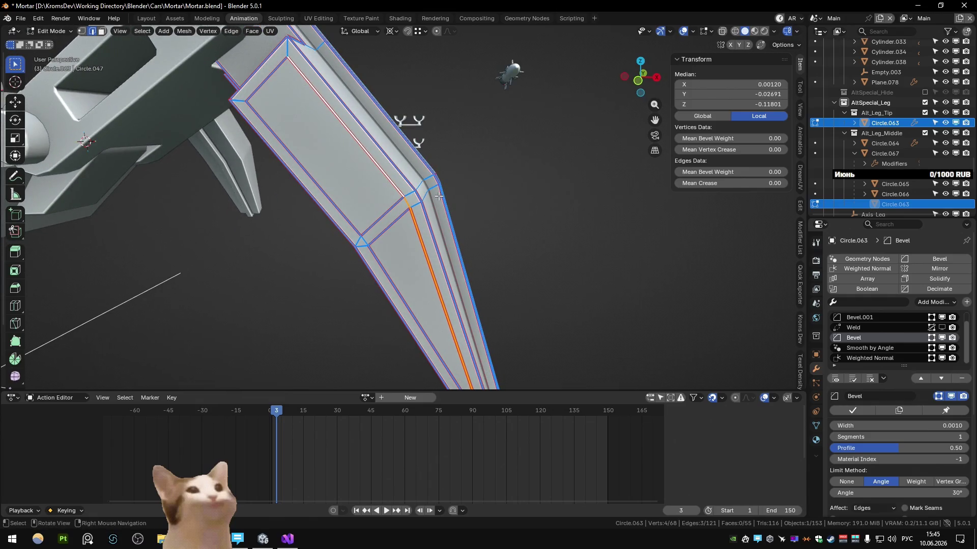
pyautogui.scroll(-2, 439, 195)
pyautogui.moveTo(439, 196); pyautogui.dragTo(430, 199, button='middle')
pyautogui.scroll(-2, 433, 202)
pyautogui.scroll(2, 430, 199)
pyautogui.scroll(2, 430, 200)
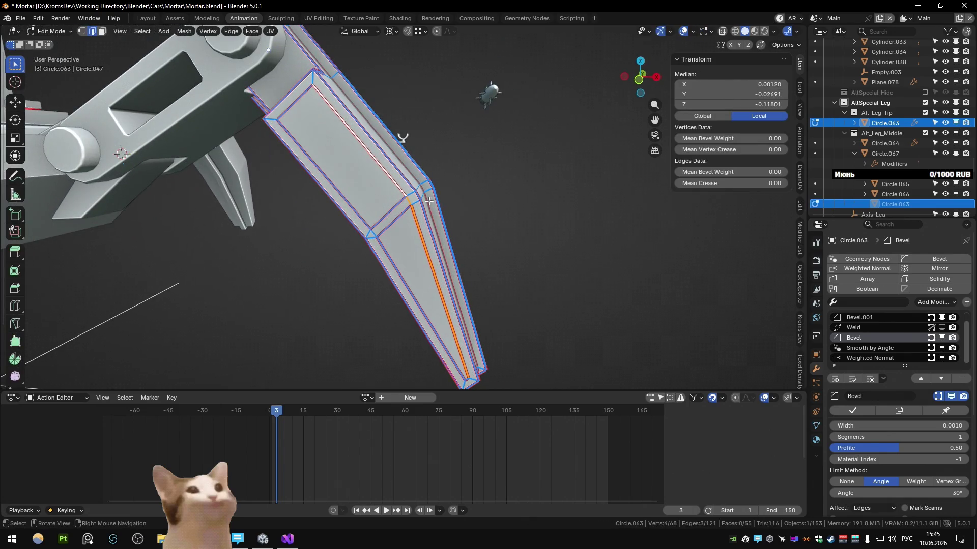
pyautogui.scroll(2, 424, 202)
pyautogui.hotkey('ctrl', 'r')
pyautogui.click(359, 248)
pyautogui.rightClick(359, 248)
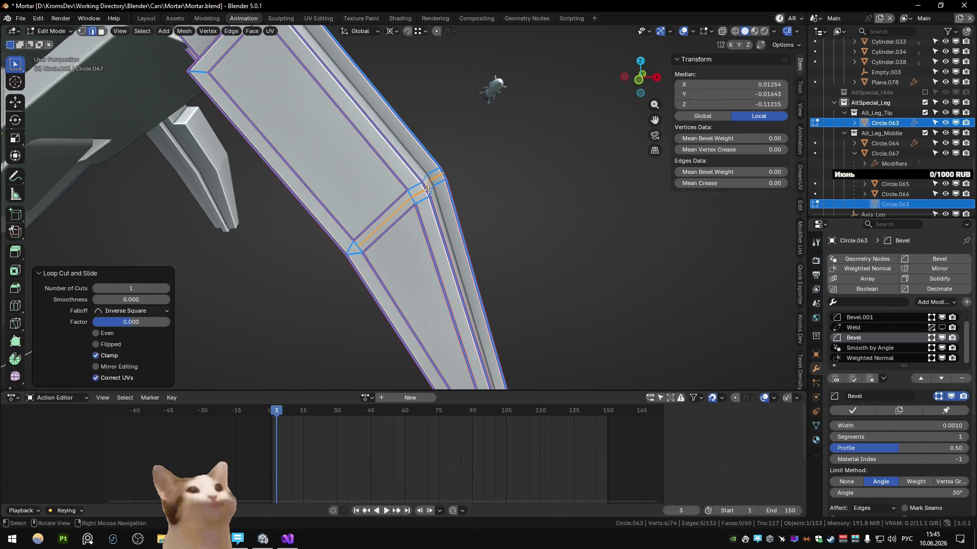
pyautogui.scroll(-3, 471, 205)
pyautogui.moveTo(471, 205); pyautogui.dragTo(358, 181, button='middle')
pyautogui.scroll(3, 450, 202)
pyautogui.hotkey('ctrl', 'x')
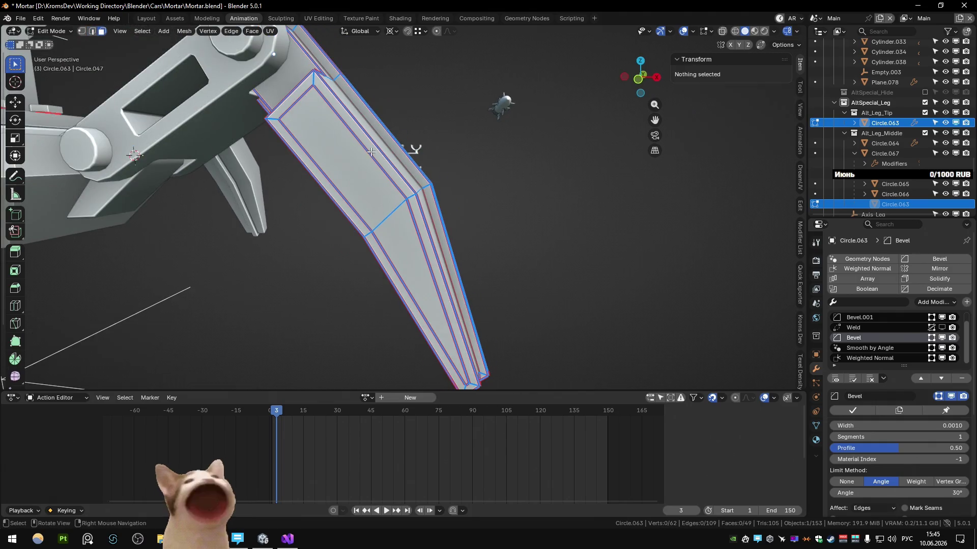
# Step: Dissolve the edge path along the leg's beveled side and return to Object Mode
pyautogui.click(370, 152)
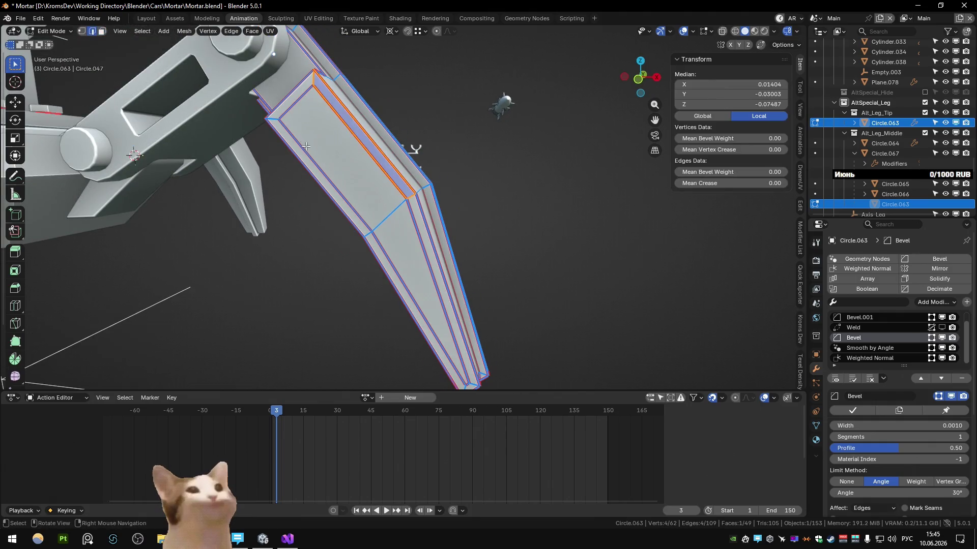
pyautogui.keyDown('ctrl'); pyautogui.click(320, 103); pyautogui.keyUp('ctrl')
pyautogui.hotkey('ctrl', 'x')
pyautogui.moveTo(411, 292)
pyautogui.mouseDown(button='middle')
pyautogui.moveTo(355, 227)
pyautogui.moveTo(458, 277)
pyautogui.mouseUp(button='middle')
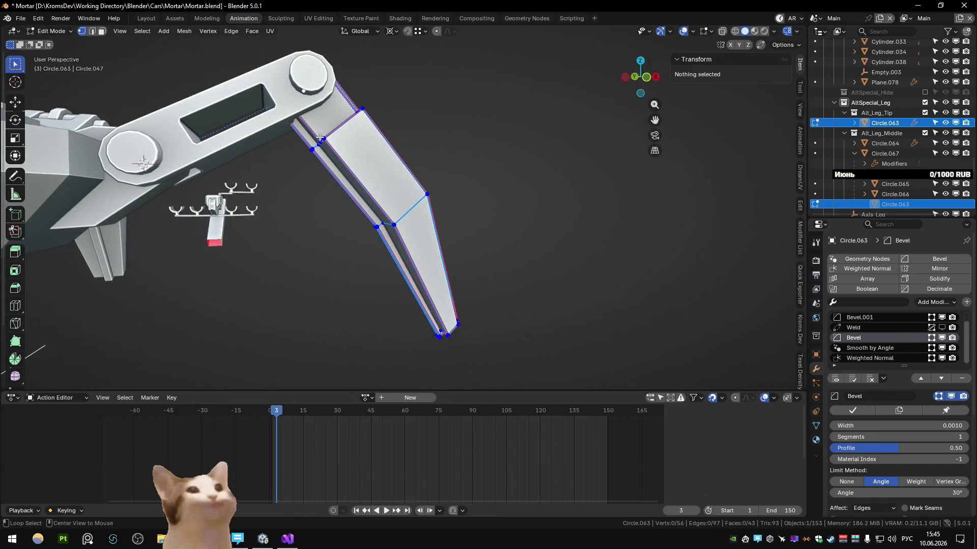
pyautogui.scroll(3, 386, 197)
pyautogui.moveTo(386, 198)
pyautogui.mouseDown(button='middle')
pyautogui.moveTo(314, 236)
pyautogui.moveTo(454, 280)
pyautogui.moveTo(465, 202)
pyautogui.mouseUp(button='middle')
pyautogui.press('Tab')
pyautogui.moveTo(448, 251)
pyautogui.mouseDown(button='middle')
pyautogui.moveTo(461, 215)
pyautogui.moveTo(417, 236)
pyautogui.moveTo(450, 239)
pyautogui.mouseUp(button='middle')
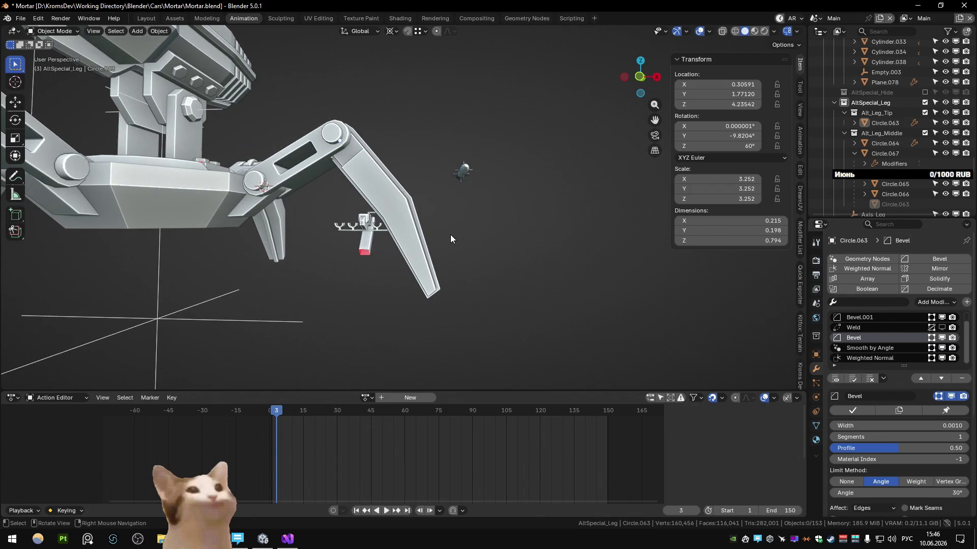
pyautogui.scroll(-5, 450, 238)
# Step: In front ortho view, edit the lower leg segment with transform orientation set to Local
pyautogui.press('KP_1')
pyautogui.scroll(6, 446, 245)
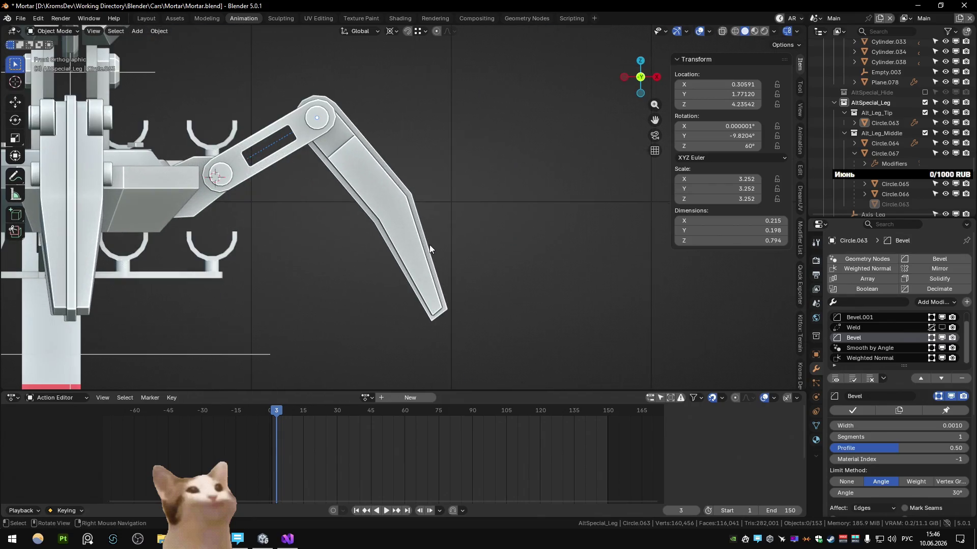
pyautogui.click(429, 241)
pyautogui.press('Tab')
pyautogui.keyDown('shift'); pyautogui.moveTo(396, 229); pyautogui.dragTo(390, 201, button='middle'); pyautogui.keyUp('shift')
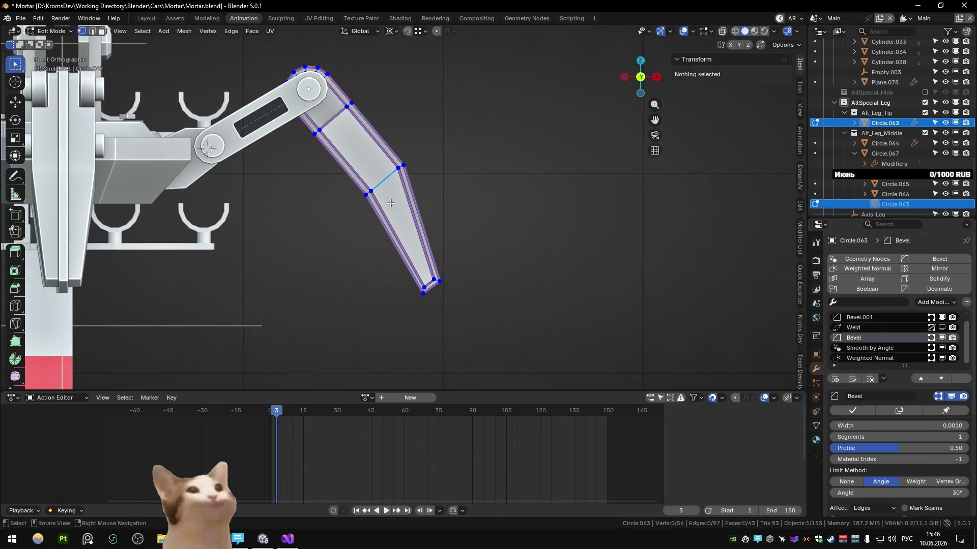
pyautogui.press(',')
pyautogui.click(364, 201)
pyautogui.click(361, 192)
pyautogui.press(',')
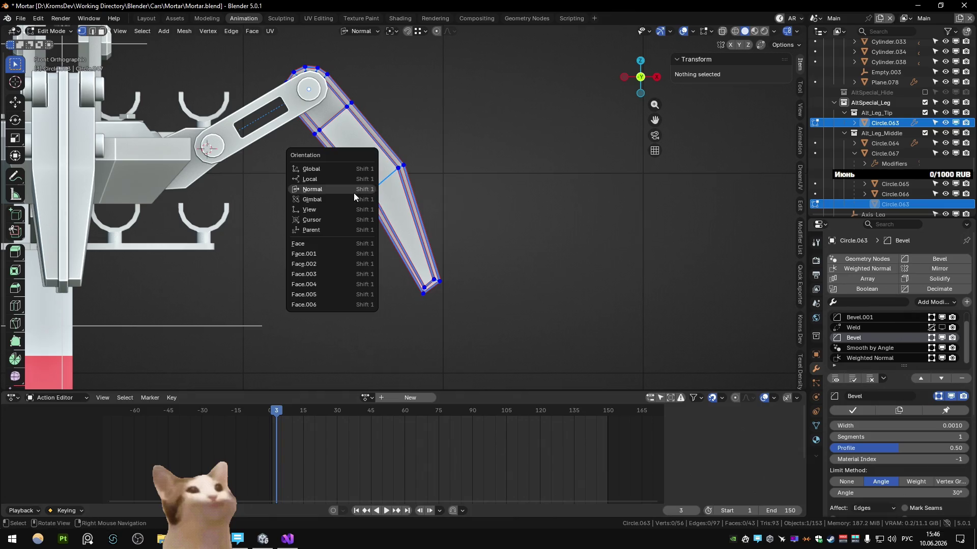
# Step: Move the two tip edges along local X with see-through display, then undo the move
pyautogui.click(351, 181)
pyautogui.click(408, 267)
pyautogui.hotkey('alt', 'z')
pyautogui.hotkey('alt', 'z')
pyautogui.press('g')
pyautogui.press('z')
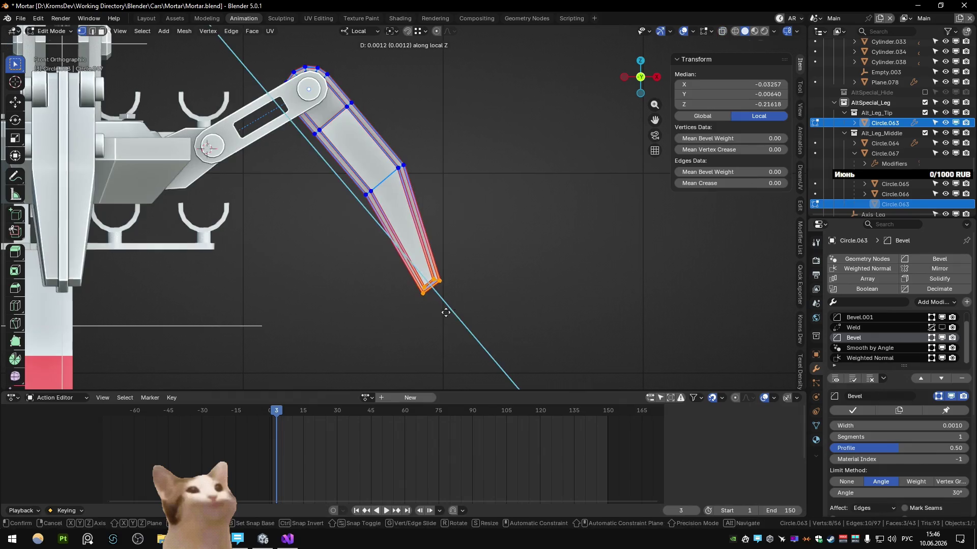
pyautogui.press('x')
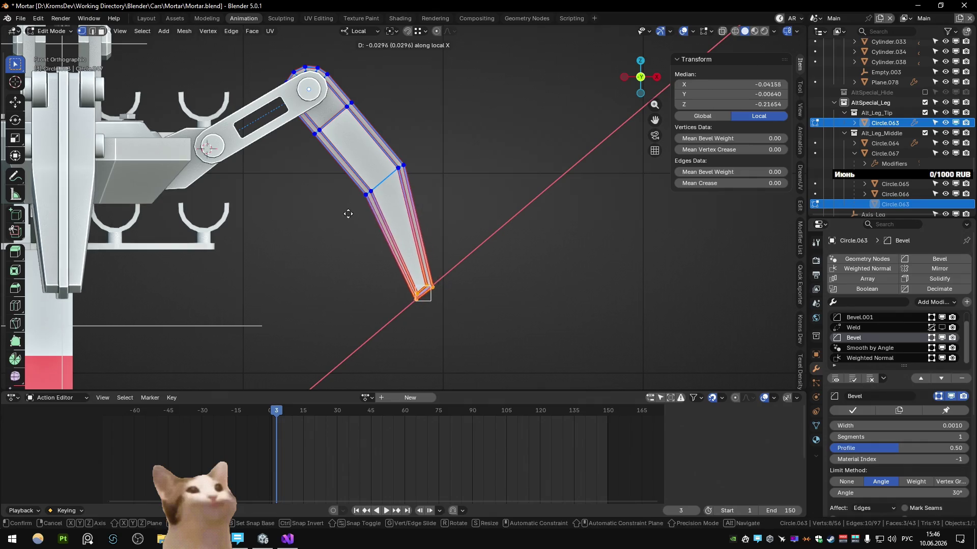
pyautogui.click(357, 251)
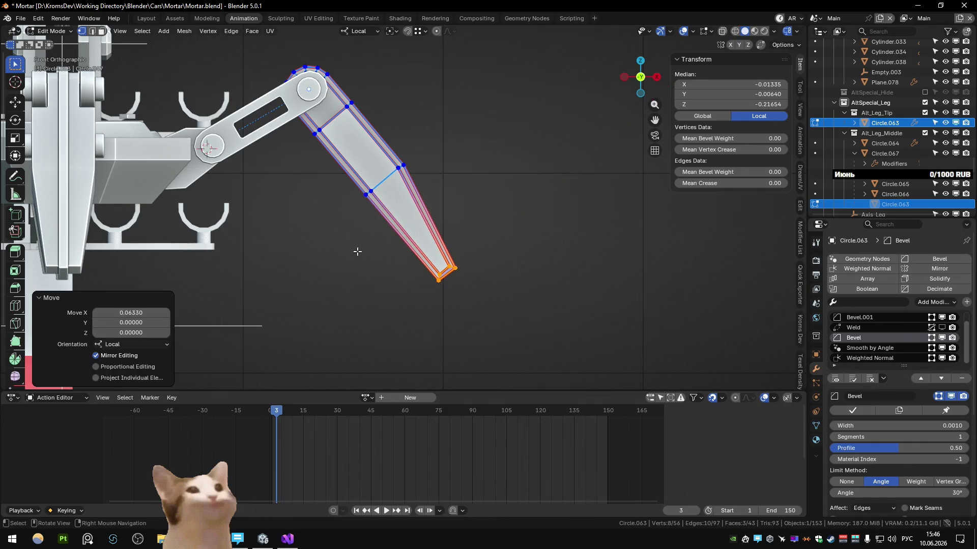
pyautogui.hotkey('ctrl', 'z')
pyautogui.hotkey('ctrl', 'z')
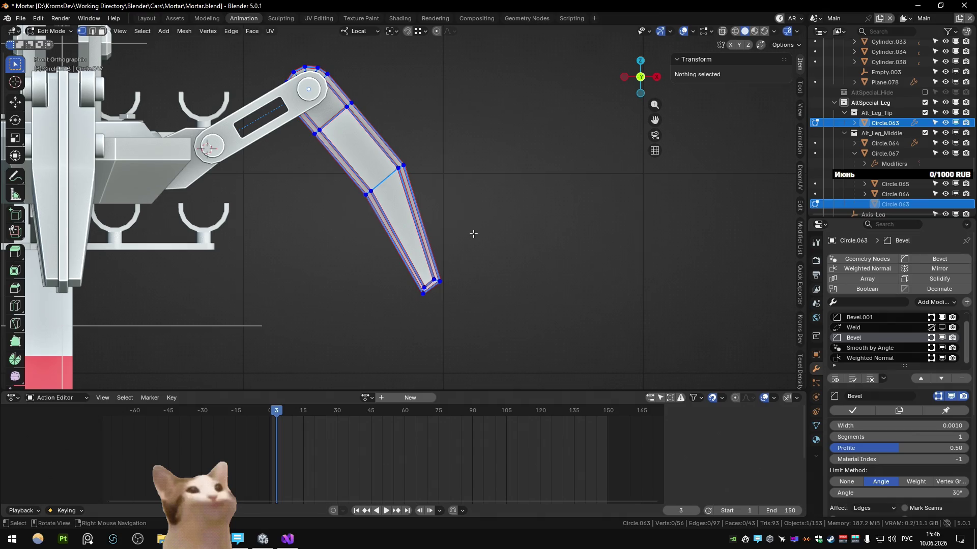
# Step: Slide an edge loop inward along local Y to slim the leg to 0.181 by 0.758
pyautogui.moveTo(480, 233)
pyautogui.mouseDown(button='middle')
pyautogui.moveTo(367, 238)
pyautogui.moveTo(439, 155)
pyautogui.mouseUp(button='middle')
pyautogui.scroll(3, 439, 156)
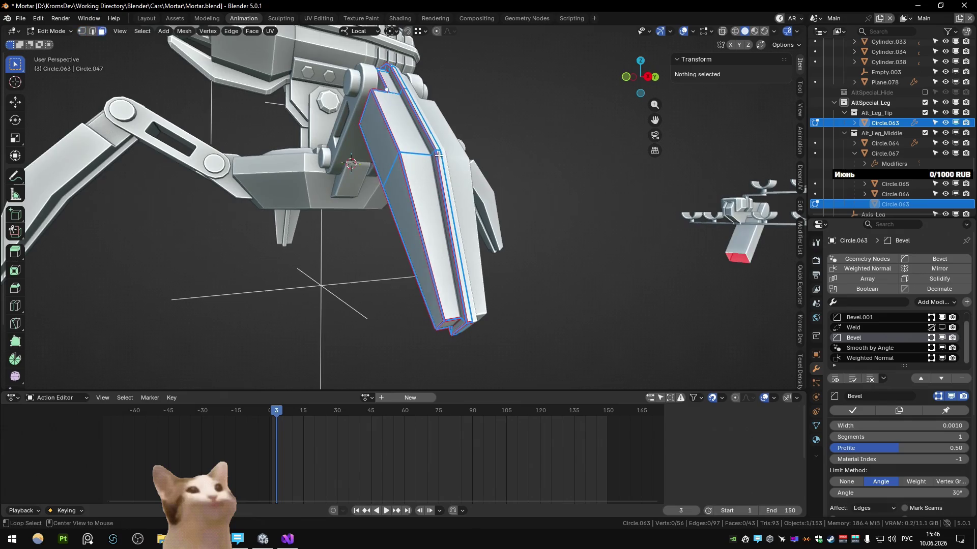
pyautogui.keyDown('alt'); pyautogui.click(439, 153); pyautogui.keyUp('alt')
pyautogui.hotkey('shift', 'g')
pyautogui.click(439, 151)
pyautogui.moveTo(439, 150)
pyautogui.mouseDown(button='middle')
pyautogui.moveTo(447, 175)
pyautogui.moveTo(459, 174)
pyautogui.mouseUp(button='middle')
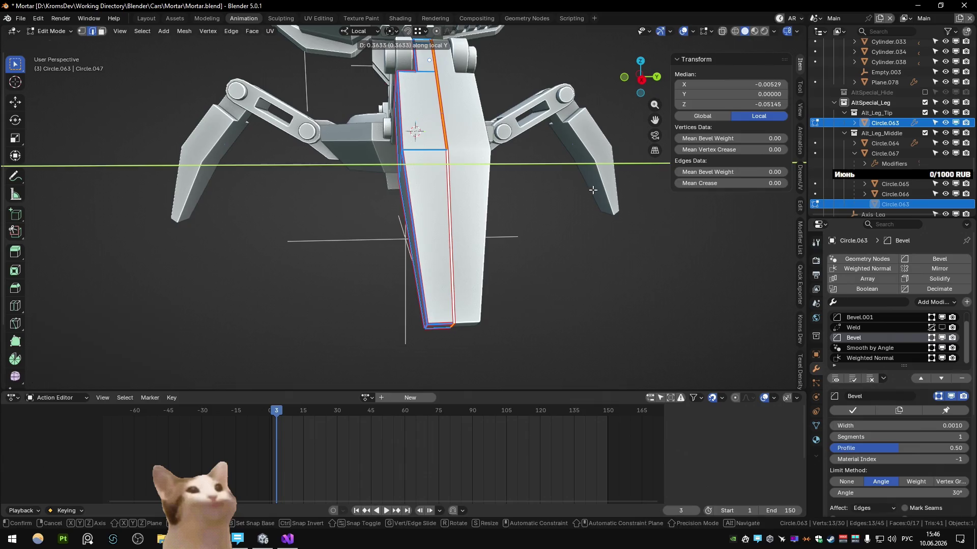
pyautogui.press('Tab')
pyautogui.moveTo(520, 160)
pyautogui.mouseDown(button='middle')
pyautogui.moveTo(466, 178)
pyautogui.moveTo(463, 256)
pyautogui.moveTo(490, 286)
pyautogui.mouseUp(button='middle')
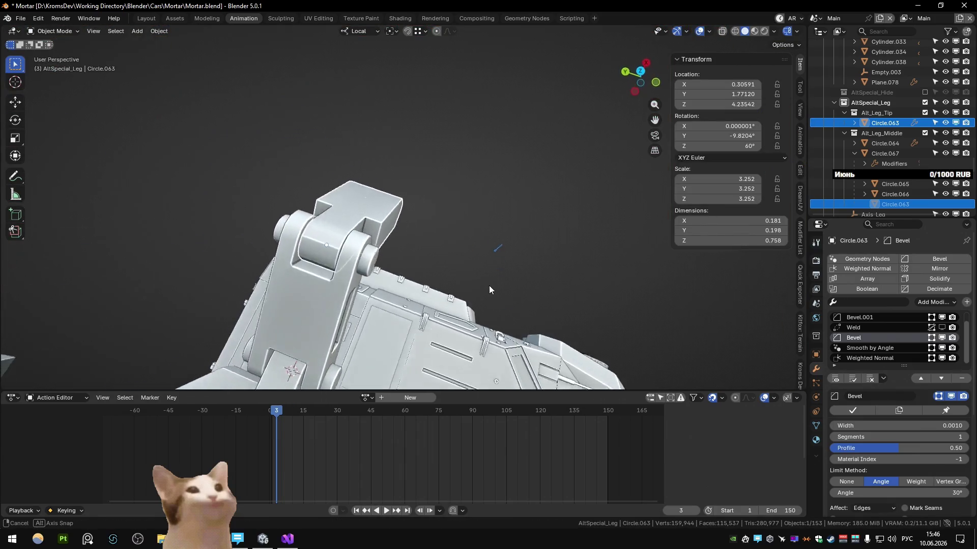
pyautogui.press('Tab')
pyautogui.press('Tab')
pyautogui.scroll(-4, 347, 246)
pyautogui.moveTo(336, 233); pyautogui.dragTo(468, 211, button='middle')
pyautogui.scroll(-6, 468, 212)
pyautogui.scroll(-2, 370, 221)
pyautogui.scroll(2, 336, 227)
pyautogui.scroll(3, 304, 234)
pyautogui.moveTo(304, 234)
pyautogui.mouseDown(button='middle')
pyautogui.moveTo(272, 240)
pyautogui.moveTo(252, 231)
pyautogui.moveTo(459, 246)
pyautogui.moveTo(430, 268)
pyautogui.moveTo(225, 251)
pyautogui.moveTo(371, 283)
pyautogui.mouseUp(button='middle')
pyautogui.click(272, 244)
pyautogui.scroll(-5, 278, 242)
pyautogui.scroll(4, 343, 244)
pyautogui.scroll(-3, 429, 267)
pyautogui.scroll(-2, 370, 283)
pyautogui.scroll(1, 370, 284)
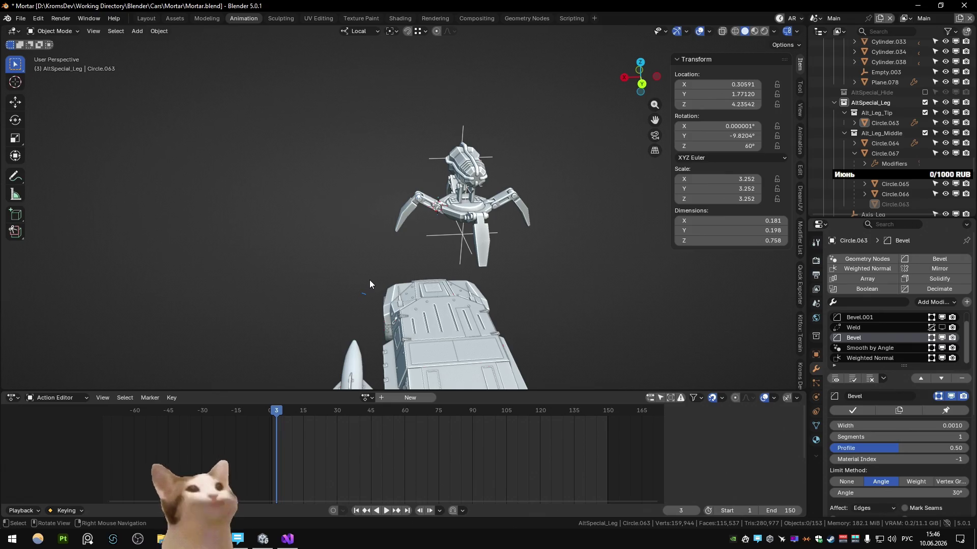
pyautogui.moveTo(411, 216)
pyautogui.mouseDown(button='middle')
pyautogui.moveTo(472, 245)
pyautogui.moveTo(385, 242)
pyautogui.moveTo(481, 259)
pyautogui.mouseUp(button='middle')
pyautogui.scroll(3, 395, 265)
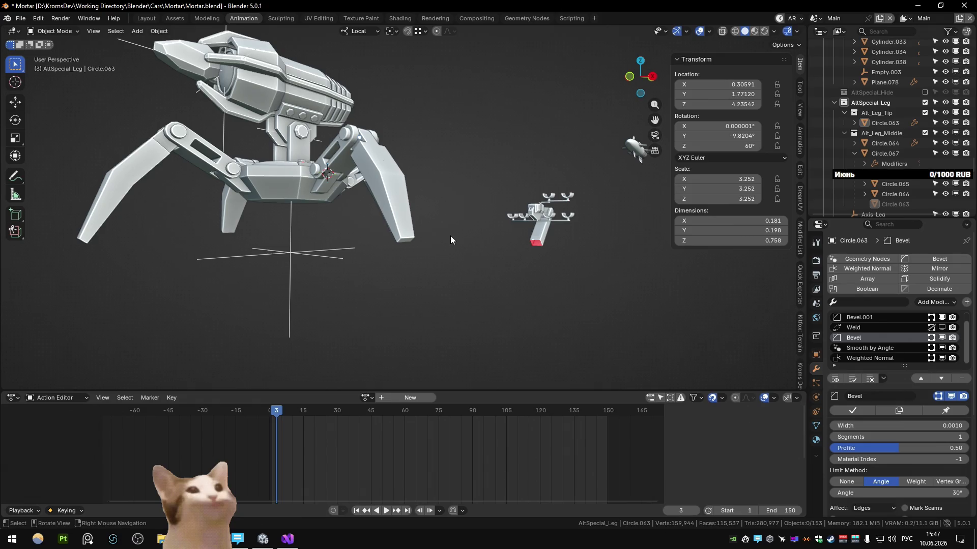
pyautogui.scroll(2, 388, 295)
pyautogui.moveTo(388, 295)
pyautogui.mouseDown(button='middle')
pyautogui.moveTo(284, 309)
pyautogui.moveTo(393, 230)
pyautogui.moveTo(417, 245)
pyautogui.moveTo(433, 297)
pyautogui.moveTo(439, 265)
pyautogui.moveTo(493, 270)
pyautogui.moveTo(405, 244)
pyautogui.mouseUp(button='middle')
pyautogui.press('Tab')
pyautogui.press('Tab')
pyautogui.press('Tab')
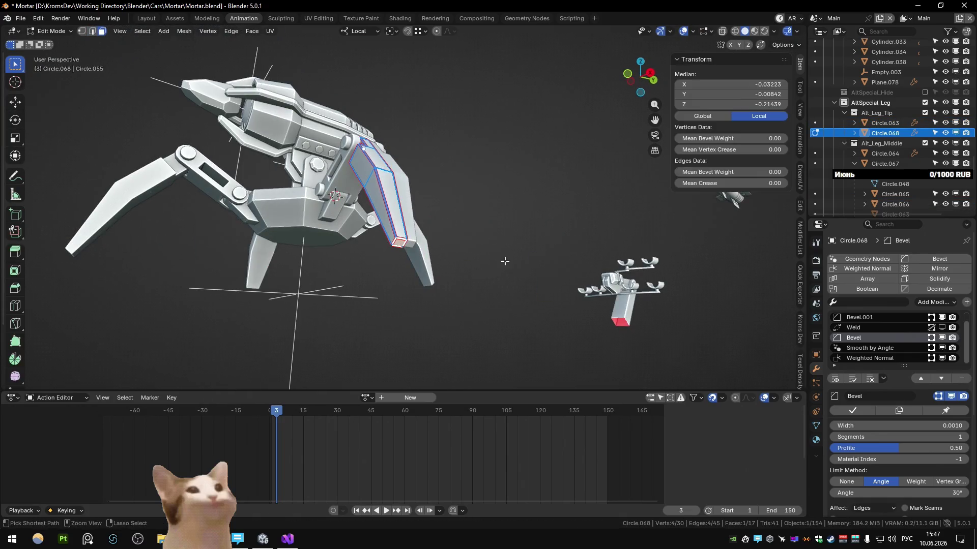
# Step: Extrude the leg tip's end face outward to form a small foot block
pyautogui.click(505, 261)
pyautogui.moveTo(504, 261); pyautogui.dragTo(459, 280, button='middle')
pyautogui.scroll(3, 458, 279)
pyautogui.hotkey('ctrl', 'z')
pyautogui.click(400, 284)
pyautogui.press('e')
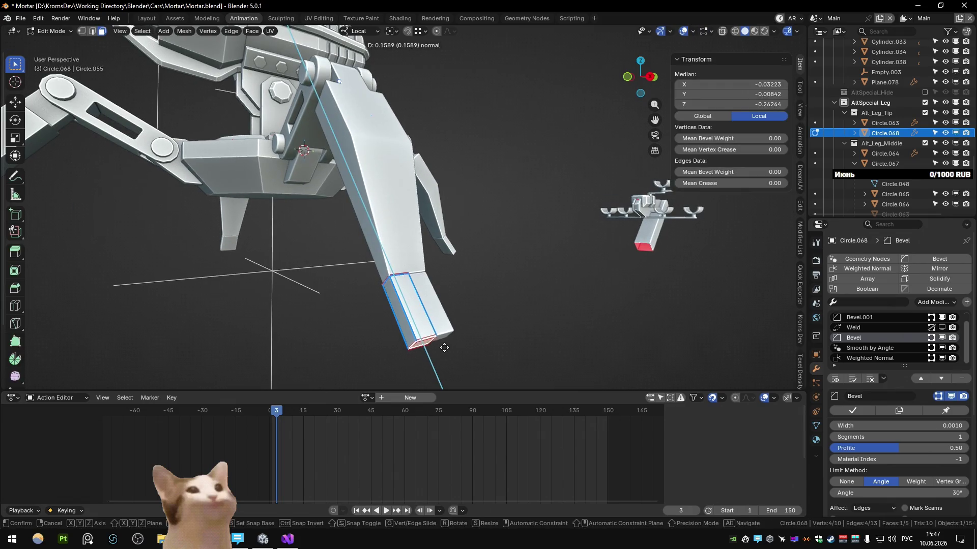
pyautogui.click(443, 346)
pyautogui.press('Tab')
pyautogui.moveTo(443, 346)
pyautogui.mouseDown(button='middle')
pyautogui.moveTo(490, 338)
pyautogui.moveTo(626, 258)
pyautogui.mouseUp(button='middle')
# Step: Try zeroing the piece's X and Y rotation, then undo it
pyautogui.hotkey('alt', 'r')
pyautogui.hotkey('ctrl', 'z')
pyautogui.moveTo(725, 126); pyautogui.dragTo(727, 136)
pyautogui.write('0')
pyautogui.press('Return')
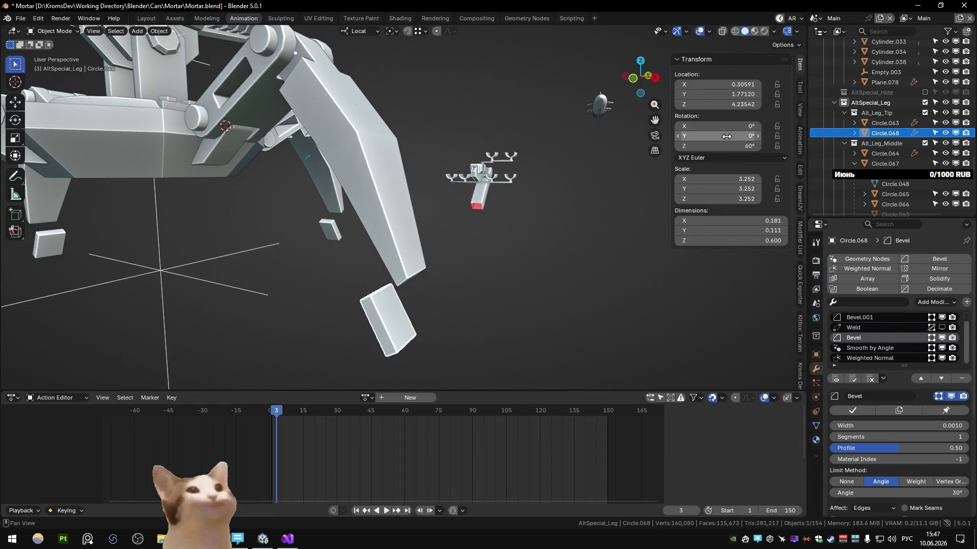
pyautogui.hotkey('ctrl', 'z')
pyautogui.press('.')
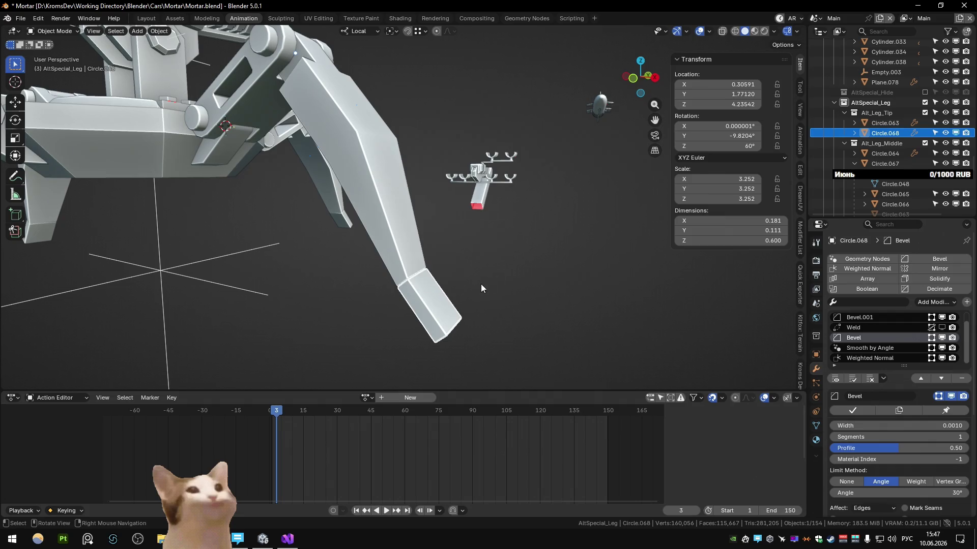
# Step: Snap the 3D cursor to the tip selection and set the piece's origin to the cursor
pyautogui.press('Tab')
pyautogui.hotkey('shift', 's')
pyautogui.press('2')
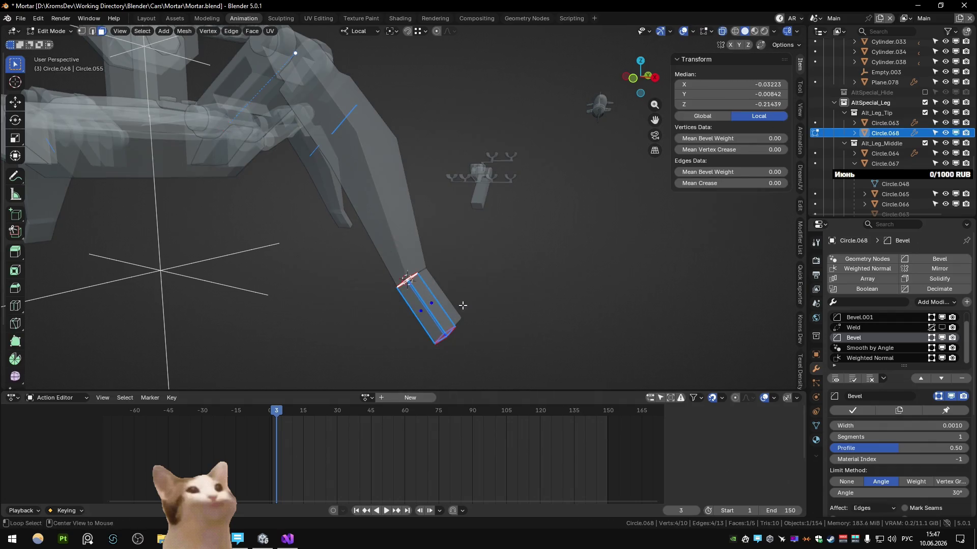
pyautogui.press('Tab')
pyautogui.hotkey('ctrl', 'alt', 'shift', 'c')
pyautogui.click(466, 287)
pyautogui.scroll(-5, 477, 271)
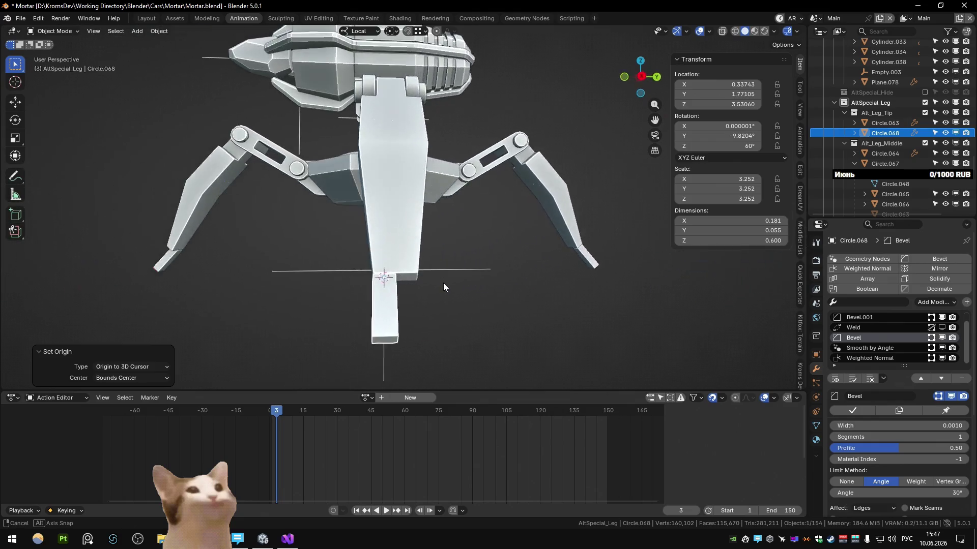
pyautogui.scroll(5, 488, 276)
# Step: Parent the foot piece to the leg segment
pyautogui.keyDown('shift'); pyautogui.click(400, 250); pyautogui.keyUp('shift')
pyautogui.hotkey('ctrl', 'p')
pyautogui.click(401, 250)
pyautogui.hotkey('ctrl', 'z')
pyautogui.hotkey('ctrl', 'p')
pyautogui.click(412, 309)
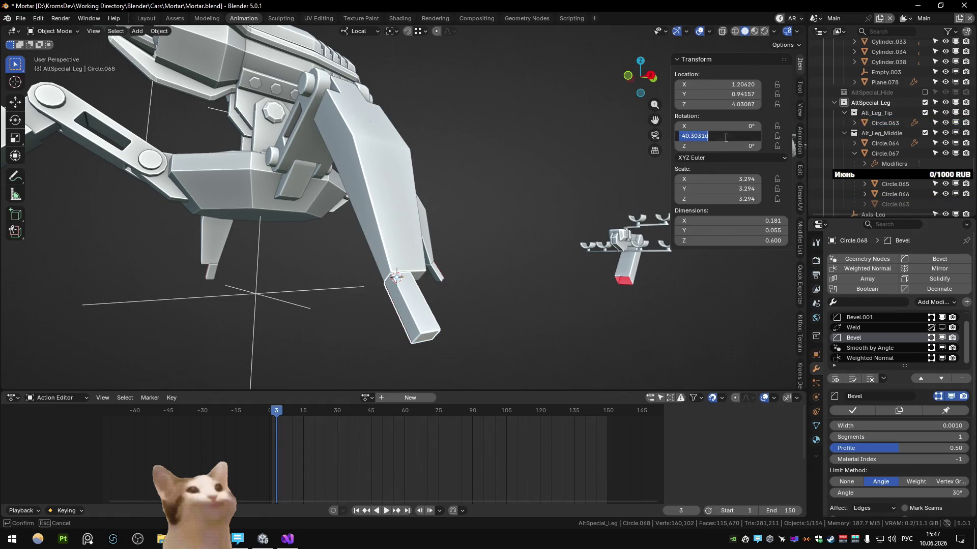
pyautogui.write('0')
pyautogui.press('Return')
# Step: Rotate the foot block 90° about its local axis to lie flat and apply the rotation
pyautogui.moveTo(580, 270)
pyautogui.mouseDown(button='middle')
pyautogui.moveTo(569, 321)
pyautogui.moveTo(550, 313)
pyautogui.moveTo(558, 327)
pyautogui.mouseUp(button='middle')
pyautogui.press('r')
pyautogui.press('x')
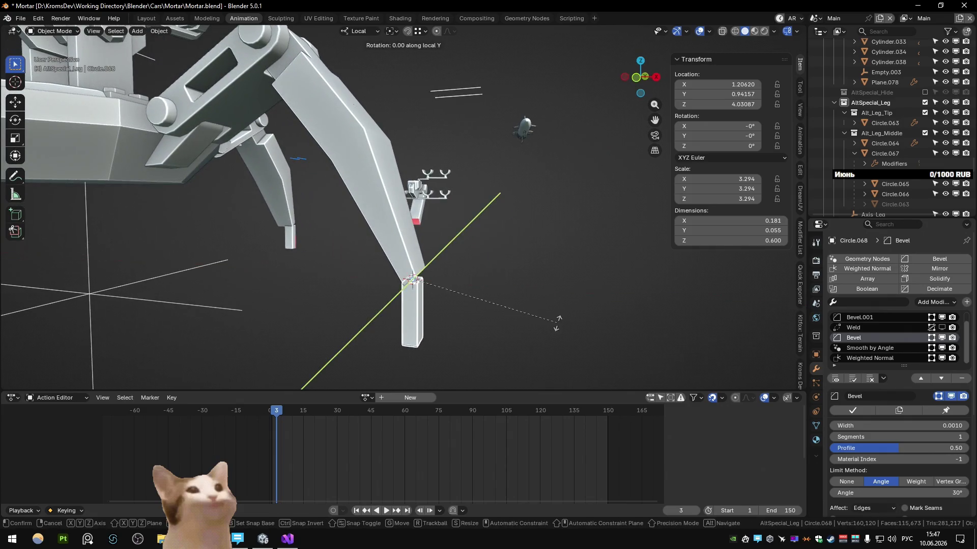
pyautogui.write('90')
pyautogui.press('Return')
pyautogui.press('Tab')
pyautogui.scroll(-5, 557, 323)
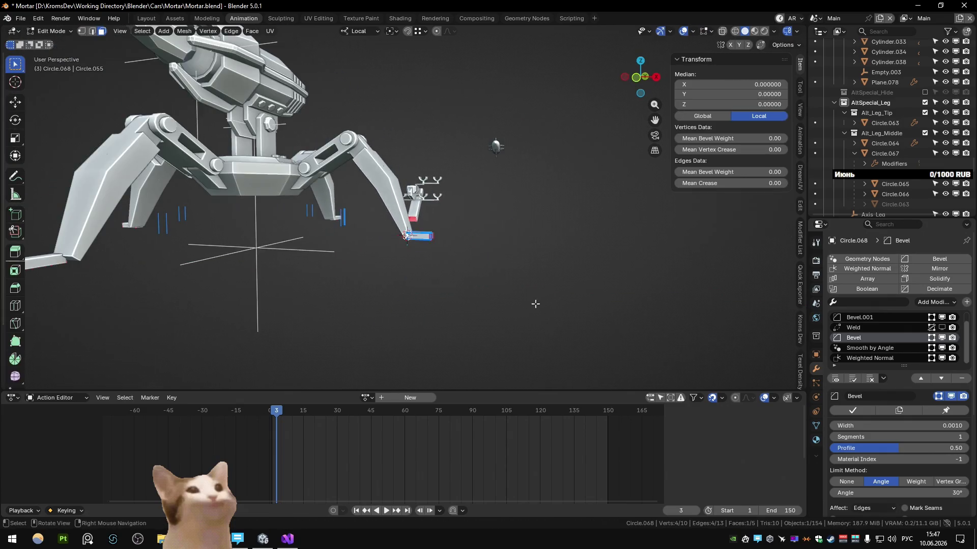
pyautogui.hotkey('alt', 'z')
pyautogui.press('Tab')
pyautogui.hotkey('alt', 'z')
pyautogui.scroll(3, 484, 271)
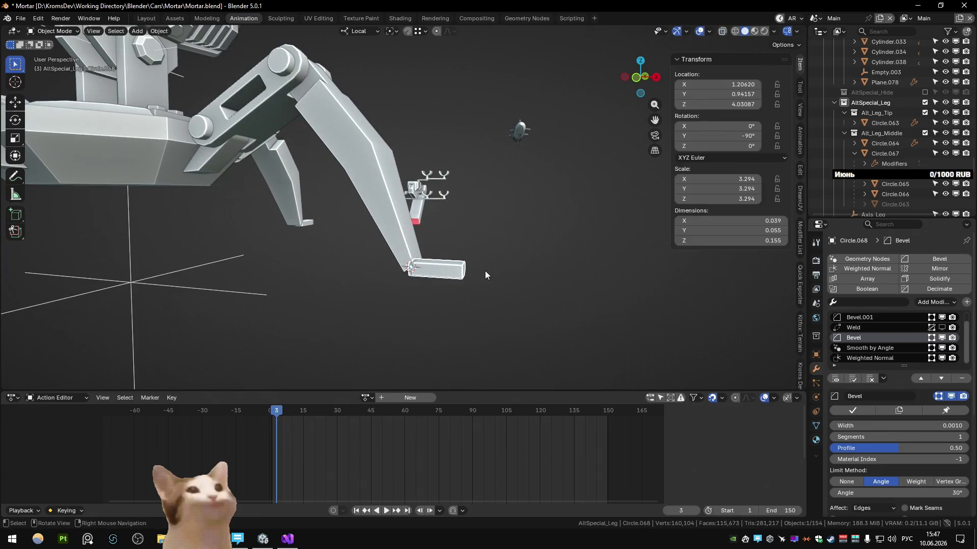
pyautogui.hotkey('ctrl', 'a')
pyautogui.click(479, 283)
pyautogui.moveTo(580, 308)
pyautogui.mouseDown(button='middle')
pyautogui.moveTo(425, 306)
pyautogui.moveTo(507, 313)
pyautogui.mouseUp(button='middle')
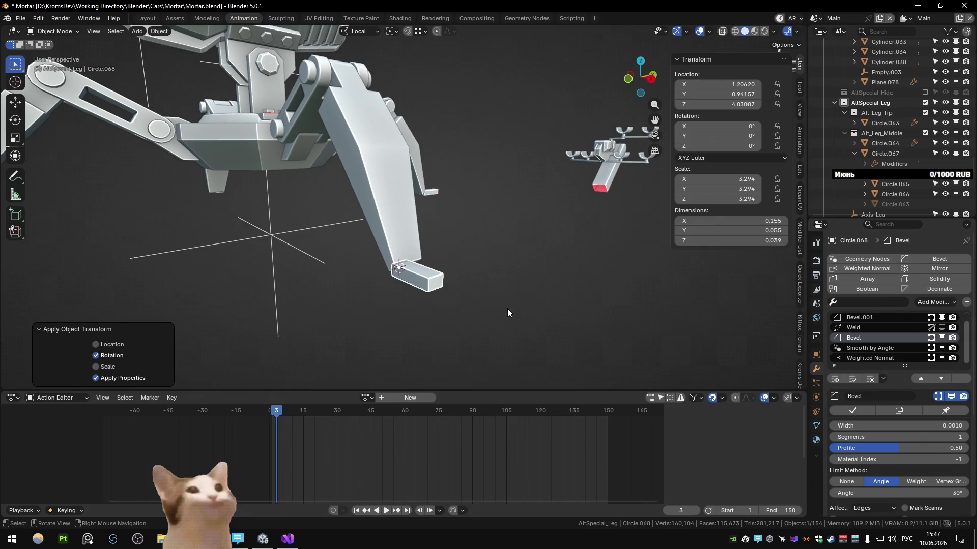
# Step: Select all the foot block's vertices and shift them along local Y to centre the block under the leg tip
pyautogui.press('Tab')
pyautogui.moveTo(507, 313); pyautogui.dragTo(437, 338, button='middle')
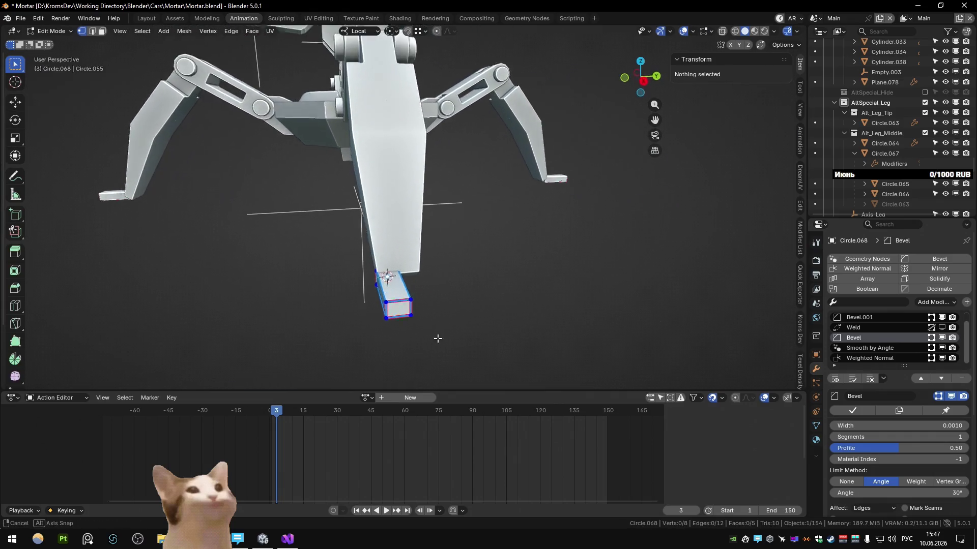
pyautogui.moveTo(438, 339)
pyautogui.mouseDown(button='middle')
pyautogui.moveTo(428, 332)
pyautogui.moveTo(444, 279)
pyautogui.mouseUp(button='middle')
pyautogui.hotkey('alt', 'z')
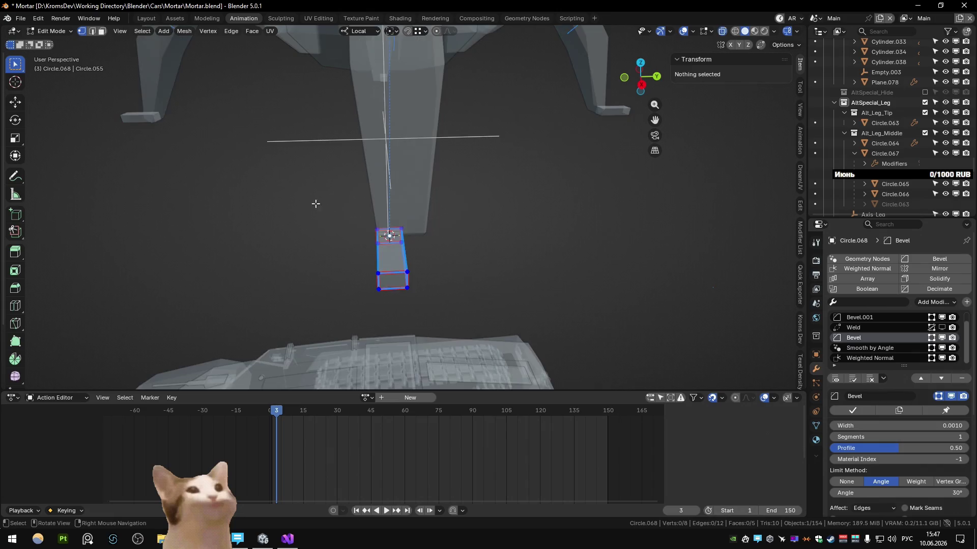
pyautogui.moveTo(317, 203); pyautogui.dragTo(445, 326)
pyautogui.hotkey('alt', 'z')
pyautogui.press('g')
pyautogui.press('x')
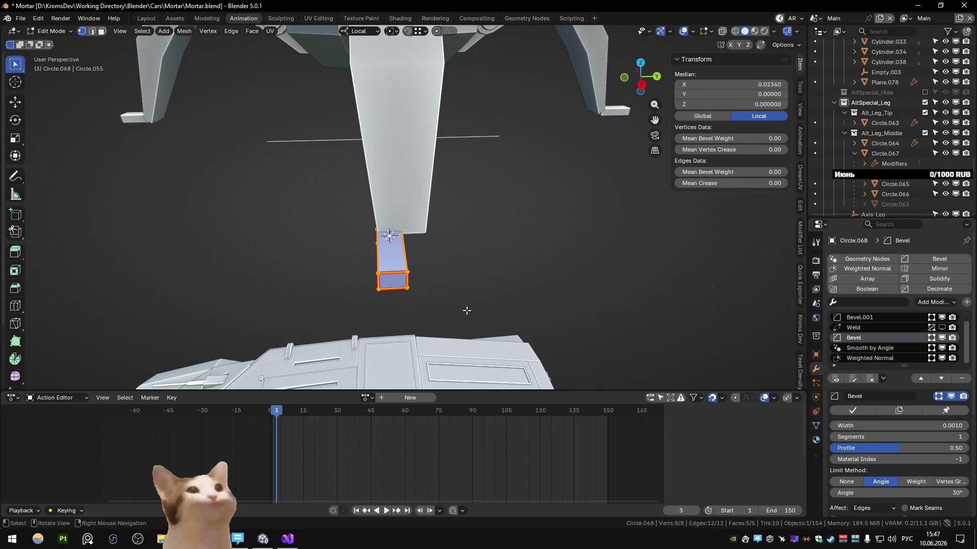
pyautogui.press('y')
pyautogui.click(503, 322)
# Step: Nudge the whole foot block further along local Y in Object Mode
pyautogui.press('Tab')
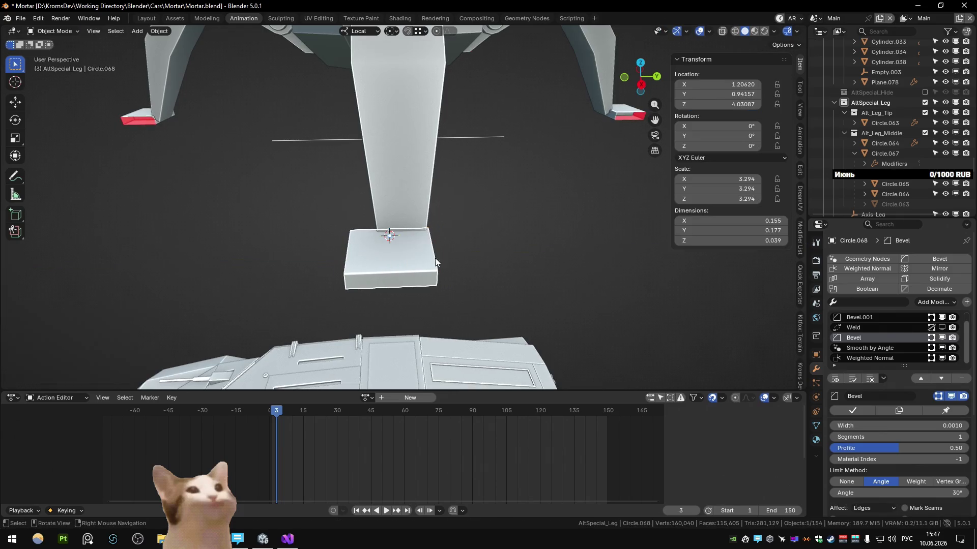
pyautogui.moveTo(416, 196); pyautogui.dragTo(409, 157, button='middle')
pyautogui.press('g')
pyautogui.press('y')
pyautogui.click(422, 177)
pyautogui.press('Tab')
pyautogui.press('Tab')
pyautogui.press('Tab')
pyautogui.press('Tab')
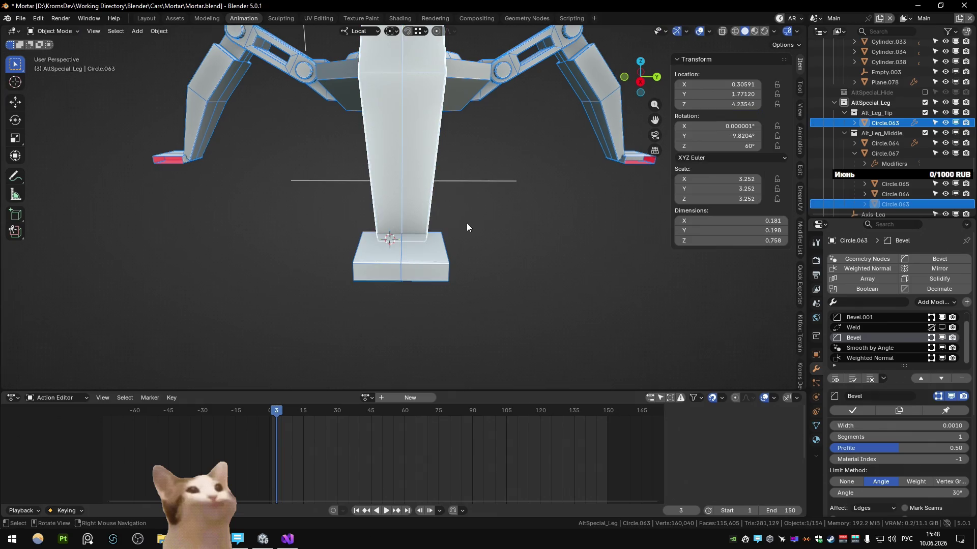
# Step: Mirror the foot block along Y and apply its scale so it reads 1
pyautogui.press('Tab')
pyautogui.press('g')
pyautogui.press('y')
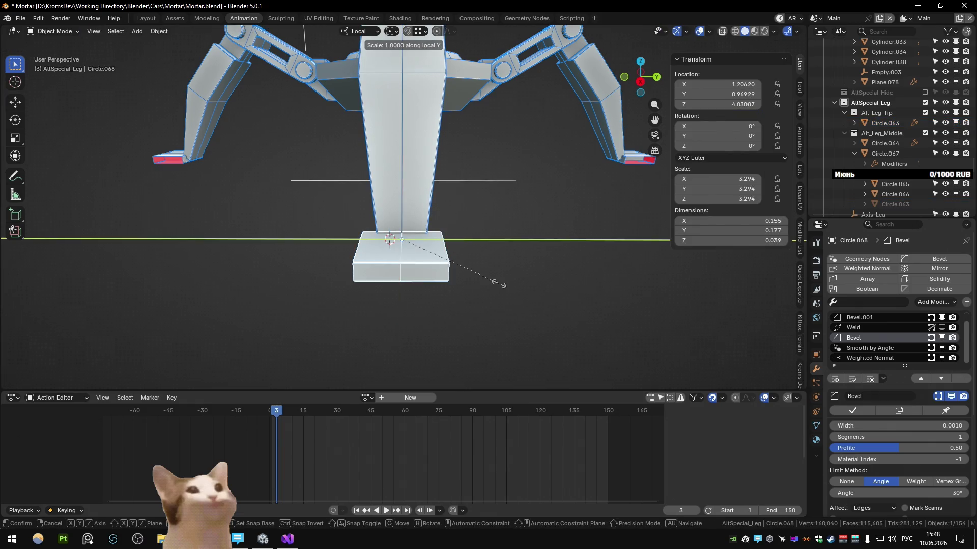
pyautogui.click(499, 283)
pyautogui.press('Tab')
pyautogui.hotkey('ctrl', 'a')
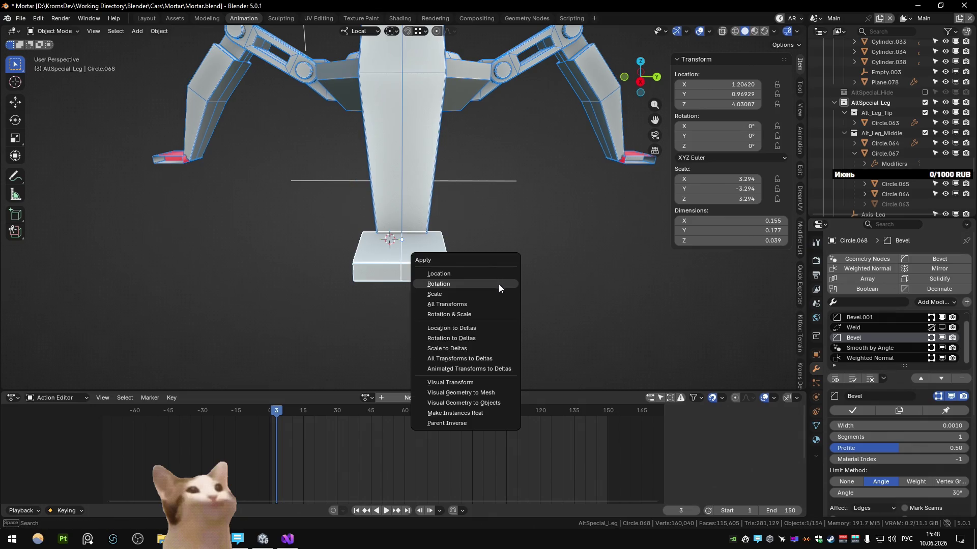
pyautogui.click(477, 293)
pyautogui.press('Tab')
pyautogui.hotkey('alt', 'a')
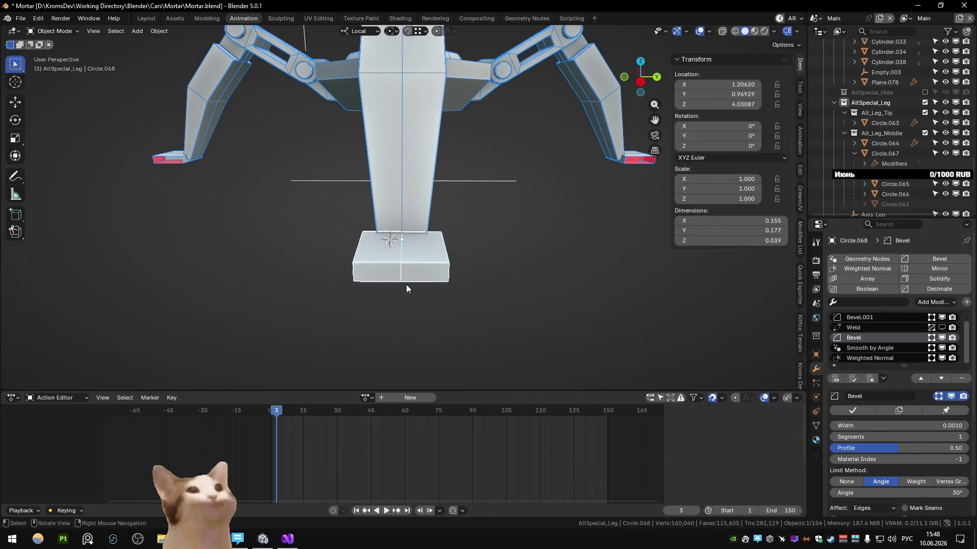
pyautogui.click(406, 281)
pyautogui.moveTo(406, 281); pyautogui.dragTo(494, 274, button='middle')
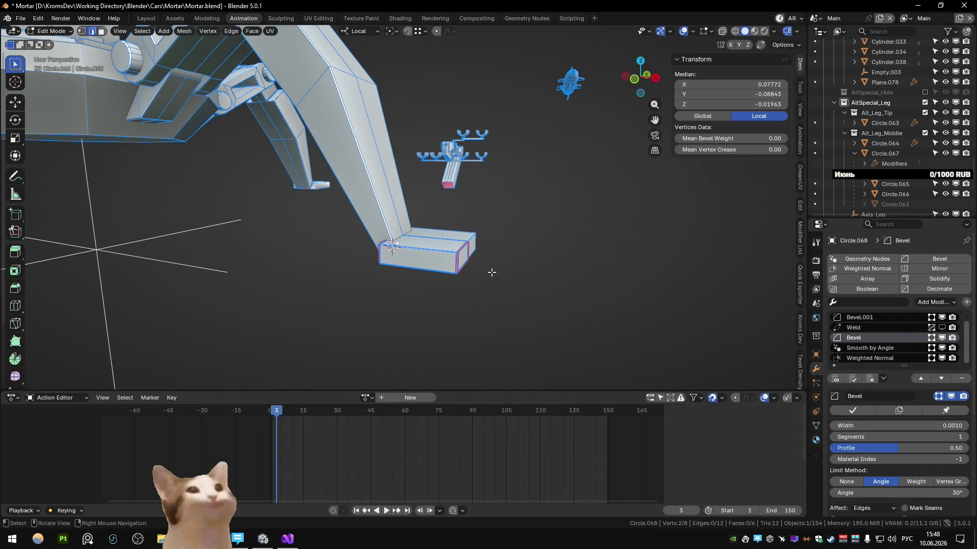
# Step: Thin the foot block along local Y and shift it along local X so it juts out from the leg tip
pyautogui.press('q')
pyautogui.click(480, 328)
pyautogui.press('Tab')
pyautogui.scroll(3, 482, 267)
pyautogui.moveTo(484, 266)
pyautogui.mouseDown(button='middle')
pyautogui.moveTo(383, 296)
pyautogui.moveTo(428, 290)
pyautogui.moveTo(386, 298)
pyautogui.moveTo(460, 339)
pyautogui.mouseUp(button='middle')
pyautogui.press('Tab')
pyautogui.press('g')
pyautogui.press('y')
pyautogui.click(409, 321)
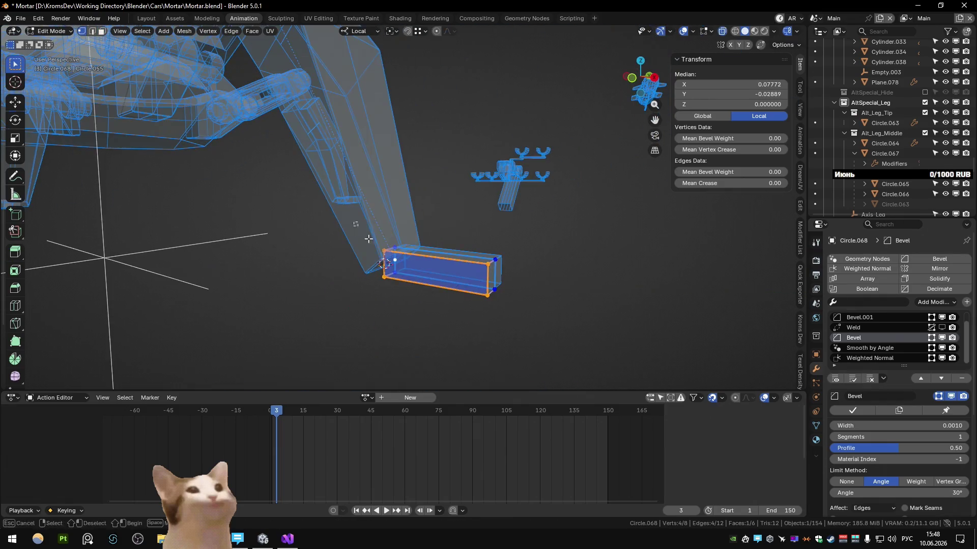
pyautogui.press('g')
pyautogui.press('x')
pyautogui.click(441, 332)
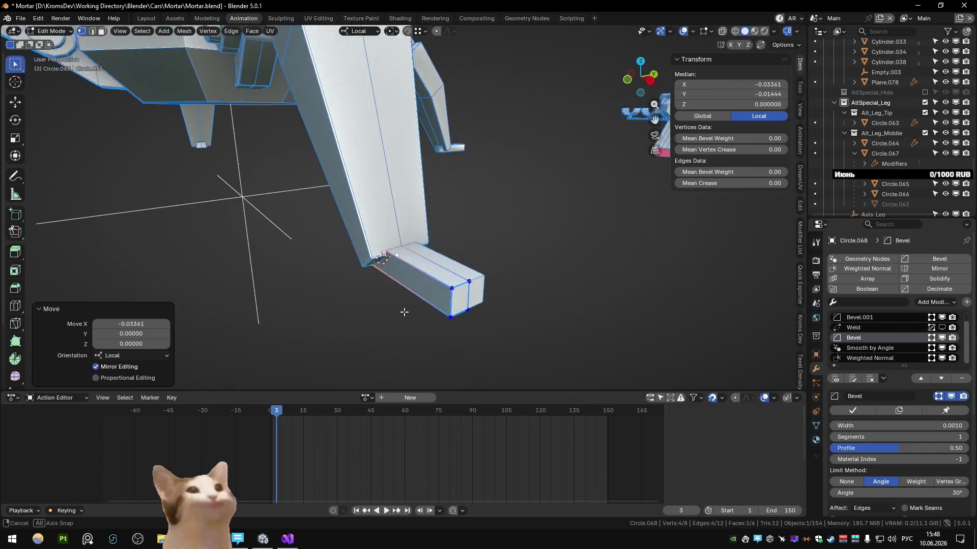
# Step: Add a centred horizontal edge loop across the leg and select an edge at the leg tip
pyautogui.moveTo(403, 311); pyautogui.dragTo(369, 241, button='middle')
pyautogui.press('Tab')
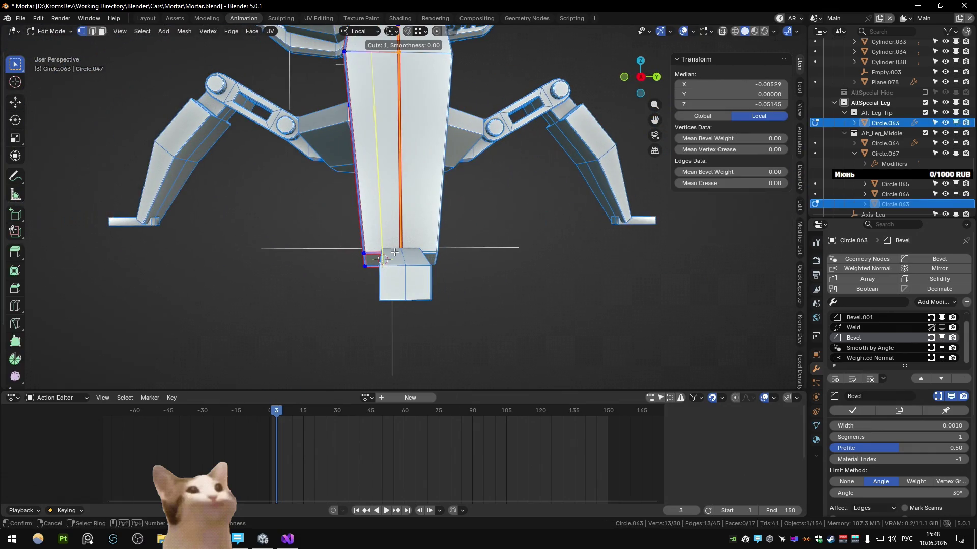
pyautogui.click(391, 251)
pyautogui.rightClick(388, 252)
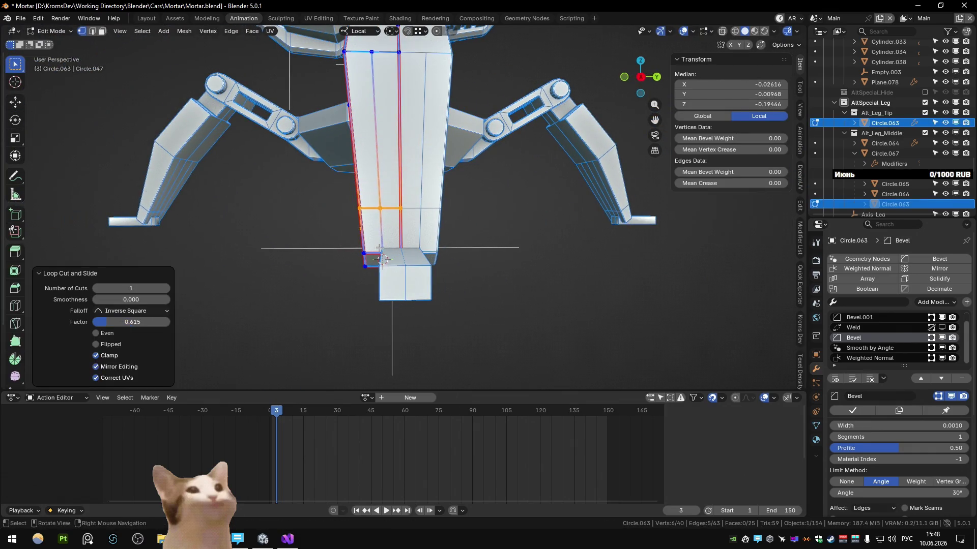
pyautogui.click(390, 258)
pyautogui.hotkey('alt', 'z')
pyautogui.press('2')
pyautogui.click(389, 258)
pyautogui.moveTo(390, 259)
pyautogui.mouseDown(button='middle')
pyautogui.moveTo(435, 280)
pyautogui.moveTo(513, 254)
pyautogui.mouseUp(button='middle')
pyautogui.hotkey('alt', 'z')
pyautogui.press('Tab')
# Step: Switch to front orthographic view and start moving the foot block
pyautogui.press('KP_3')
pyautogui.press('KP_1')
pyautogui.press('g')
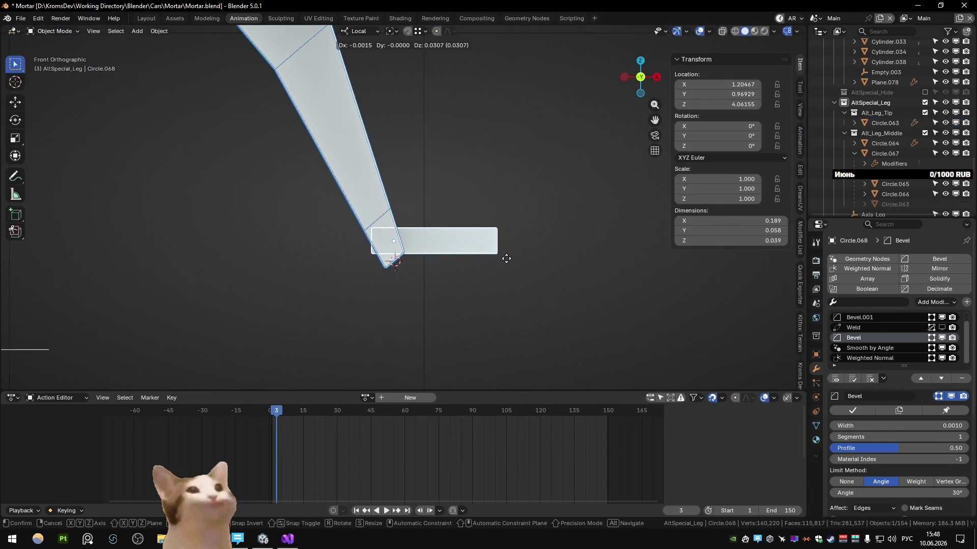
# Step: Extrude the foot bar's side face along local Y into a wider plate
pyautogui.click(502, 260)
pyautogui.scroll(-3, 514, 264)
pyautogui.moveTo(514, 264)
pyautogui.mouseDown(button='middle')
pyautogui.moveTo(431, 279)
pyautogui.moveTo(499, 304)
pyautogui.moveTo(455, 268)
pyautogui.mouseUp(button='middle')
pyautogui.scroll(3, 431, 279)
pyautogui.press('Tab')
pyautogui.click(420, 265)
pyautogui.press('3')
pyautogui.press('e')
pyautogui.press('y')
pyautogui.press('y')
pyautogui.click(423, 311)
# Step: From top view, move the plate's outer edge along local X to give it an angled, chamfered front
pyautogui.moveTo(423, 311)
pyautogui.mouseDown(button='middle')
pyautogui.moveTo(429, 283)
pyautogui.moveTo(386, 290)
pyautogui.mouseUp(button='middle')
pyautogui.press('KP_7')
pyautogui.hotkey('alt', 'z')
pyautogui.click(492, 256)
pyautogui.hotkey('alt', 'z')
pyautogui.press('g')
pyautogui.press('x')
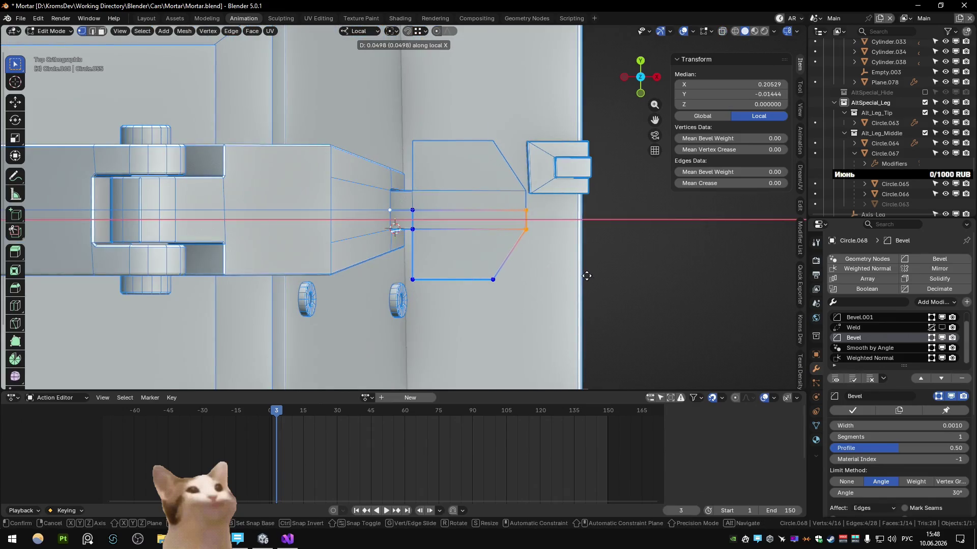
pyautogui.click(586, 276)
pyautogui.press('Tab')
pyautogui.moveTo(586, 276)
pyautogui.mouseDown(button='middle')
pyautogui.moveTo(459, 144)
pyautogui.moveTo(406, 190)
pyautogui.moveTo(330, 202)
pyautogui.moveTo(364, 241)
pyautogui.moveTo(417, 218)
pyautogui.mouseUp(button='middle')
pyautogui.scroll(-3, 491, 165)
pyautogui.scroll(2, 489, 157)
pyautogui.scroll(4, 417, 218)
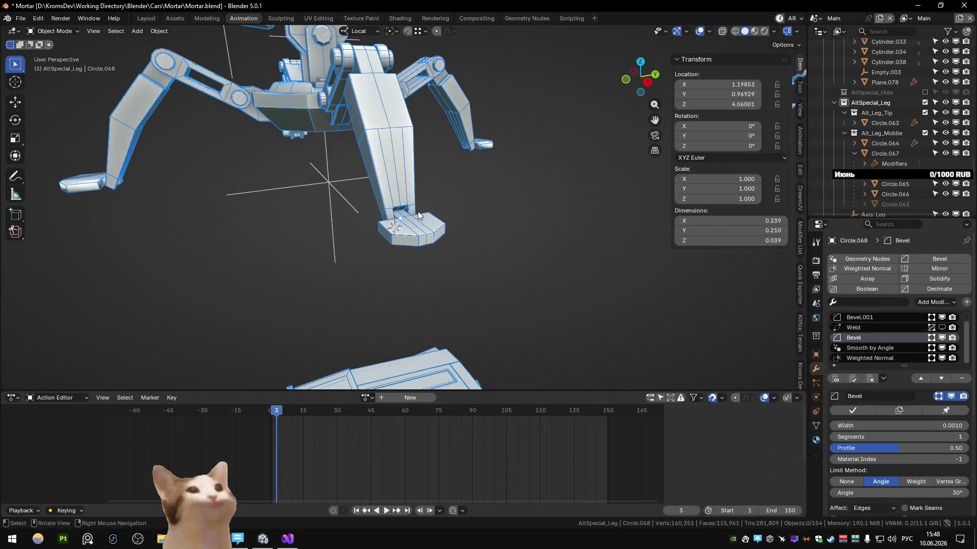
pyautogui.moveTo(413, 213)
pyautogui.mouseDown(button='middle')
pyautogui.moveTo(491, 176)
pyautogui.moveTo(473, 215)
pyautogui.moveTo(371, 221)
pyautogui.moveTo(341, 208)
pyautogui.moveTo(350, 184)
pyautogui.moveTo(376, 200)
pyautogui.moveTo(533, 151)
pyautogui.moveTo(507, 171)
pyautogui.moveTo(523, 166)
pyautogui.moveTo(503, 189)
pyautogui.moveTo(478, 202)
pyautogui.moveTo(483, 170)
pyautogui.moveTo(452, 200)
pyautogui.moveTo(331, 216)
pyautogui.moveTo(394, 242)
pyautogui.mouseUp(button='middle')
# Step: Select the leg tip object Circle.063 and apply its scale
pyautogui.click(394, 239)
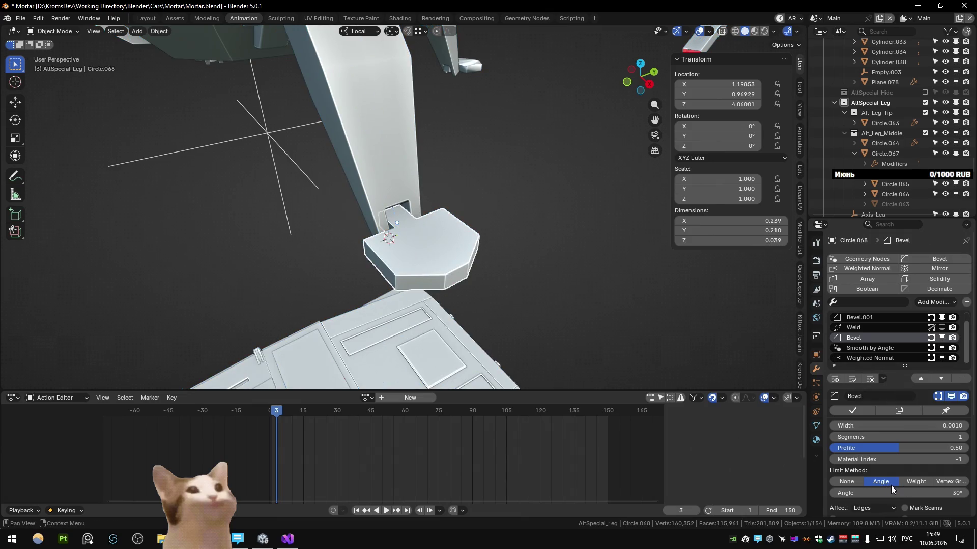
pyautogui.scroll(-5, 523, 219)
pyautogui.scroll(5, 390, 272)
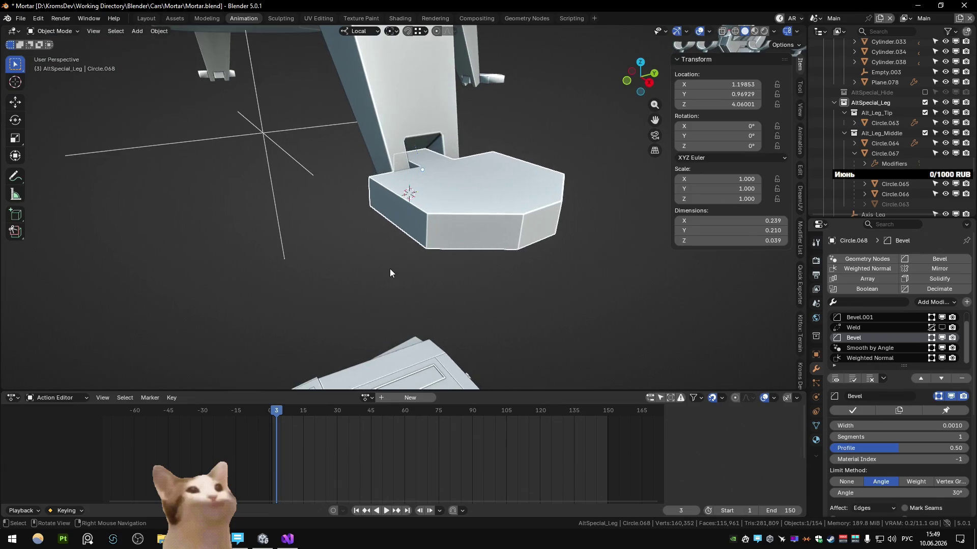
pyautogui.click(431, 171)
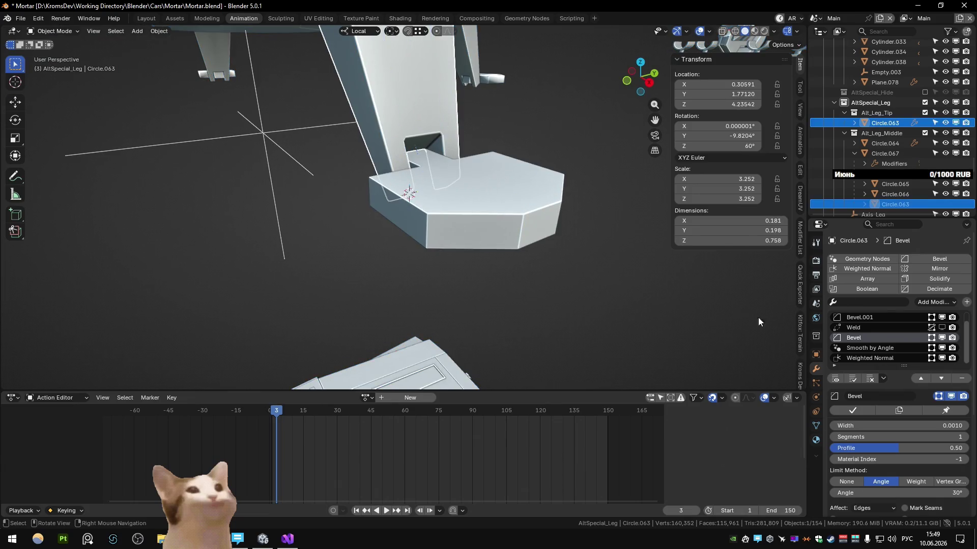
pyautogui.hotkey('ctrl', 'z')
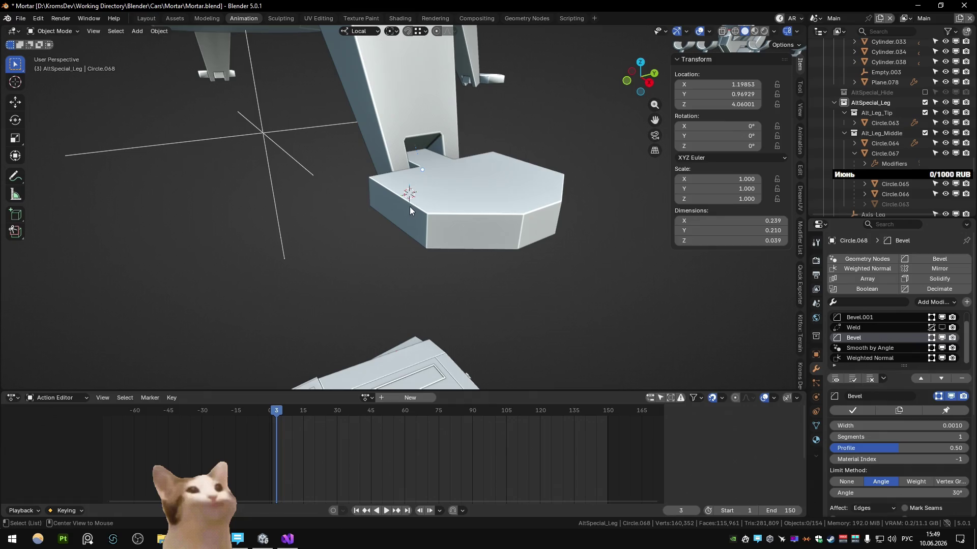
pyautogui.click(385, 127)
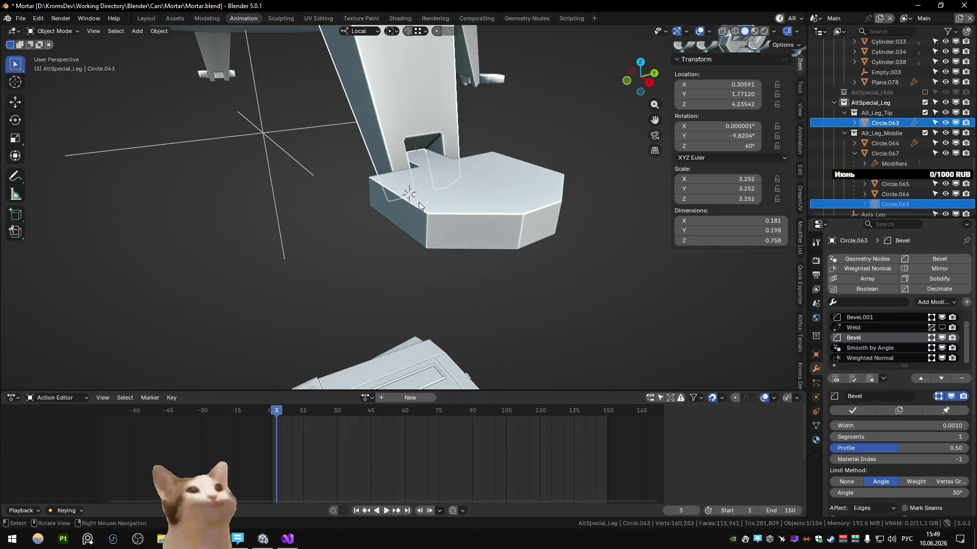
pyautogui.scroll(-5, 420, 202)
pyautogui.moveTo(414, 205); pyautogui.dragTo(469, 256, button='middle')
pyautogui.scroll(1, 468, 255)
pyautogui.hotkey('ctrl', 'a')
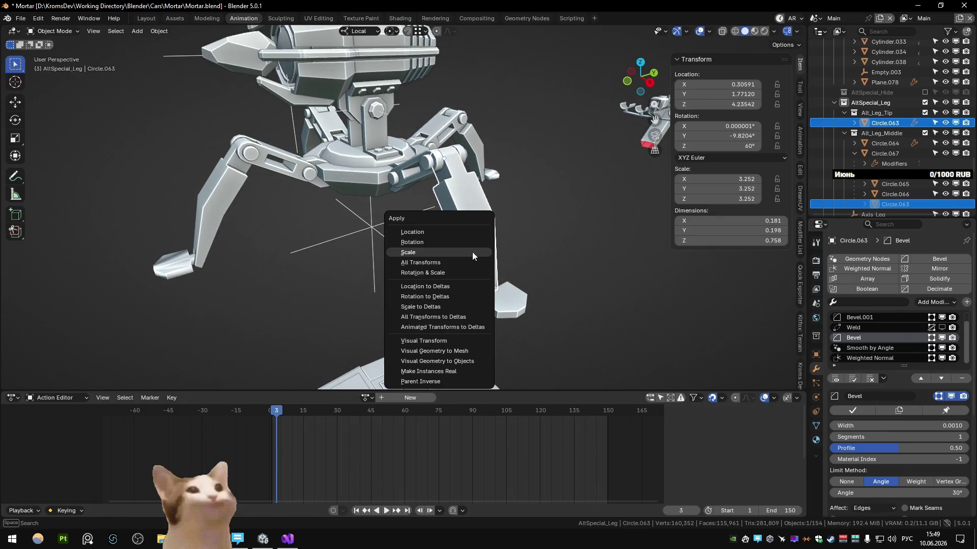
pyautogui.click(472, 252)
# Step: Apply the scale of the remaining leg pieces one by one, including Circle.064
pyautogui.click(410, 180)
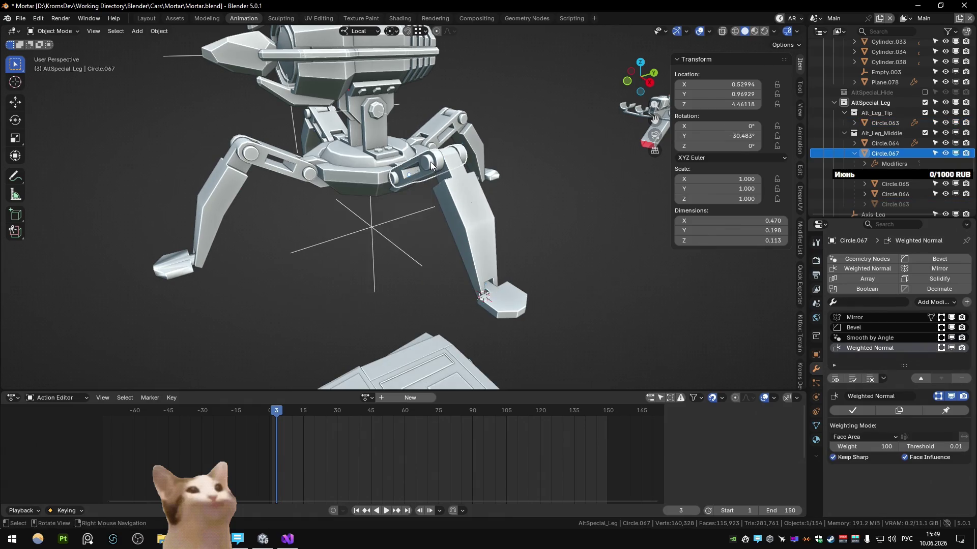
pyautogui.hotkey('ctrl', 'a')
pyautogui.click(430, 162)
pyautogui.click(394, 177)
pyautogui.hotkey('ctrl', 'a')
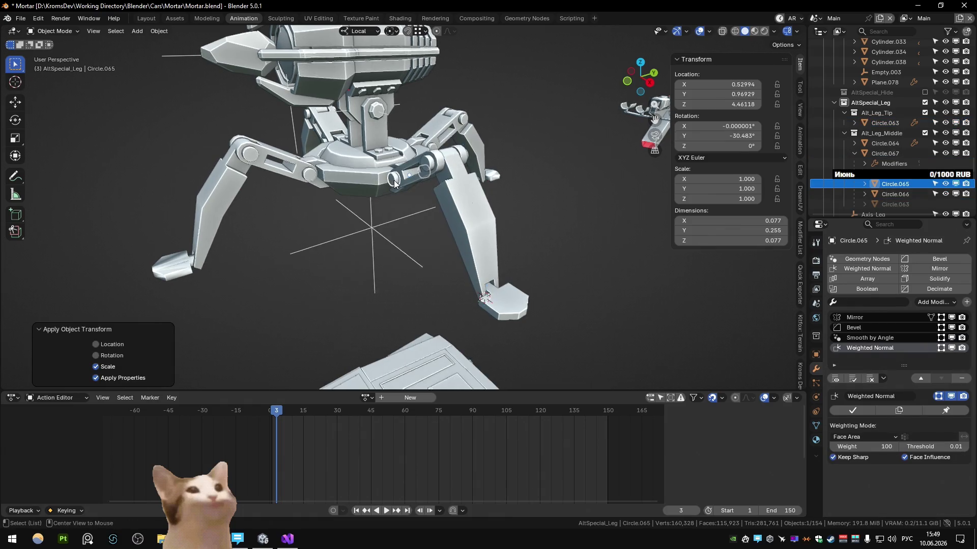
pyautogui.scroll(3, 402, 228)
pyautogui.click(402, 229)
pyautogui.hotkey('ctrl', 'a')
pyautogui.scroll(-4, 390, 215)
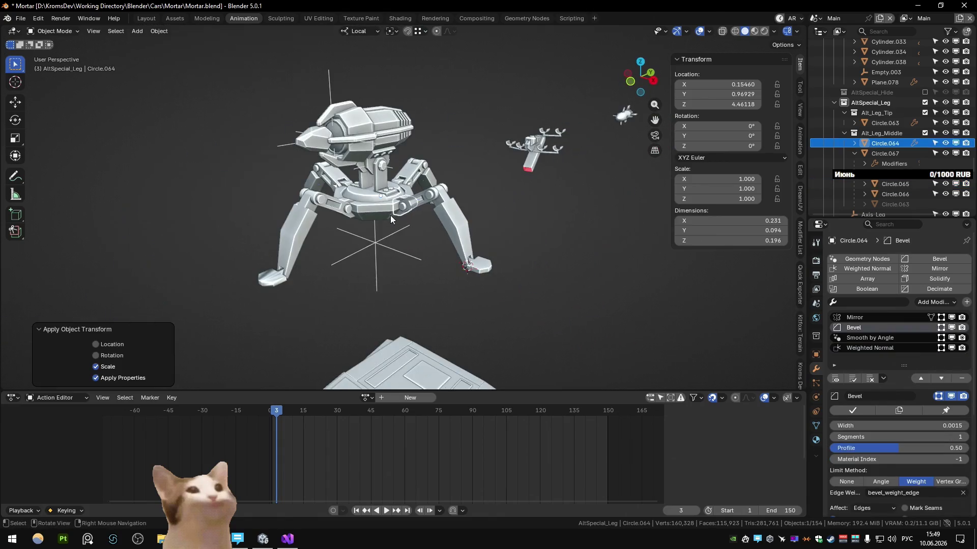
pyautogui.click(386, 210)
# Step: Undo an accidental rotation clear, apply Circle.057's rotation, then select the small leg-tip piece
pyautogui.hotkey('alt', 'r')
pyautogui.hotkey('ctrl', 'z')
pyautogui.hotkey('ctrl', 'a')
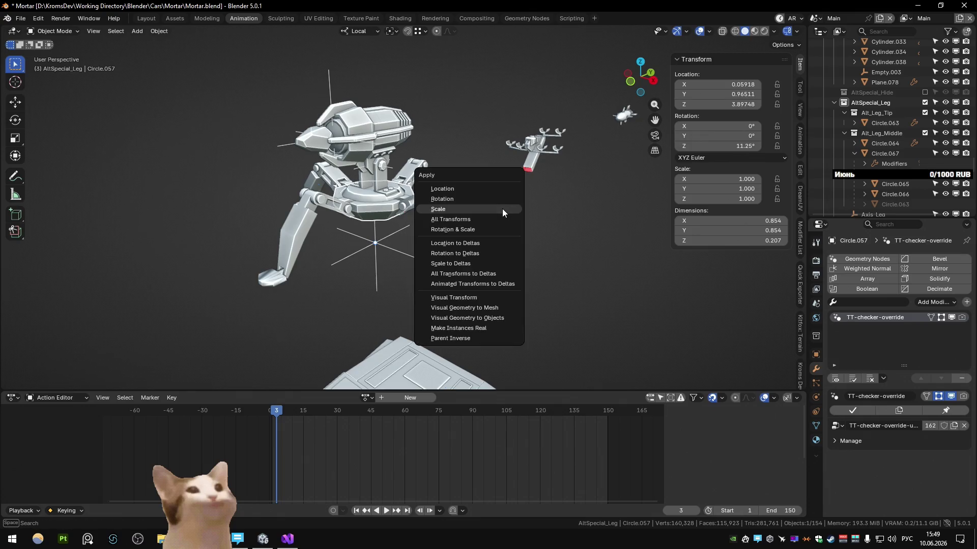
pyautogui.click(503, 200)
pyautogui.click(411, 200)
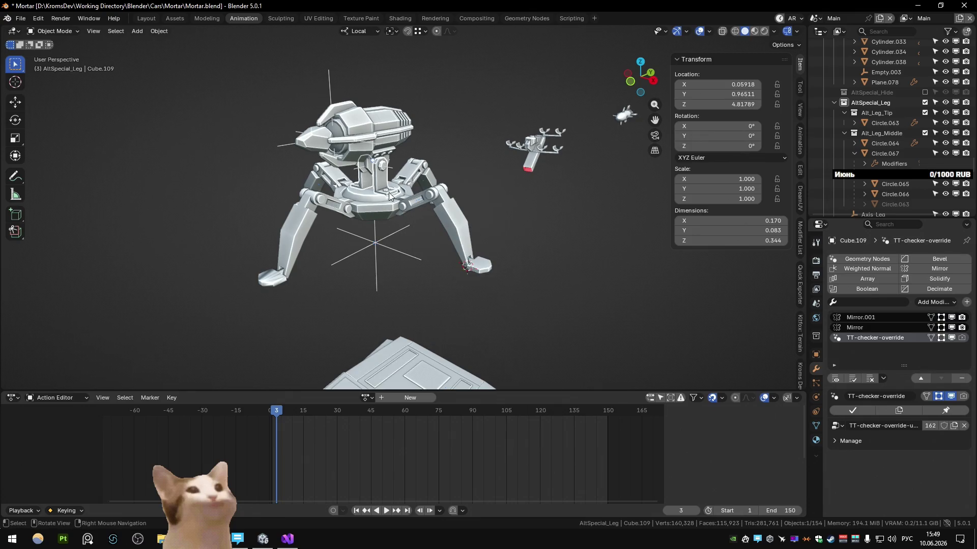
pyautogui.click(468, 263)
pyautogui.moveTo(481, 265)
pyautogui.mouseDown(button='middle')
pyautogui.moveTo(512, 257)
pyautogui.moveTo(499, 304)
pyautogui.mouseUp(button='middle')
# Step: In top view with X-ray, shift Circle.068's outline vertices along local X, cancelling a second unwanted move
pyautogui.press('Tab')
pyautogui.press('KP_7')
pyautogui.hotkey('alt', 'z')
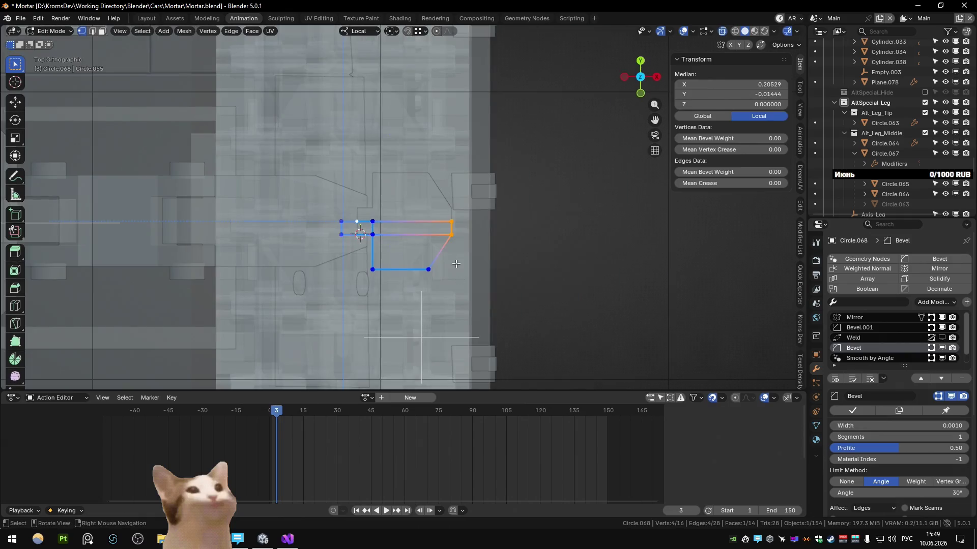
pyautogui.press('g')
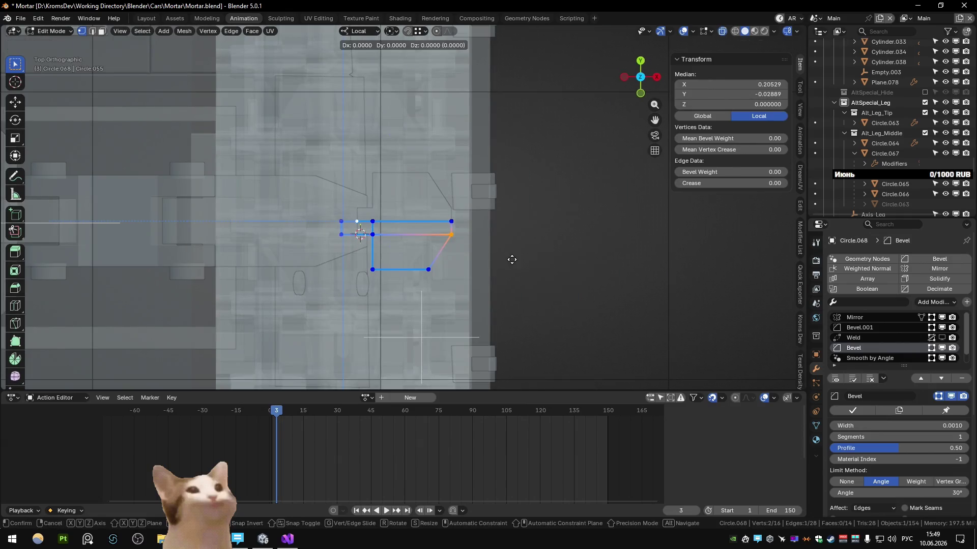
pyautogui.press('x')
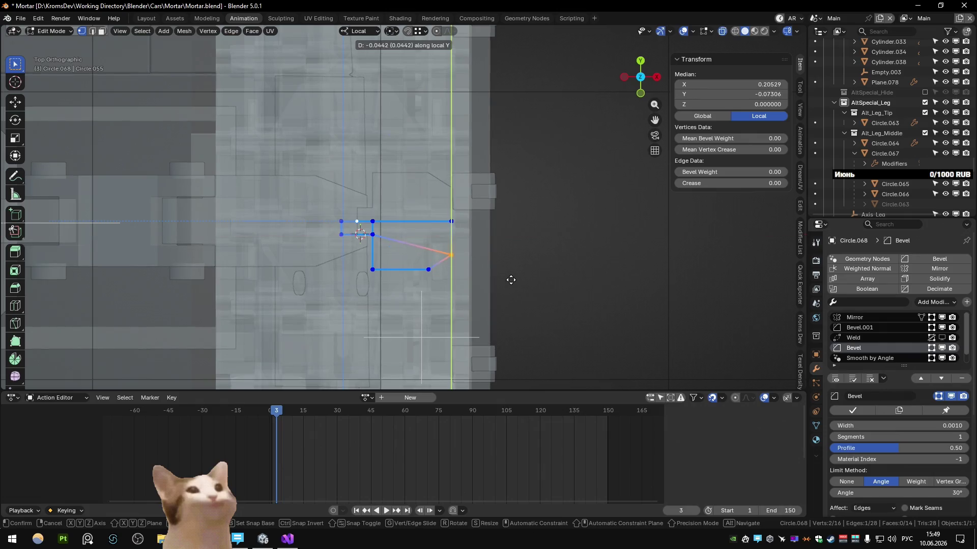
pyautogui.click(510, 280)
pyautogui.hotkey('alt', 'z')
pyautogui.press('g')
pyautogui.press('x')
pyautogui.press('Escape')
# Step: Box-select more outline vertices and move them along local X to taper the outer end
pyautogui.hotkey('alt', 'z')
pyautogui.moveTo(416, 209); pyautogui.dragTo(519, 323)
pyautogui.hotkey('alt', 'z')
pyautogui.press('g')
pyautogui.press('x')
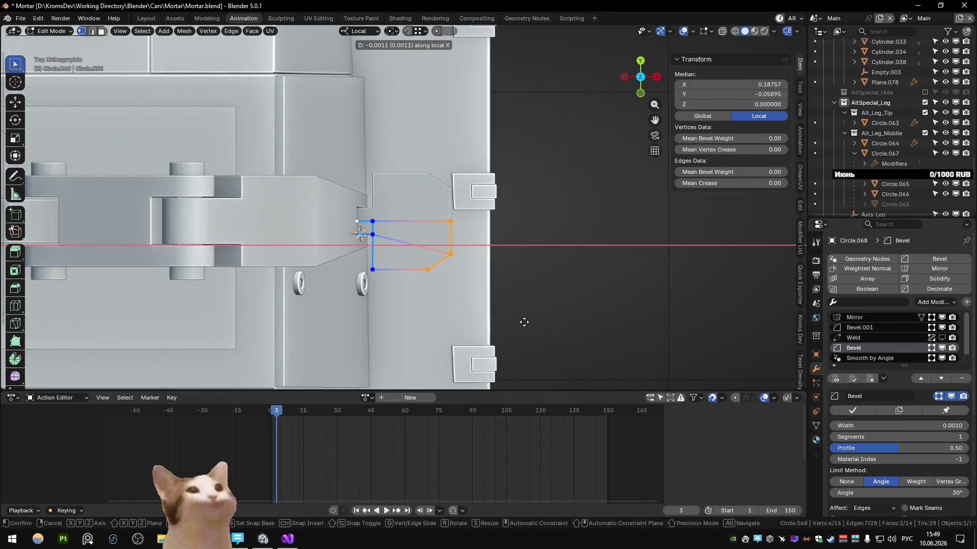
pyautogui.click(525, 322)
# Step: Move a single outline edge along local Y to finish the angled point
pyautogui.hotkey('alt', 'z')
pyautogui.click(400, 269)
pyautogui.hotkey('alt', 'z')
pyautogui.press('g')
pyautogui.press('y')
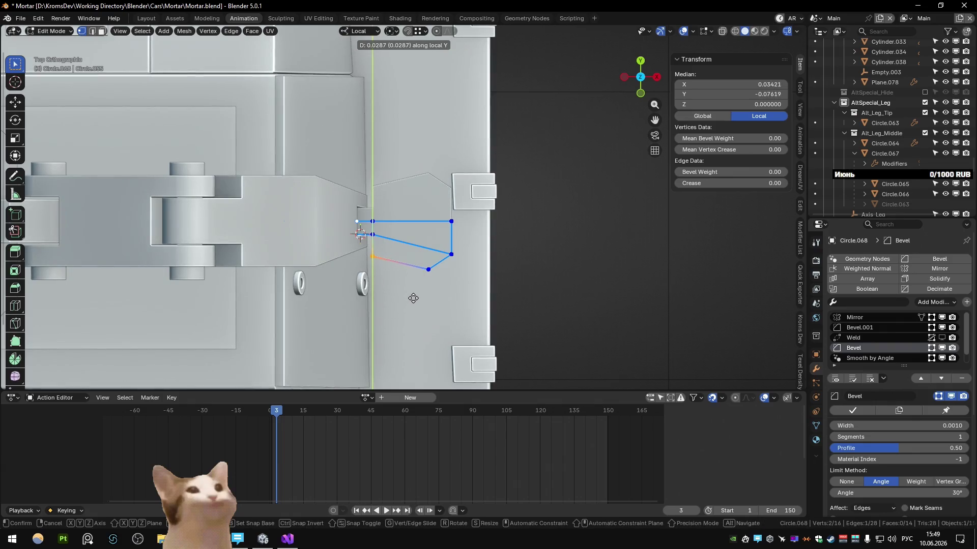
pyautogui.click(413, 297)
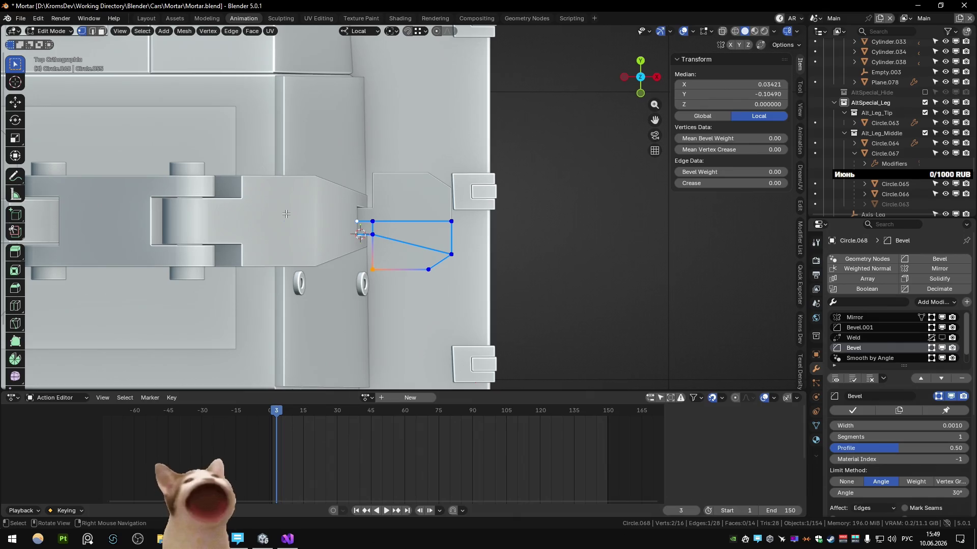
pyautogui.moveTo(286, 214); pyautogui.dragTo(442, 212, button='middle')
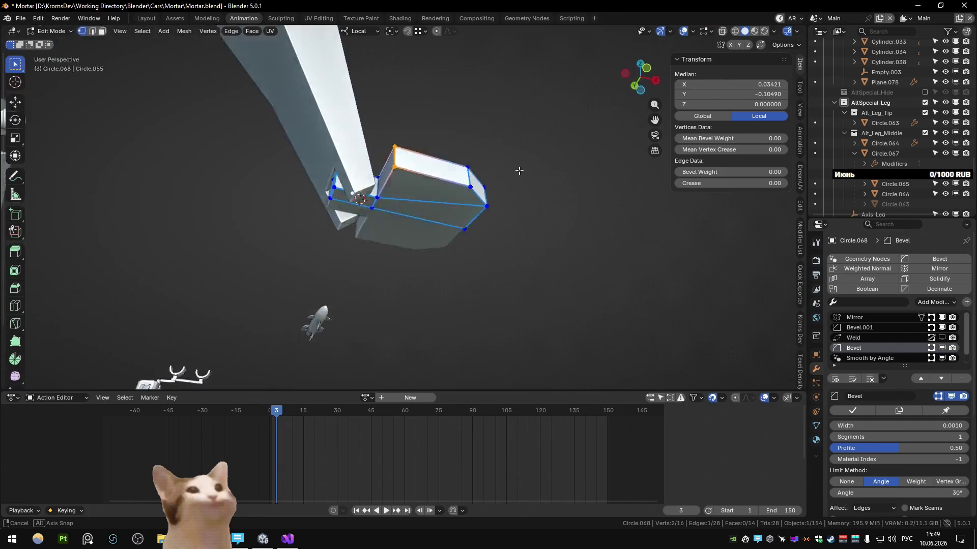
# Step: Abandon a bevel attempt and push the foot piece's end face further out along X
pyautogui.moveTo(442, 211)
pyautogui.mouseDown(button='middle')
pyautogui.moveTo(372, 254)
pyautogui.moveTo(528, 280)
pyautogui.mouseUp(button='middle')
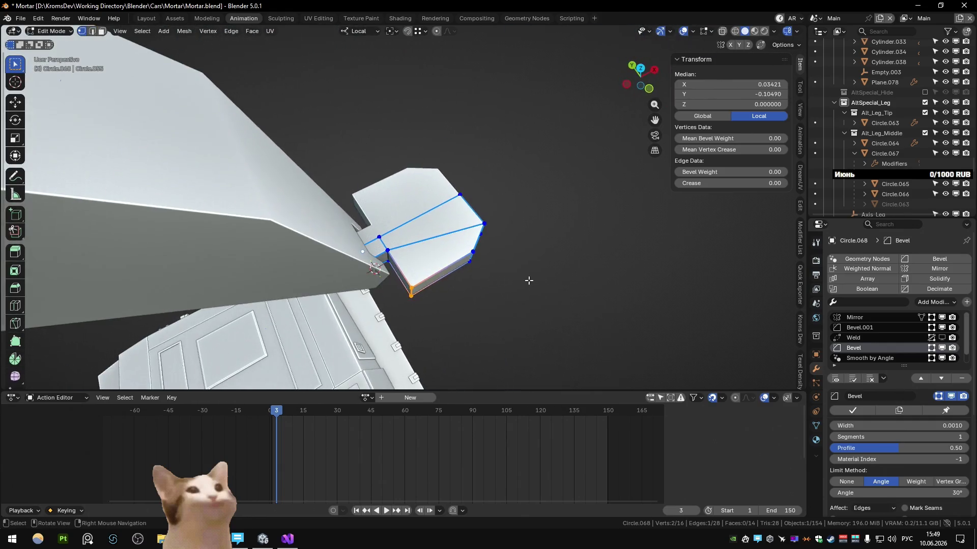
pyautogui.hotkey('ctrl', 'b')
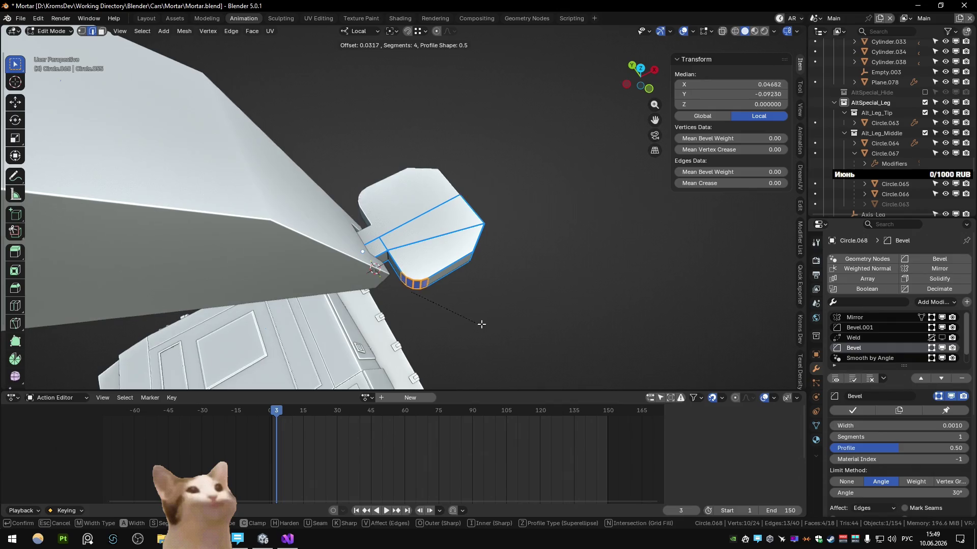
pyautogui.press('Escape')
pyautogui.moveTo(483, 325)
pyautogui.mouseDown(button='middle')
pyautogui.moveTo(424, 265)
pyautogui.moveTo(412, 305)
pyautogui.mouseUp(button='middle')
pyautogui.click(405, 261)
pyautogui.press('g')
pyautogui.press('x')
pyautogui.click(415, 317)
pyautogui.press('Tab')
pyautogui.scroll(-5, 483, 219)
# Step: Select the foot pad Plane.078, add a Weighted Normal modifier, and frame it
pyautogui.moveTo(482, 220)
pyautogui.mouseDown(button='middle')
pyautogui.moveTo(311, 244)
pyautogui.moveTo(284, 228)
pyautogui.mouseUp(button='middle')
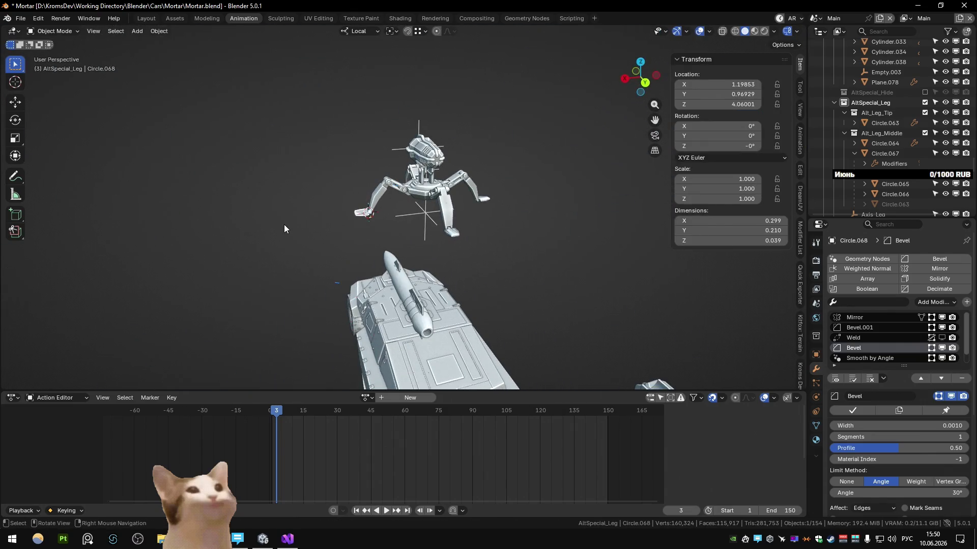
pyautogui.scroll(2, 284, 229)
pyautogui.scroll(3, 290, 233)
pyautogui.click(582, 291)
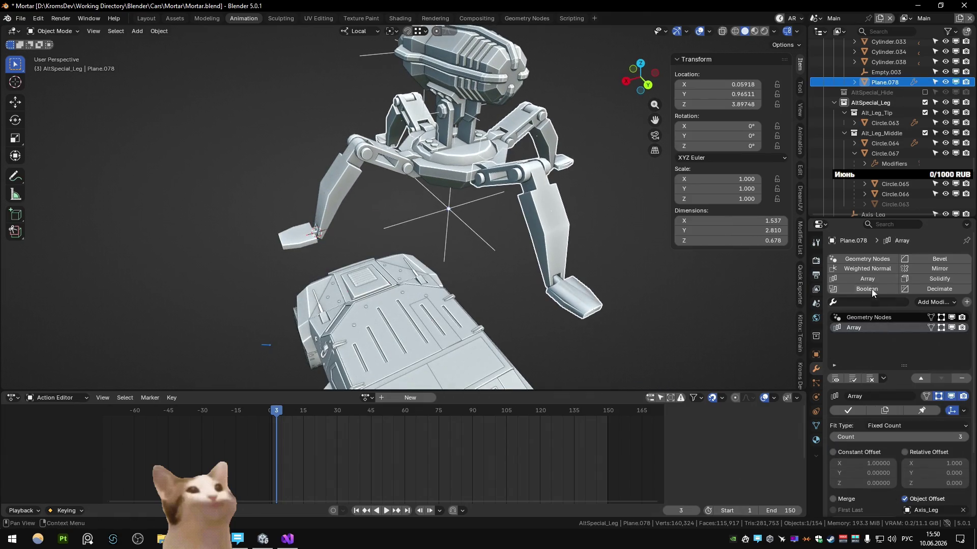
pyautogui.click(868, 268)
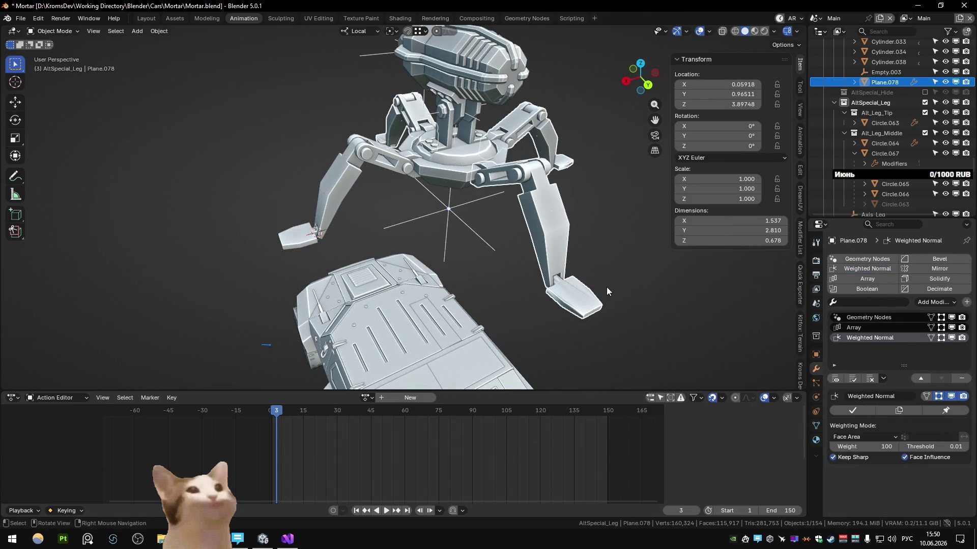
pyautogui.press('KP_Decimal')
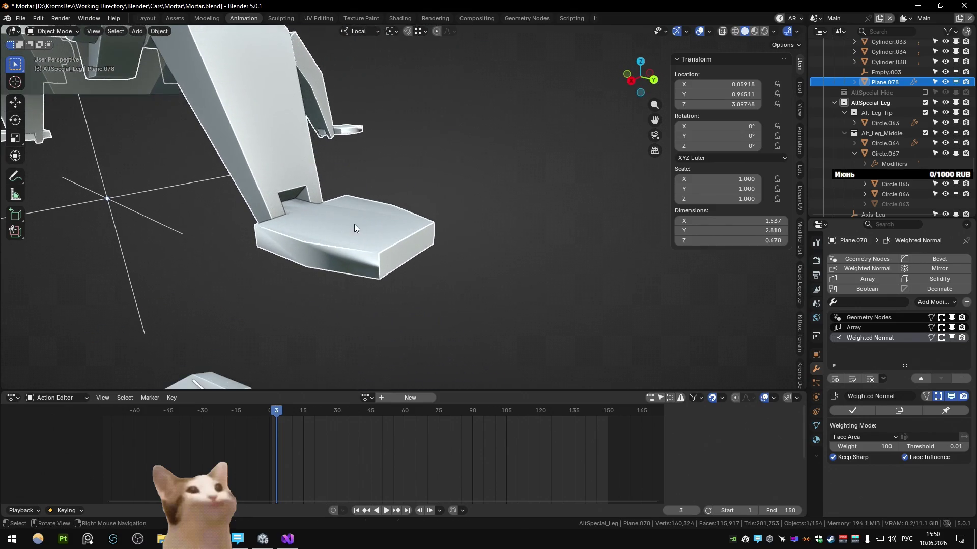
# Step: Shade the foot pad Auto Smooth and reorder Smooth by Angle before Weighted Normal
pyautogui.rightClick(354, 223)
pyautogui.click(336, 240)
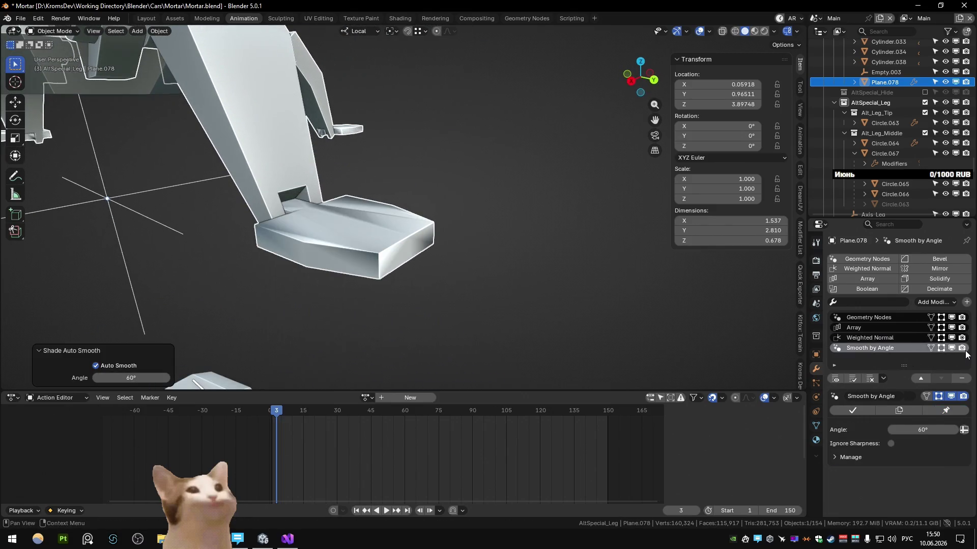
pyautogui.click(921, 378)
pyautogui.moveTo(476, 310)
pyautogui.mouseDown(button='middle')
pyautogui.moveTo(494, 233)
pyautogui.moveTo(371, 280)
pyautogui.moveTo(299, 287)
pyautogui.moveTo(340, 212)
pyautogui.mouseUp(button='middle')
pyautogui.press('Tab')
pyautogui.press('Tab')
pyautogui.scroll(-5, 372, 280)
# Step: Select foot piece Circle.068, then switch to the browser and restore the Sketchfab turret search tab
pyautogui.moveTo(285, 160); pyautogui.dragTo(447, 181, button='middle')
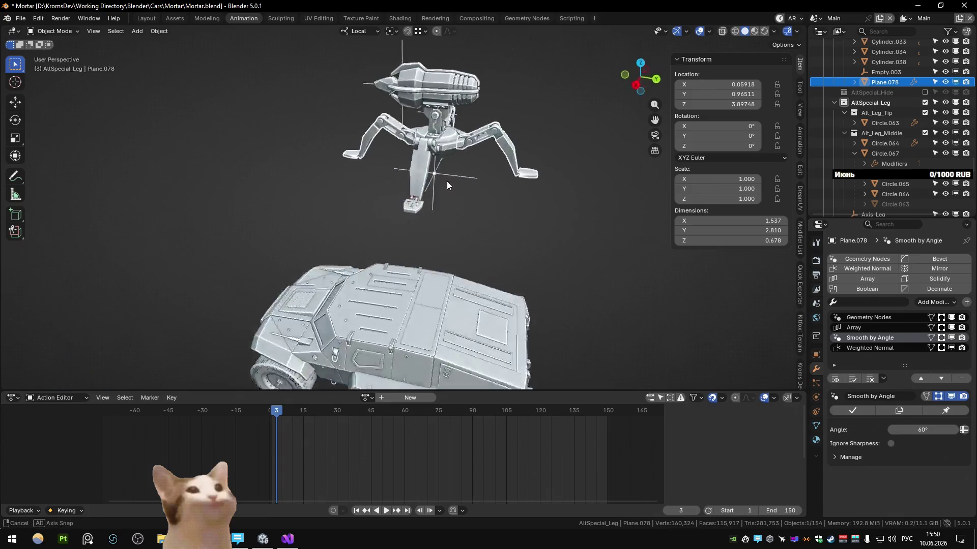
pyautogui.scroll(3, 446, 219)
pyautogui.moveTo(446, 218)
pyautogui.mouseDown(button='middle')
pyautogui.moveTo(295, 244)
pyautogui.moveTo(309, 233)
pyautogui.mouseUp(button='middle')
pyautogui.click(396, 200)
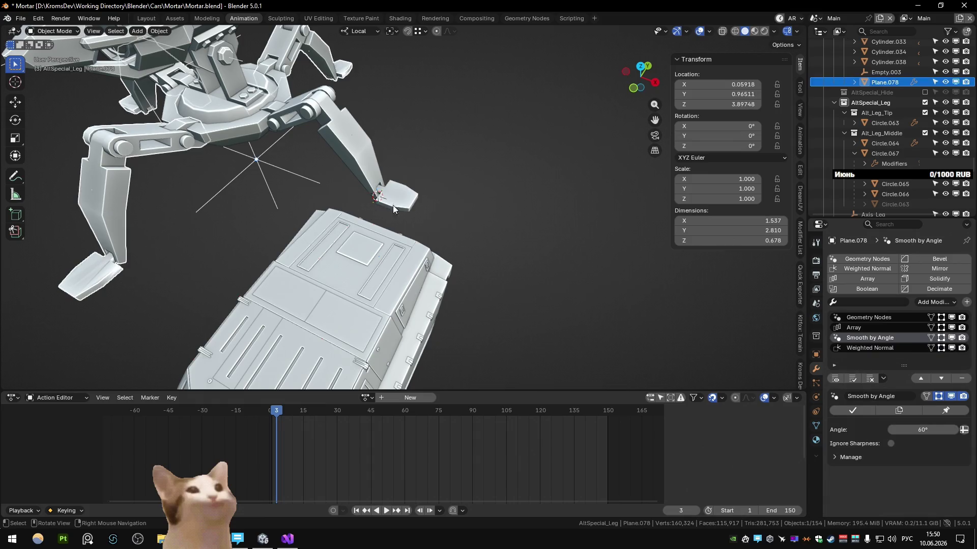
pyautogui.moveTo(400, 200); pyautogui.dragTo(421, 203, button='middle')
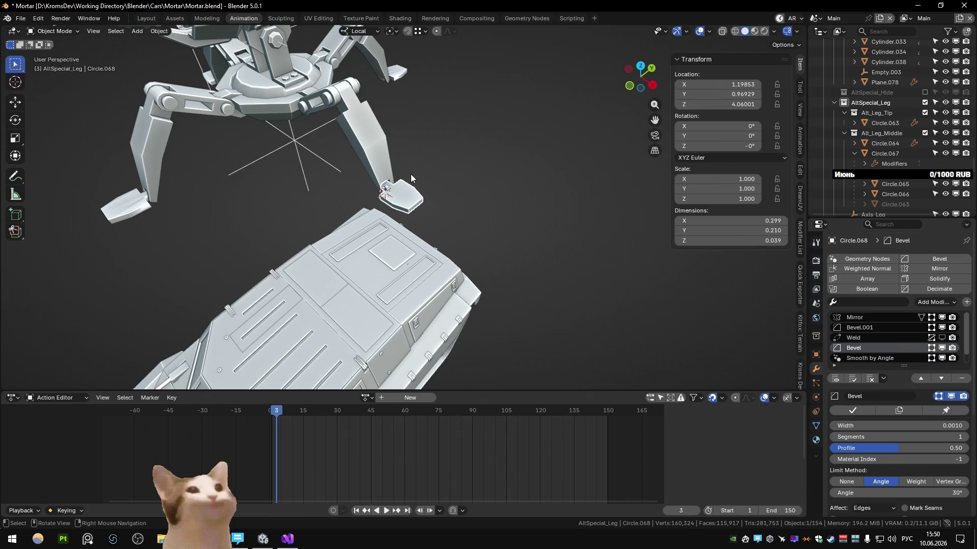
pyautogui.moveTo(414, 178); pyautogui.dragTo(330, 198, button='middle')
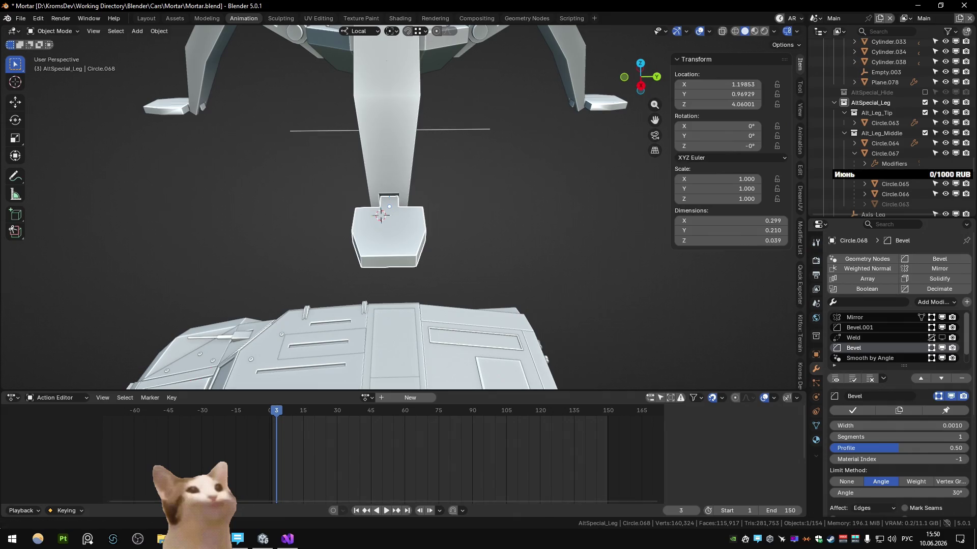
pyautogui.hotkey('alt', 'Tab')
pyautogui.hotkey('ctrl', 'shift', 't')
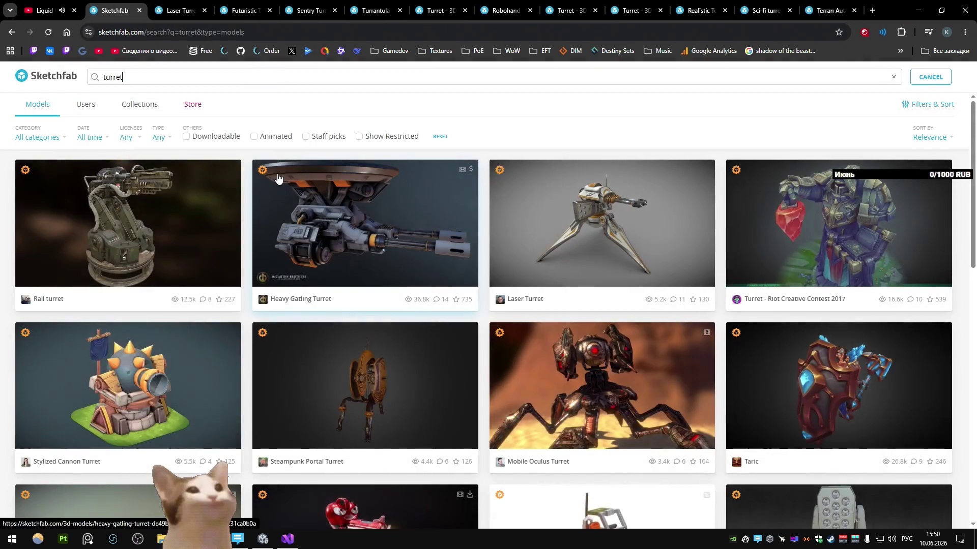
# Step: Close the turret search, Laser Turret and Sentry Turret pages after orbiting the Sentry viewer
pyautogui.hotkey('ctrl', 'w')
pyautogui.hotkey('ctrl', 'w')
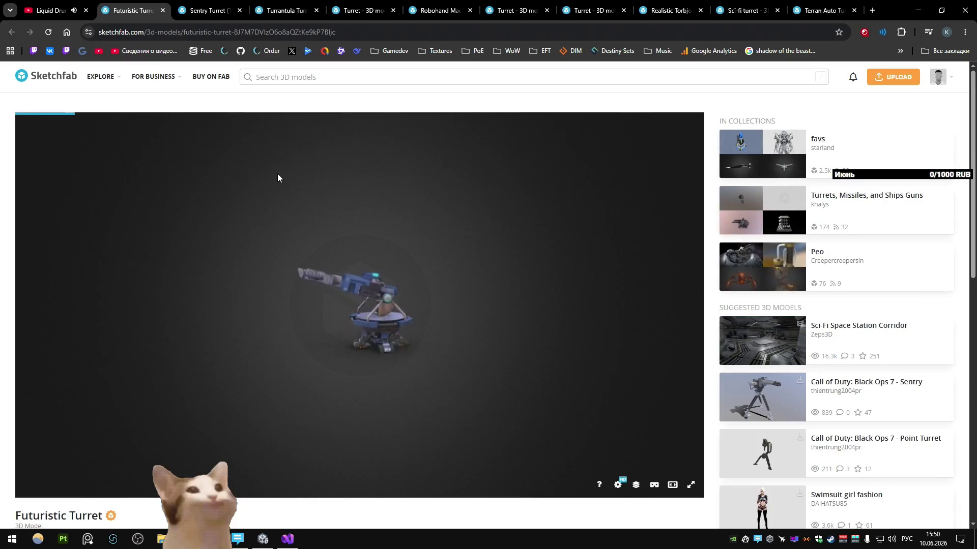
pyautogui.hotkey('ctrl', 'w')
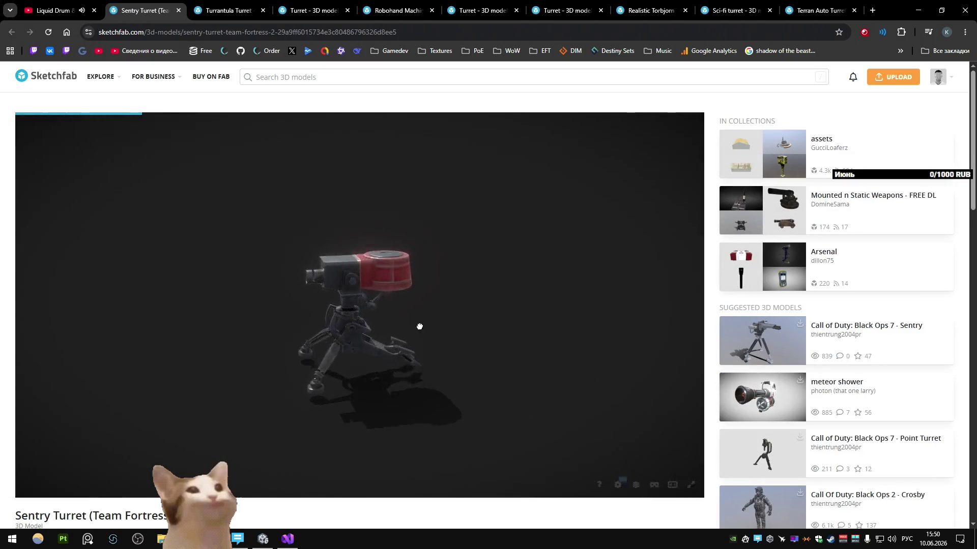
pyautogui.moveTo(357, 242); pyautogui.dragTo(371, 282)
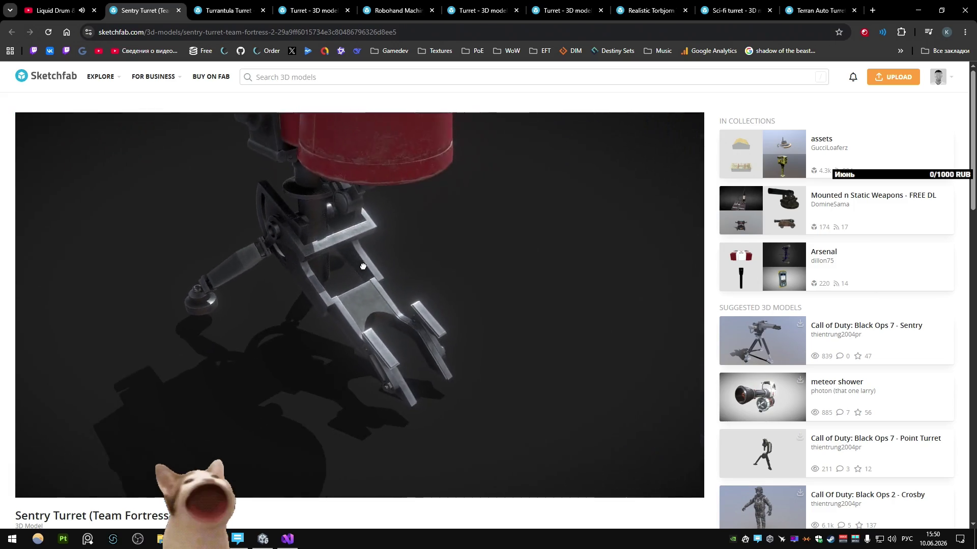
pyautogui.moveTo(371, 282)
pyautogui.mouseDown()
pyautogui.moveTo(454, 257)
pyautogui.moveTo(373, 281)
pyautogui.moveTo(436, 265)
pyautogui.moveTo(406, 277)
pyautogui.mouseUp()
pyautogui.hotkey('ctrl', 'w')
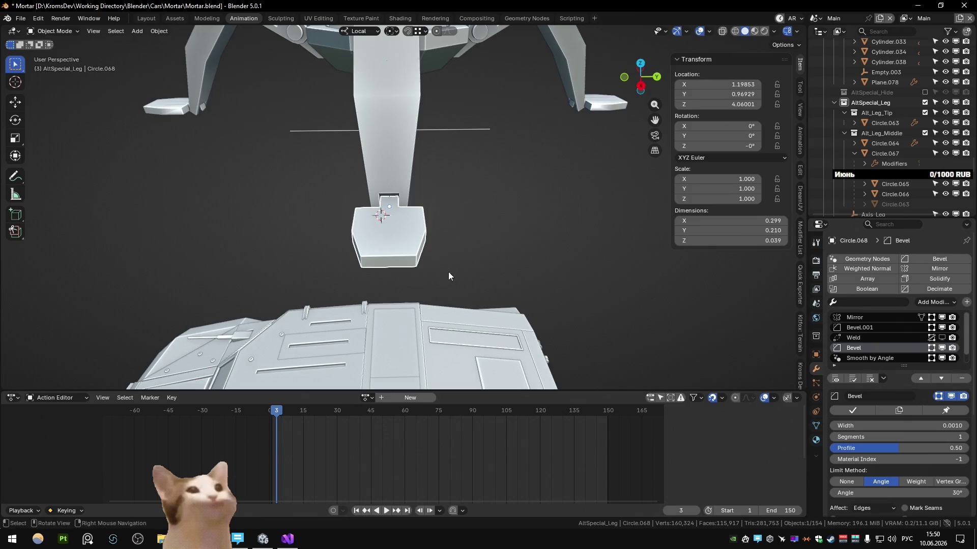
pyautogui.moveTo(448, 272); pyautogui.dragTo(524, 293, button='middle')
pyautogui.hotkey('alt', 'Tab')
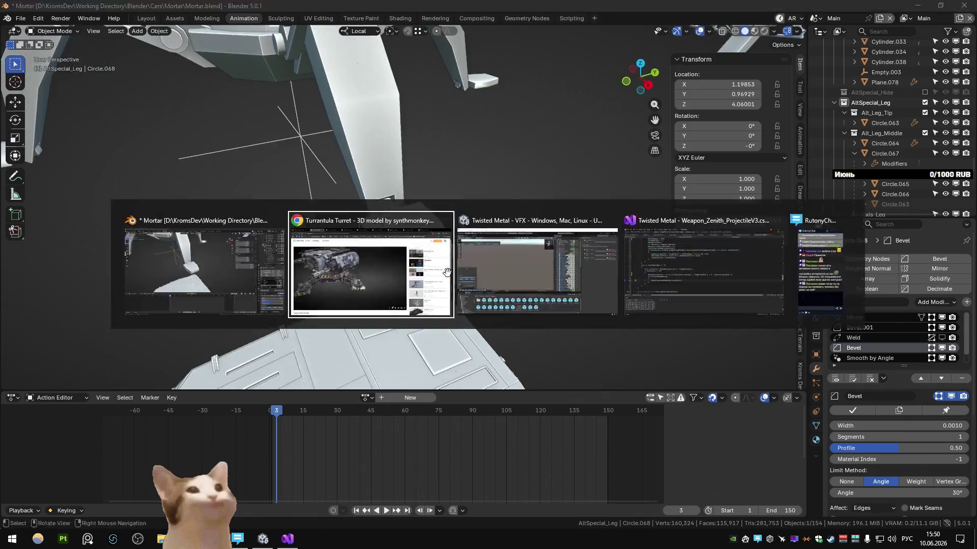
# Step: Return to Blender and enter Edit Mode on the leg mesh Circle.063, framing its tip
pyautogui.hotkey('alt', 'Tab')
pyautogui.moveTo(406, 264); pyautogui.dragTo(462, 244, button='middle')
pyautogui.hotkey('alt', 'Tab')
pyautogui.hotkey('alt', 'Tab')
pyautogui.press('Tab')
pyautogui.press('KP_3')
pyautogui.press('KP_Decimal')
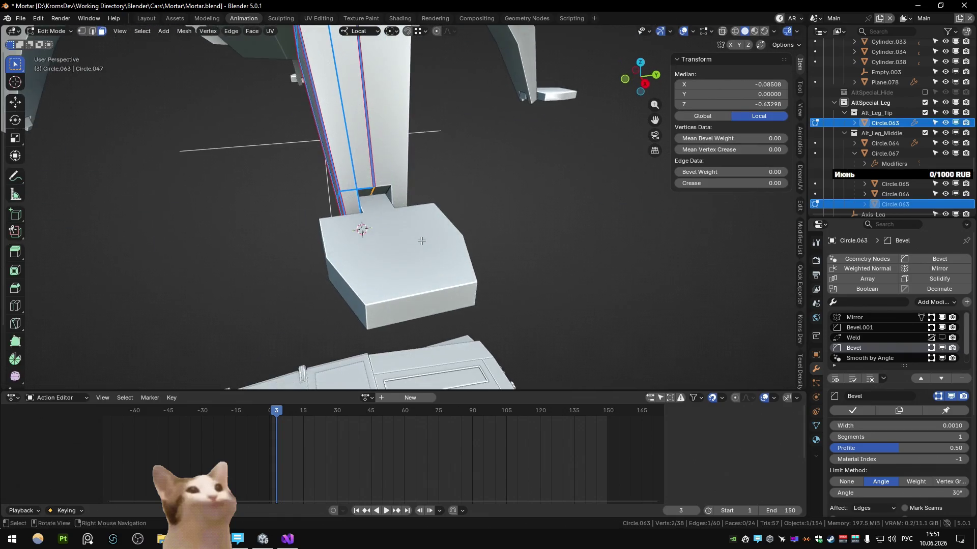
pyautogui.moveTo(393, 192); pyautogui.dragTo(355, 221, button='middle')
pyautogui.scroll(2, 376, 190)
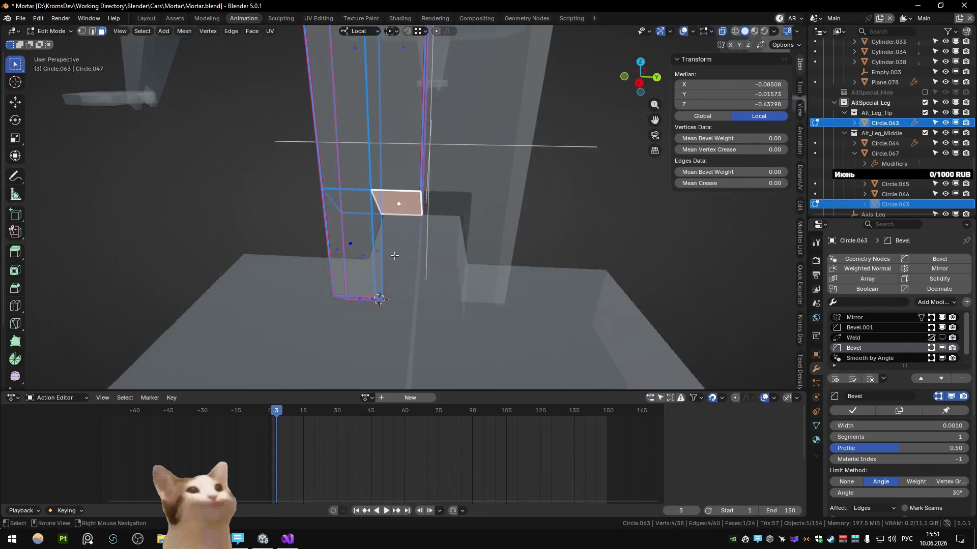
# Step: Move the leg's end face -0.065 along Z toward the foot pad, then make the foot plate active
pyautogui.press('e')
pyautogui.rightClick(378, 298)
pyautogui.press('Escape')
pyautogui.press('g')
pyautogui.press('z')
pyautogui.press('z')
pyautogui.press('x')
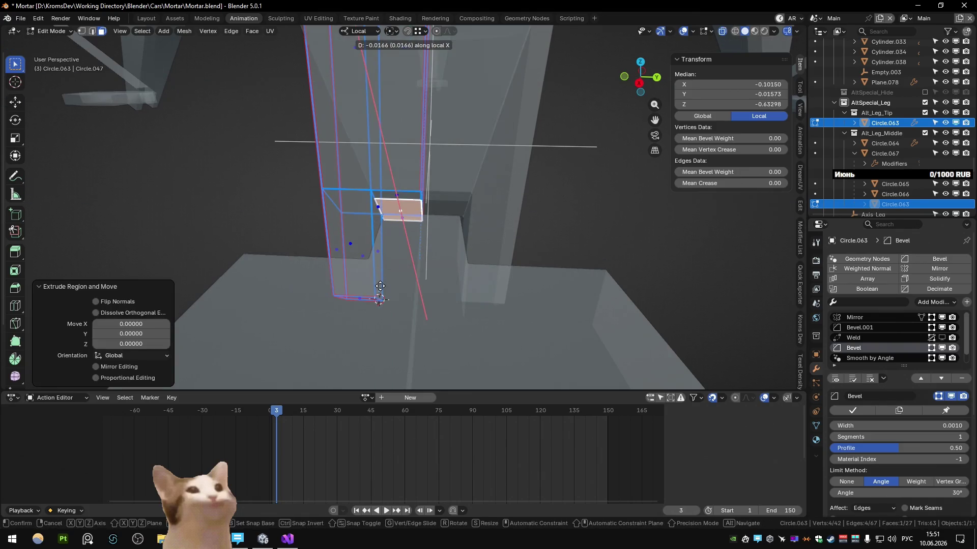
pyautogui.write('yz-0.065')
pyautogui.press('Return')
pyautogui.moveTo(380, 287)
pyautogui.mouseDown(button='middle')
pyautogui.moveTo(439, 258)
pyautogui.moveTo(441, 245)
pyautogui.moveTo(425, 246)
pyautogui.moveTo(405, 280)
pyautogui.mouseUp(button='middle')
pyautogui.hotkey('alt', 'z')
pyautogui.press('Tab')
pyautogui.click(411, 266)
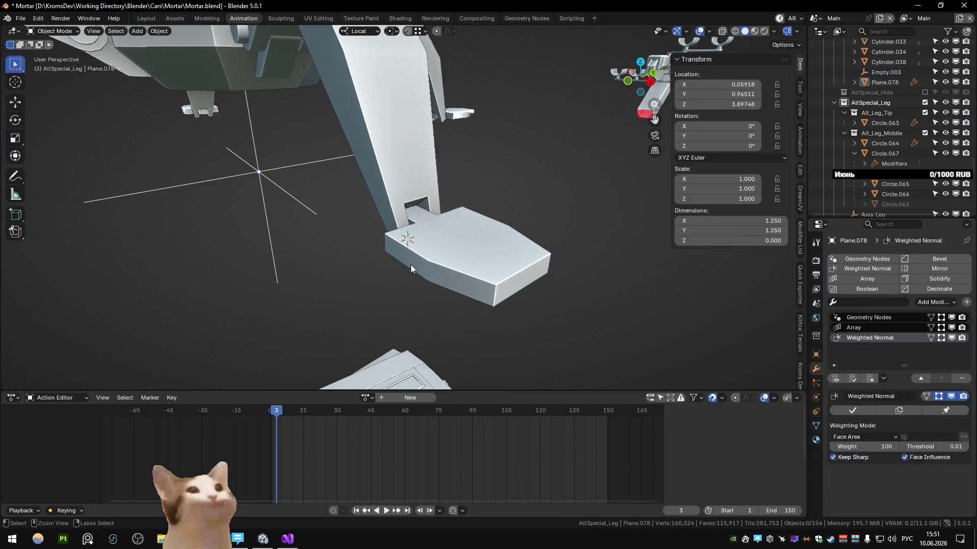
# Step: Edit the lower leg mesh and merge its overlapping vertices by distance
pyautogui.press('Tab')
pyautogui.press('Tab')
pyautogui.press('Tab')
pyautogui.hotkey('ctrl', 'z')
pyautogui.press('1')
pyautogui.keyDown('ctrl'); pyautogui.click(414, 259); pyautogui.keyUp('ctrl')
pyautogui.press('Tab')
pyautogui.click(409, 241)
pyautogui.press('Tab')
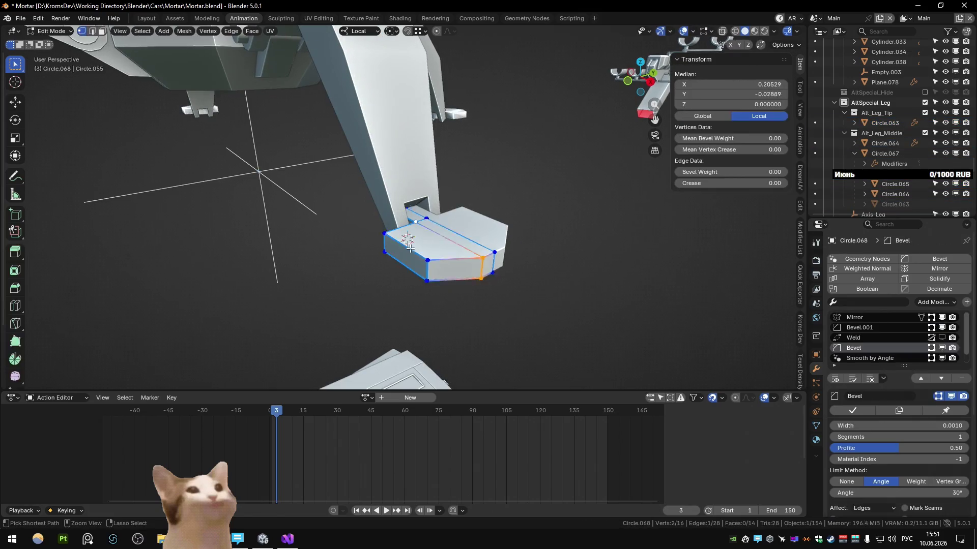
pyautogui.hotkey('ctrl', 'z')
pyautogui.hotkey('ctrl', 'z')
pyautogui.hotkey('ctrl', 'z')
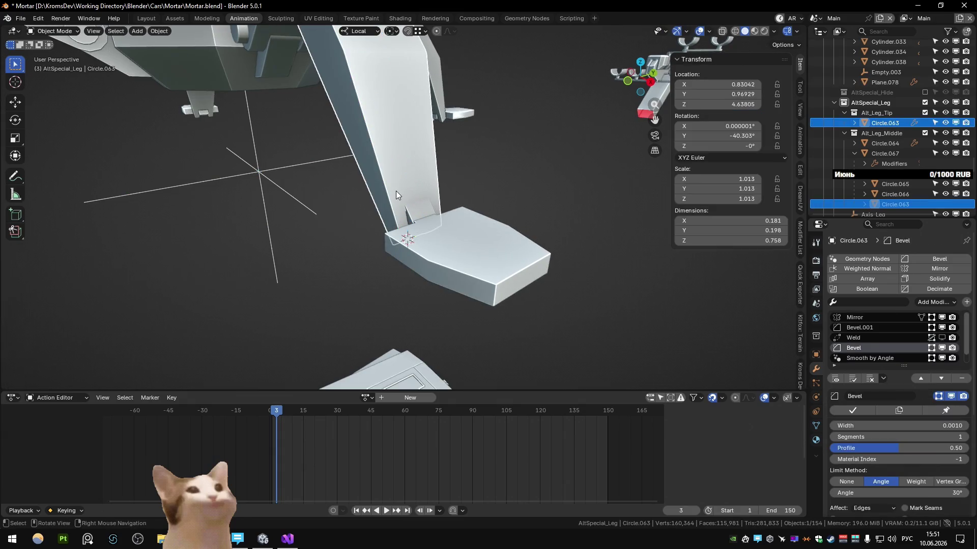
pyautogui.keyDown('ctrl'); pyautogui.click(396, 191); pyautogui.keyUp('ctrl')
pyautogui.press('a')
pyautogui.press('m')
pyautogui.click(396, 191)
pyautogui.press('Tab')
pyautogui.press('Tab')
# Step: Isolate the leg, delete its top tip face and extrude a side face along X to fill the gap
pyautogui.click(396, 191)
pyautogui.press('l')
pyautogui.press('KP_Divide')
pyautogui.scroll(3, 345, 172)
pyautogui.moveTo(436, 239); pyautogui.dragTo(374, 234, button='middle')
pyautogui.click(382, 157)
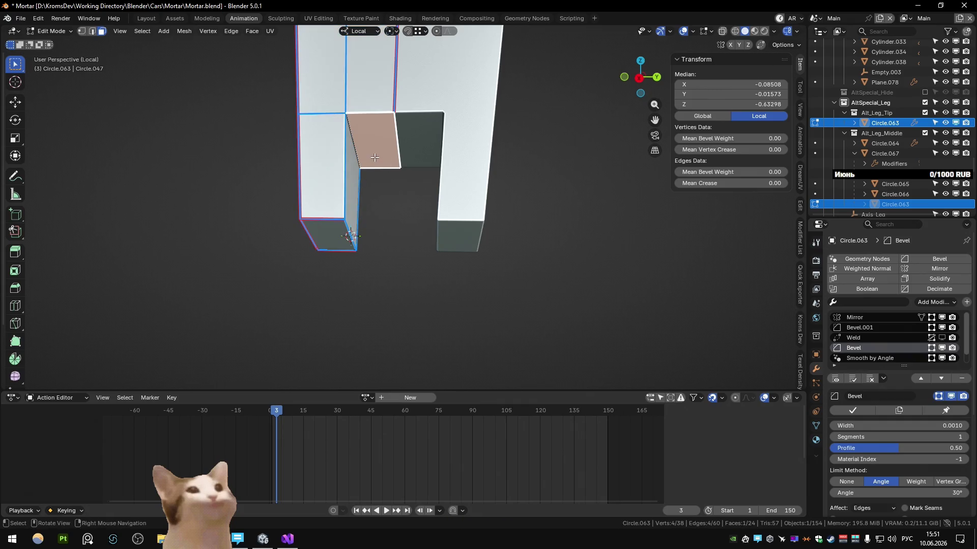
pyautogui.press('x')
pyautogui.click(356, 183)
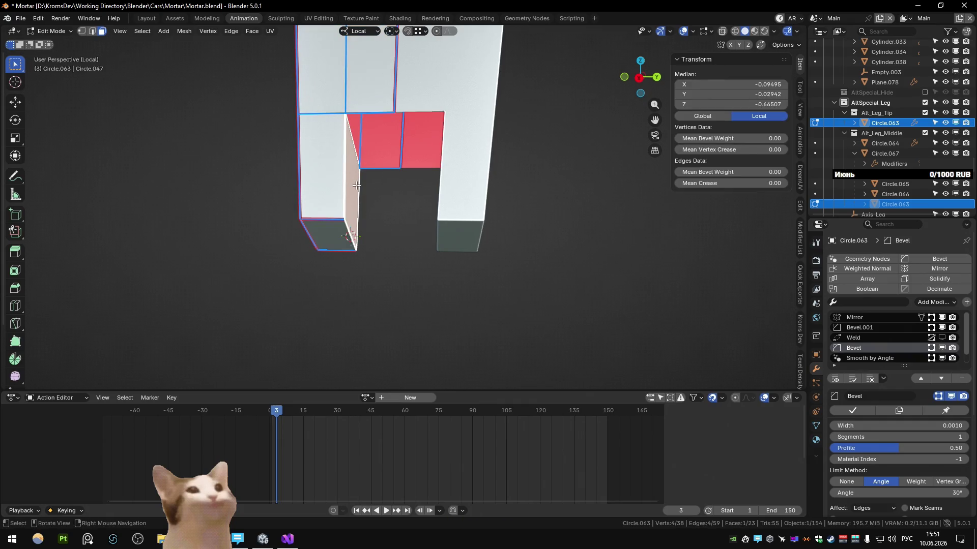
pyautogui.moveTo(357, 183); pyautogui.dragTo(379, 191, button='middle')
pyautogui.press('e')
pyautogui.press('x')
pyautogui.click(475, 207)
pyautogui.moveTo(475, 207); pyautogui.dragTo(567, 216, button='middle')
# Step: Merge the leg's vertices by distance again and dissolve the surplus side edges
pyautogui.click(522, 213)
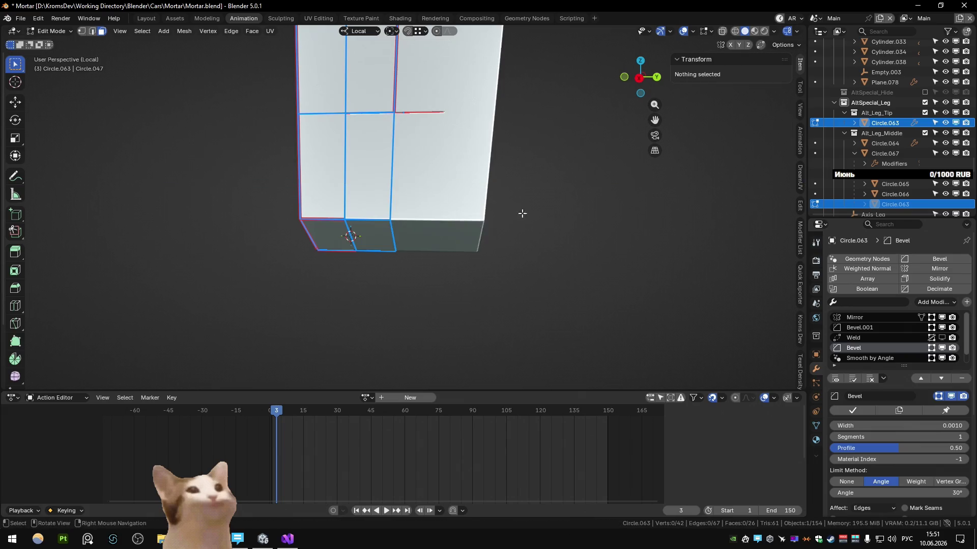
pyautogui.press('a')
pyautogui.press('m')
pyautogui.click(404, 174)
pyautogui.hotkey('alt', 'a')
pyautogui.moveTo(403, 175)
pyautogui.mouseDown(button='middle')
pyautogui.moveTo(398, 190)
pyautogui.moveTo(388, 188)
pyautogui.moveTo(438, 180)
pyautogui.moveTo(467, 202)
pyautogui.mouseUp(button='middle')
pyautogui.press('a')
pyautogui.press('m')
pyautogui.click(394, 181)
pyautogui.press('Tab')
pyautogui.hotkey('alt', 'a')
pyautogui.moveTo(432, 195); pyautogui.dragTo(431, 194, button='middle')
pyautogui.press('2')
pyautogui.hotkey('ctrl', 'x')
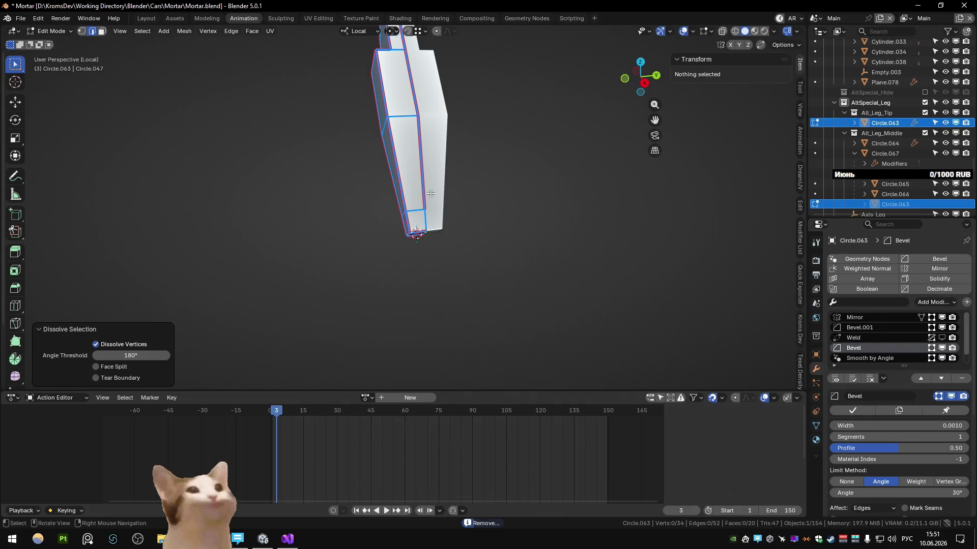
pyautogui.press('Tab')
pyautogui.press('KP_Divide')
pyautogui.moveTo(431, 194); pyautogui.dragTo(546, 158, button='middle')
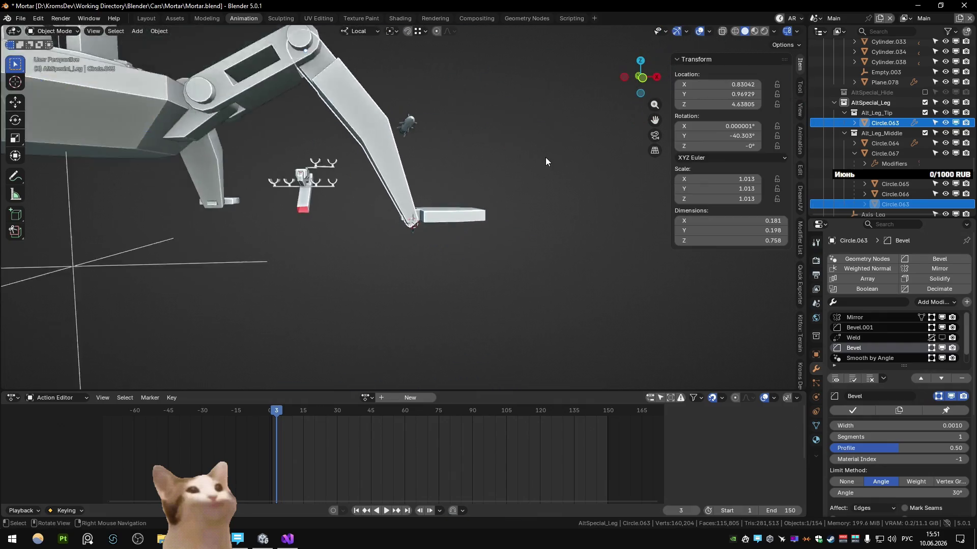
pyautogui.scroll(1, 404, 162)
# Step: In Front Ortho with see-through on, dissolve the small tip face and delete the leg's tip vertices
pyautogui.press('Tab')
pyautogui.rightClick(404, 162)
pyautogui.press('Escape')
pyautogui.press('KP_1')
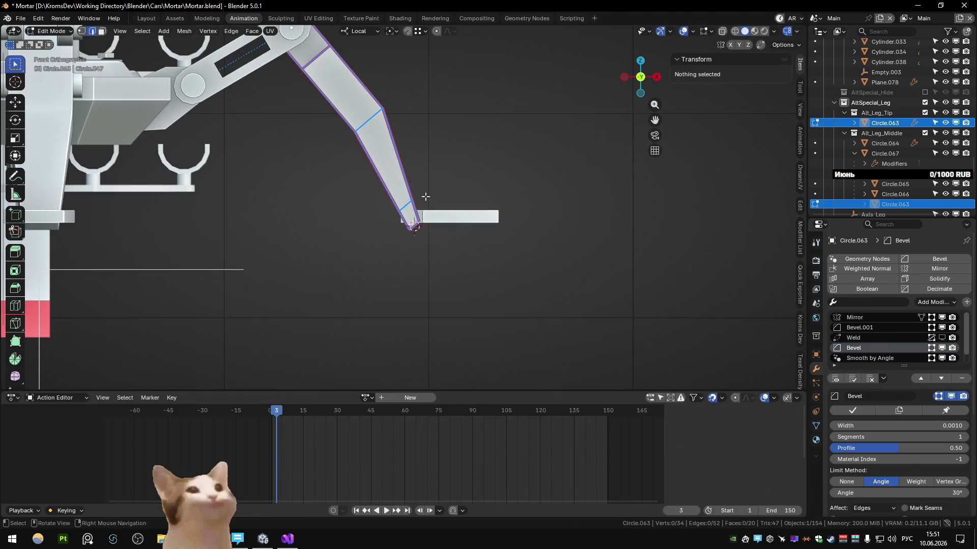
pyautogui.scroll(2, 425, 197)
pyautogui.keyDown('shift'); pyautogui.moveTo(415, 242); pyautogui.dragTo(416, 303, button='middle'); pyautogui.keyUp('shift')
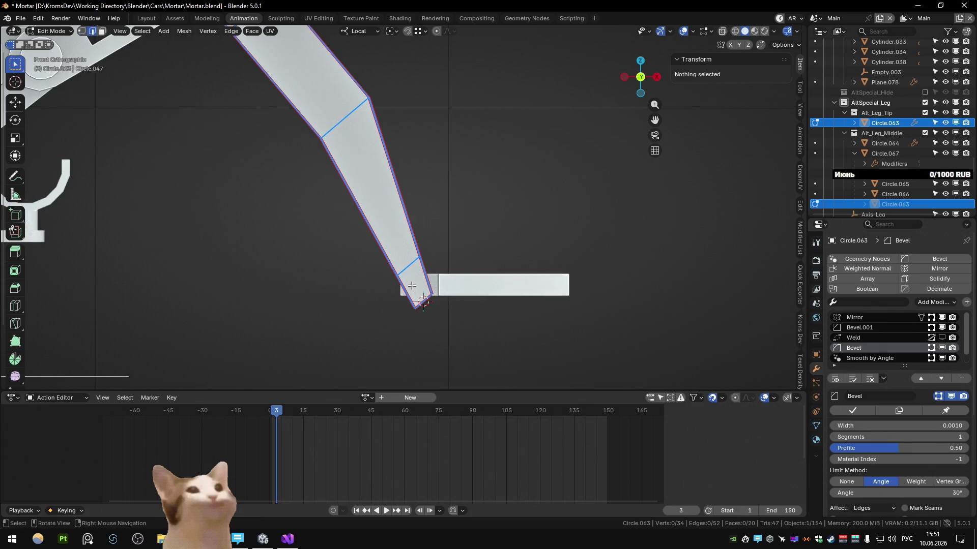
pyautogui.press('1')
pyautogui.hotkey('alt', 'z')
pyautogui.moveTo(405, 227); pyautogui.dragTo(430, 262)
pyautogui.press('g')
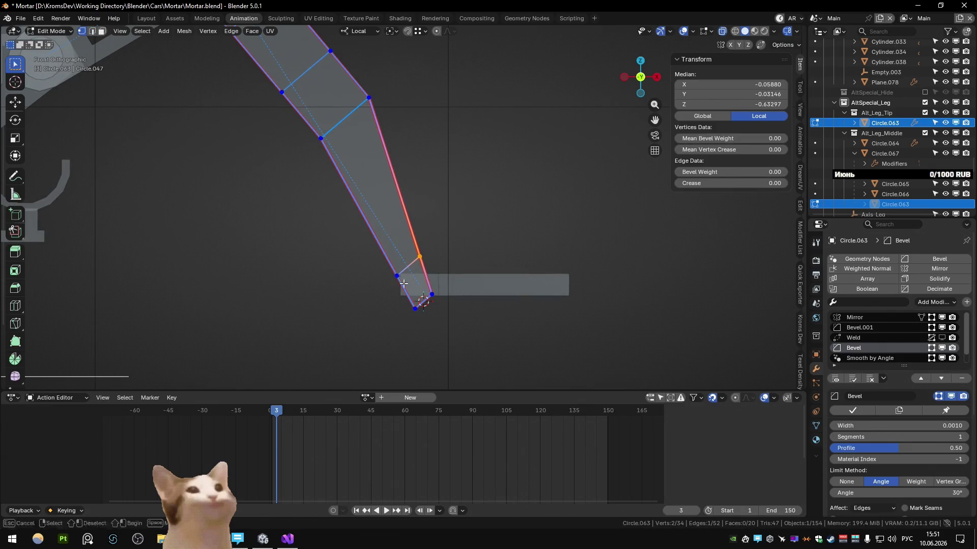
pyautogui.hotkey('ctrl', 'x')
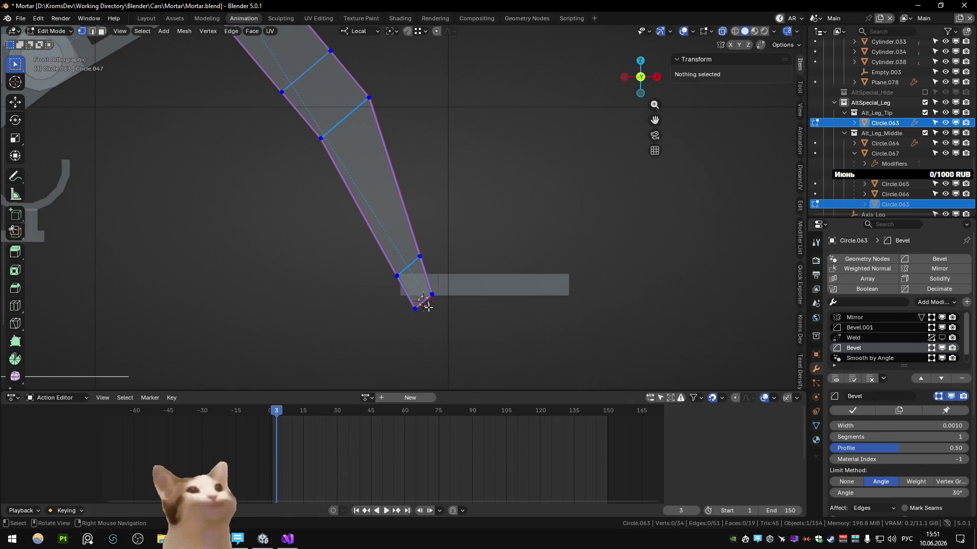
pyautogui.moveTo(410, 290); pyautogui.dragTo(497, 349)
pyautogui.press('x')
pyautogui.click(495, 347)
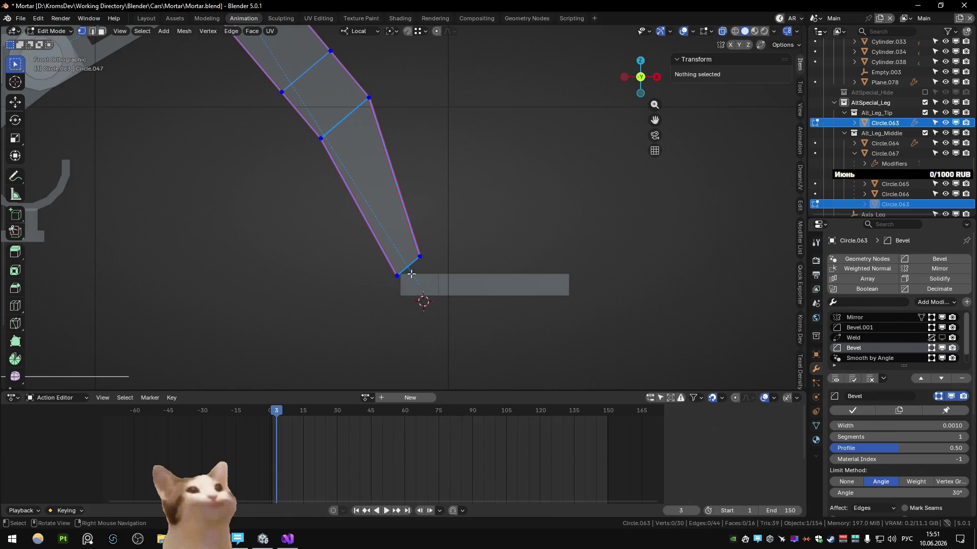
# Step: Extrude the leg's open end forward along global X and flatten it into a straight toe edge
pyautogui.press('a')
pyautogui.press('g')
pyautogui.press('x')
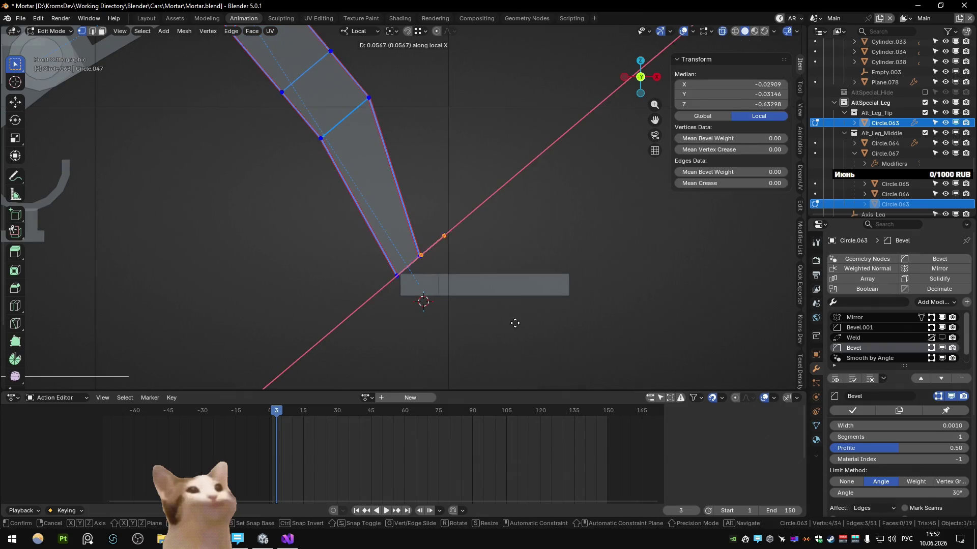
pyautogui.press('Escape')
pyautogui.press(',')
pyautogui.click(483, 302)
pyautogui.press('g')
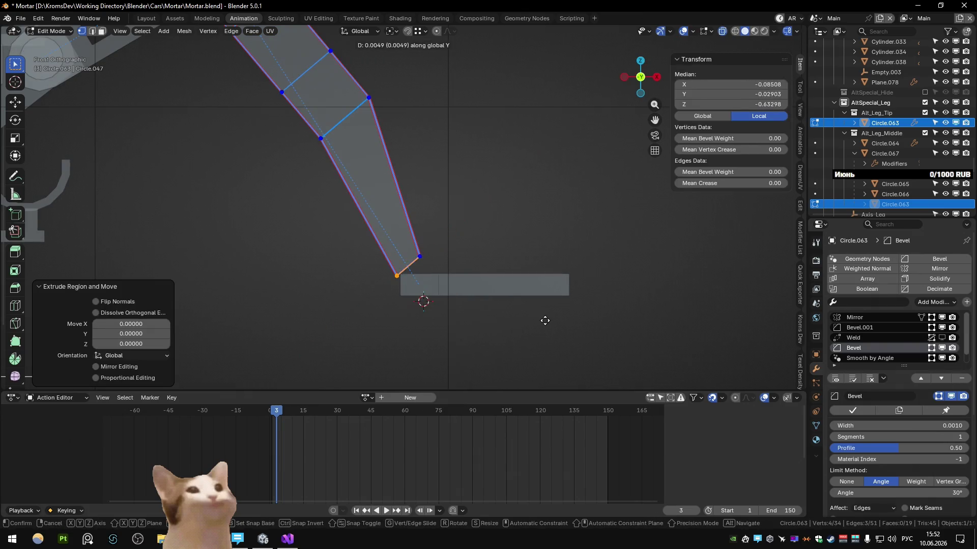
pyautogui.press('x')
pyautogui.click(541, 326)
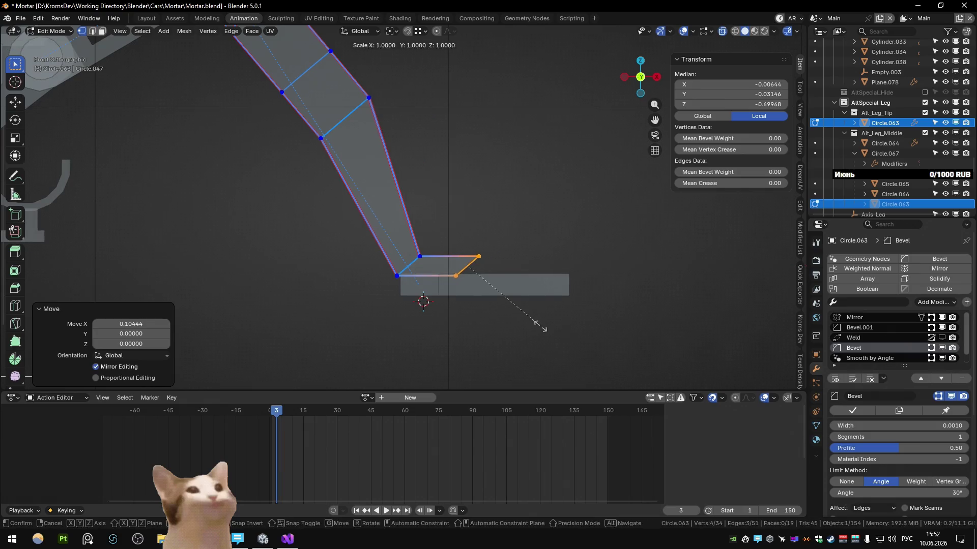
pyautogui.write('0')
pyautogui.press('Return')
pyautogui.scroll(-1, 440, 253)
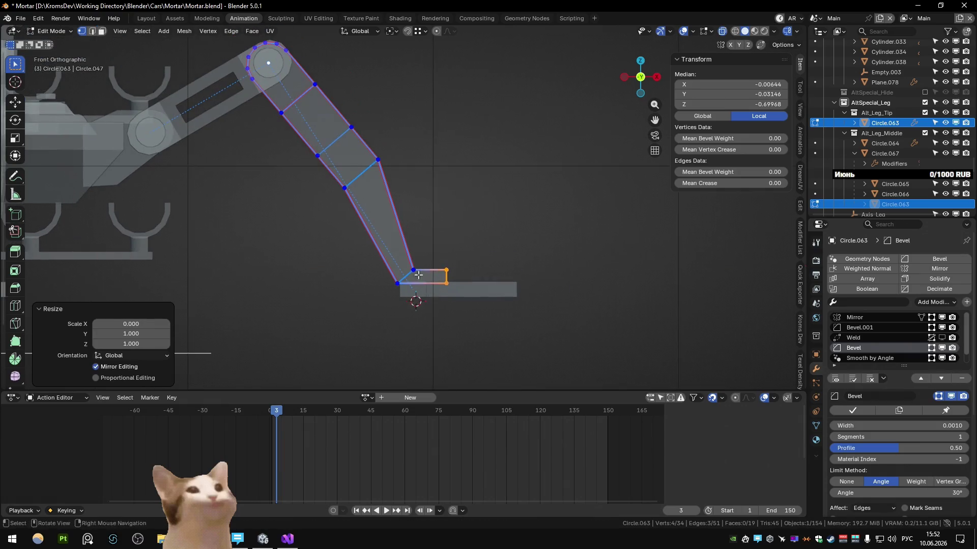
# Step: Slide the toe's top edge and shift the toe vertices along X to refine the flat toe
pyautogui.click(440, 256)
pyautogui.click(442, 286)
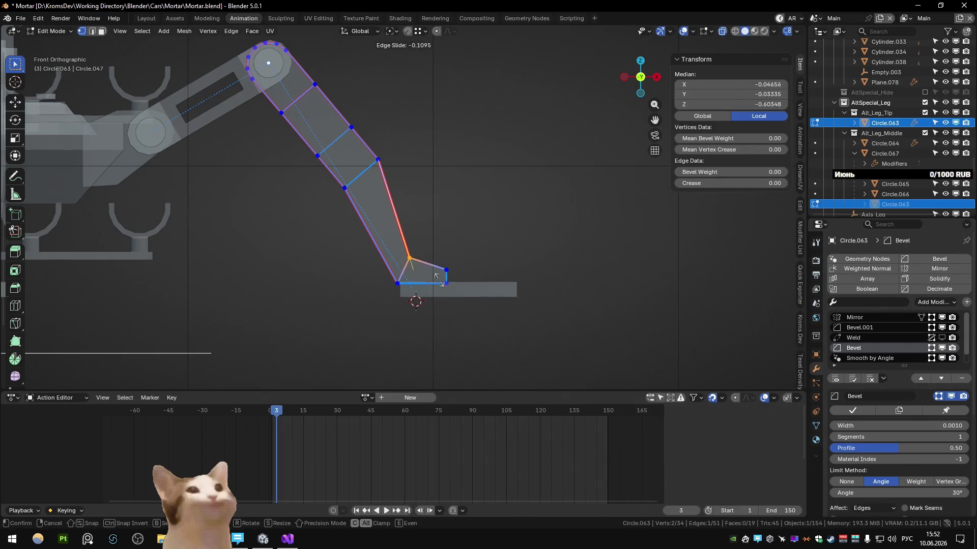
pyautogui.click(438, 280)
pyautogui.moveTo(438, 279); pyautogui.dragTo(477, 296, button='middle')
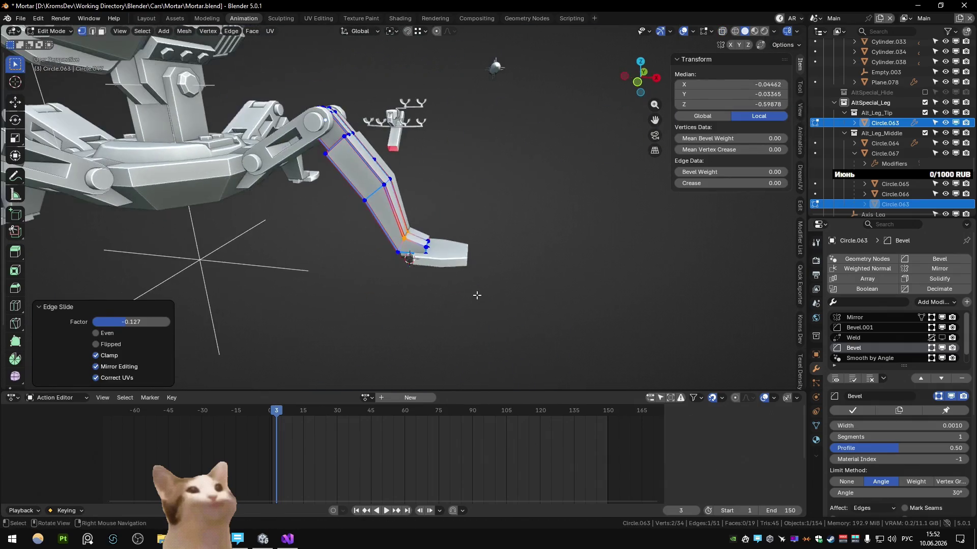
pyautogui.click(455, 295)
pyautogui.hotkey('alt', 'z')
pyautogui.press('g')
pyautogui.press('x')
pyautogui.click(468, 283)
pyautogui.hotkey('alt', 'z')
pyautogui.press('2')
pyautogui.moveTo(469, 283); pyautogui.dragTo(383, 291, button='middle')
pyautogui.scroll(4, 383, 291)
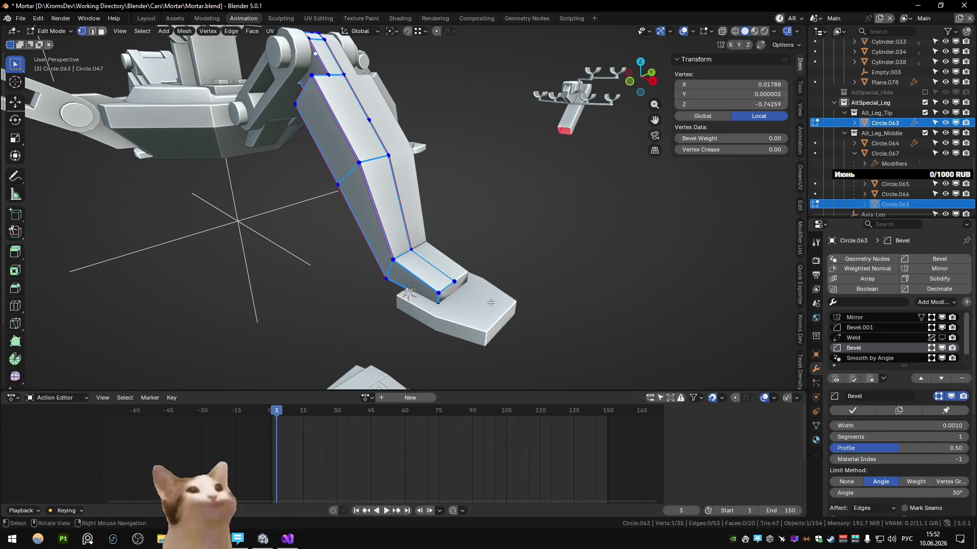
# Step: Merge the leg's overlapping vertices by distance, check the reference, then edit the foot pad
pyautogui.press('a')
pyautogui.press('m')
pyautogui.press('b')
pyautogui.hotkey('alt', 'z')
pyautogui.moveTo(439, 294)
pyautogui.mouseDown(button='middle')
pyautogui.moveTo(449, 298)
pyautogui.moveTo(513, 209)
pyautogui.moveTo(472, 251)
pyautogui.moveTo(379, 298)
pyautogui.moveTo(383, 285)
pyautogui.moveTo(452, 294)
pyautogui.moveTo(501, 142)
pyautogui.moveTo(506, 239)
pyautogui.mouseUp(button='middle')
pyautogui.press('3')
pyautogui.click(439, 294)
pyautogui.hotkey('alt', 'z')
pyautogui.press('Tab')
pyautogui.hotkey('alt', 'Tab')
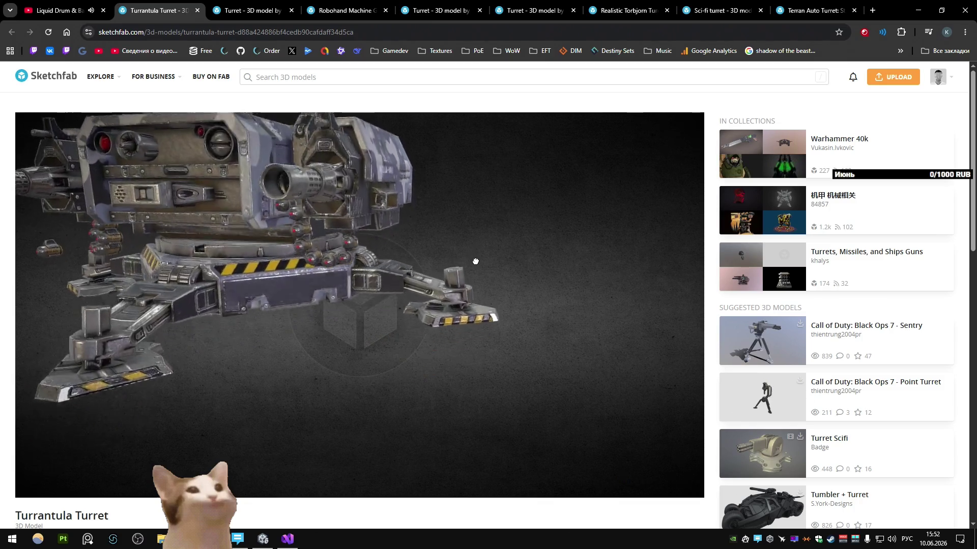
pyautogui.hotkey('alt', 'Tab')
pyautogui.press('Tab')
pyautogui.moveTo(477, 303); pyautogui.dragTo(413, 266, button='middle')
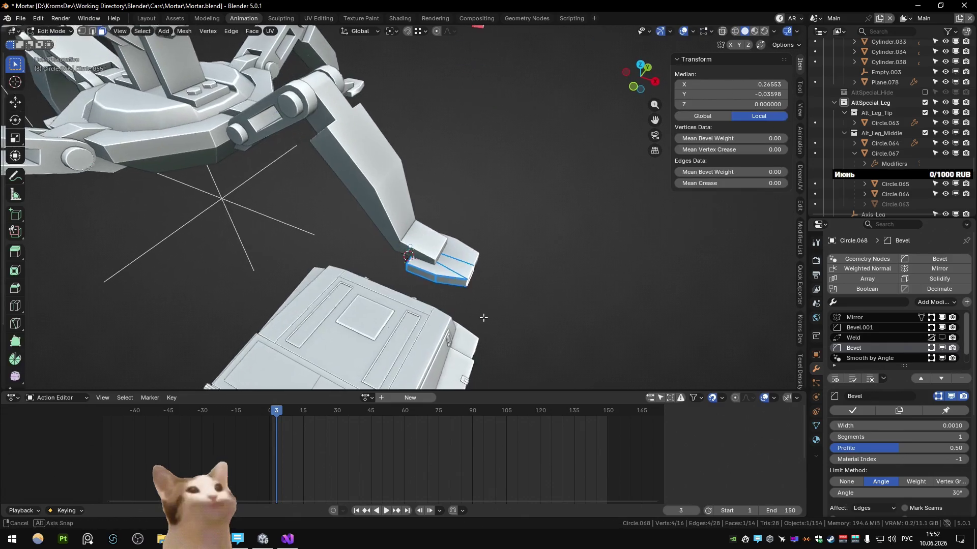
# Step: Dissolve one edge loop on the foot pad
pyautogui.hotkey('alt', 'z')
pyautogui.hotkey('alt', 'a')
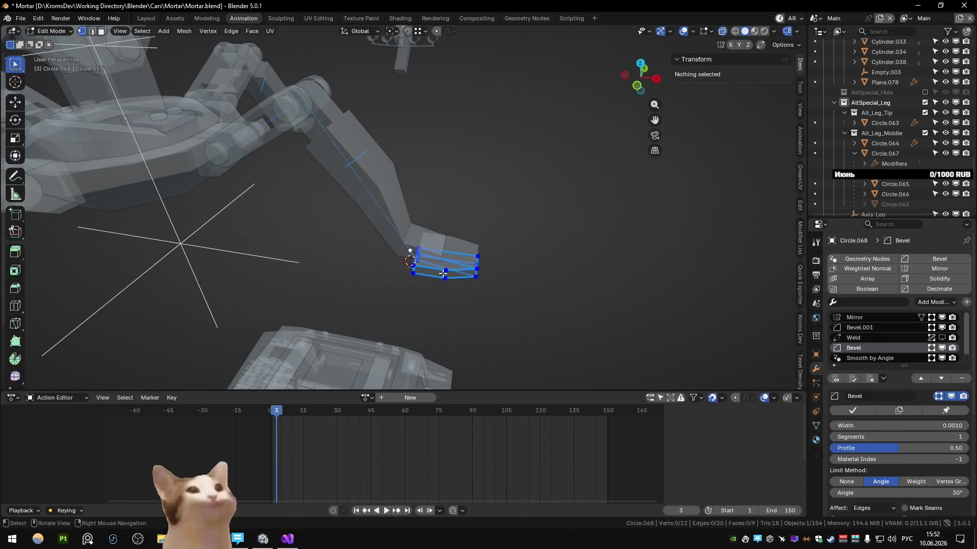
pyautogui.hotkey('alt', 'z')
pyautogui.scroll(3, 443, 273)
pyautogui.keyDown('alt'); pyautogui.click(444, 272); pyautogui.keyUp('alt')
pyautogui.hotkey('ctrl', 'x')
pyautogui.moveTo(458, 267)
pyautogui.mouseDown(button='middle')
pyautogui.moveTo(526, 239)
pyautogui.moveTo(493, 318)
pyautogui.mouseUp(button='middle')
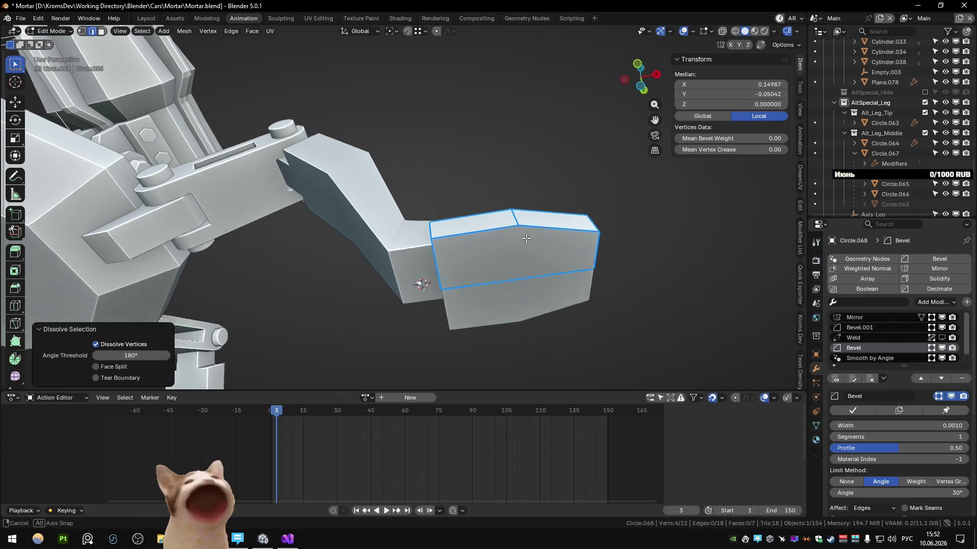
# Step: In Top view, shift the foot pad under the leg tip and stretch it about 1.6 times along Y
pyautogui.press('KP_7')
pyautogui.press('a')
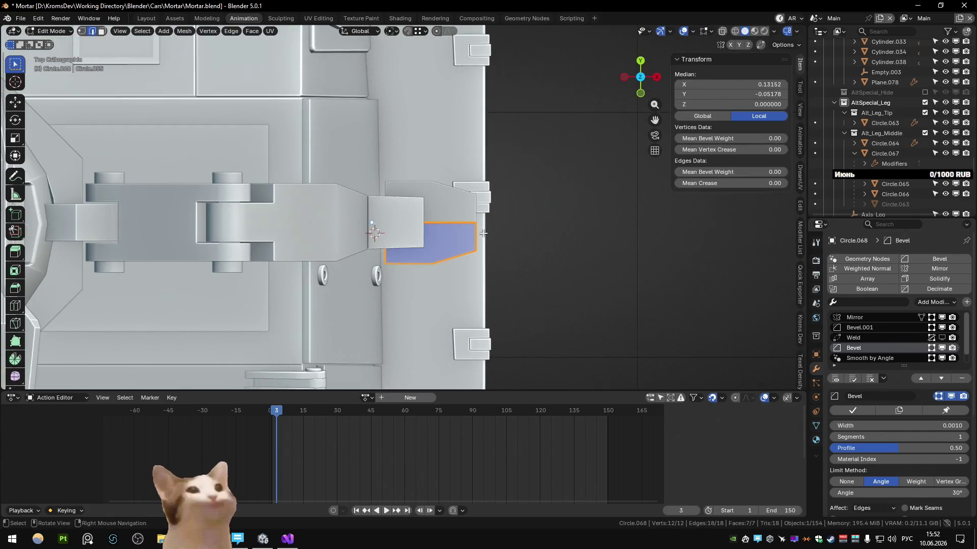
pyautogui.press('g')
pyautogui.press('y')
pyautogui.click(491, 250)
pyautogui.press('s')
pyautogui.press('x')
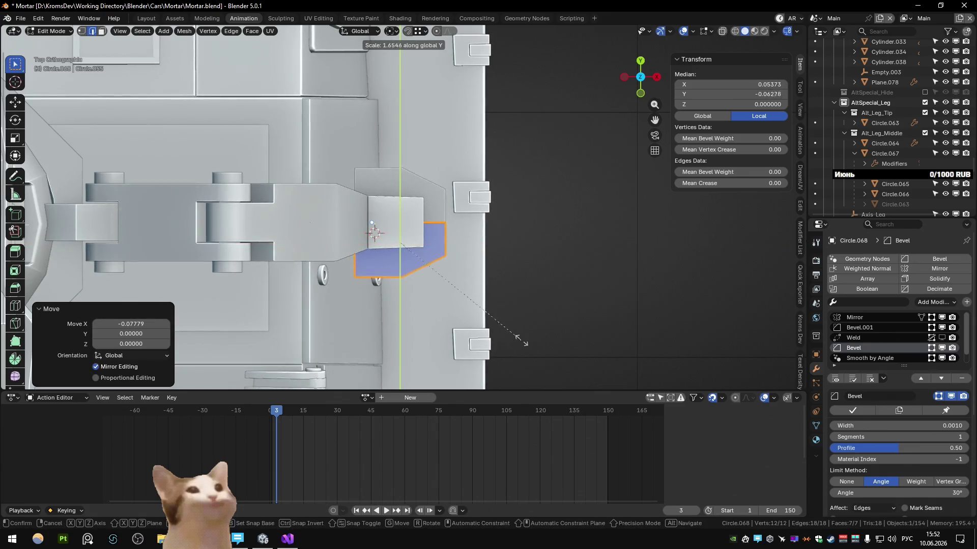
pyautogui.click(519, 333)
pyautogui.moveTo(521, 312); pyautogui.dragTo(489, 252, button='middle')
pyautogui.press('g')
pyautogui.press('z')
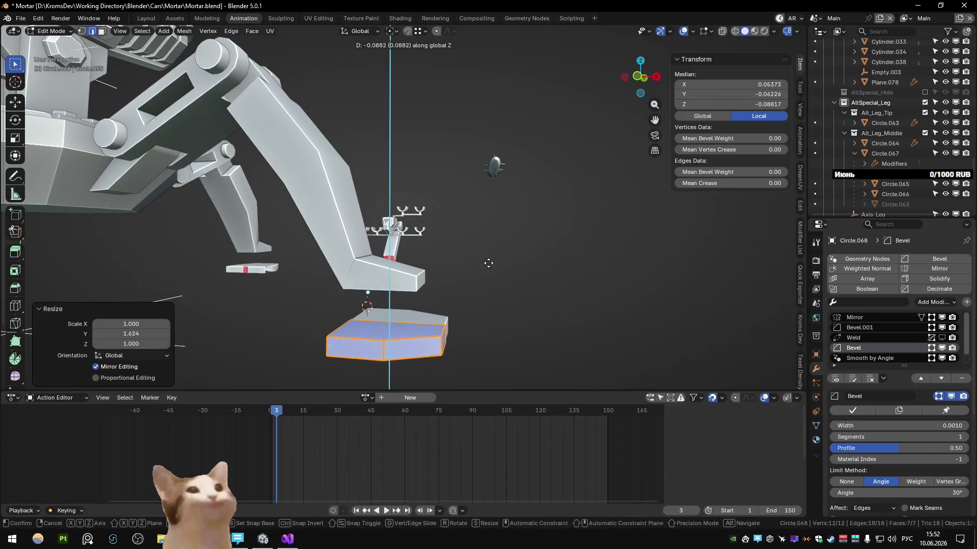